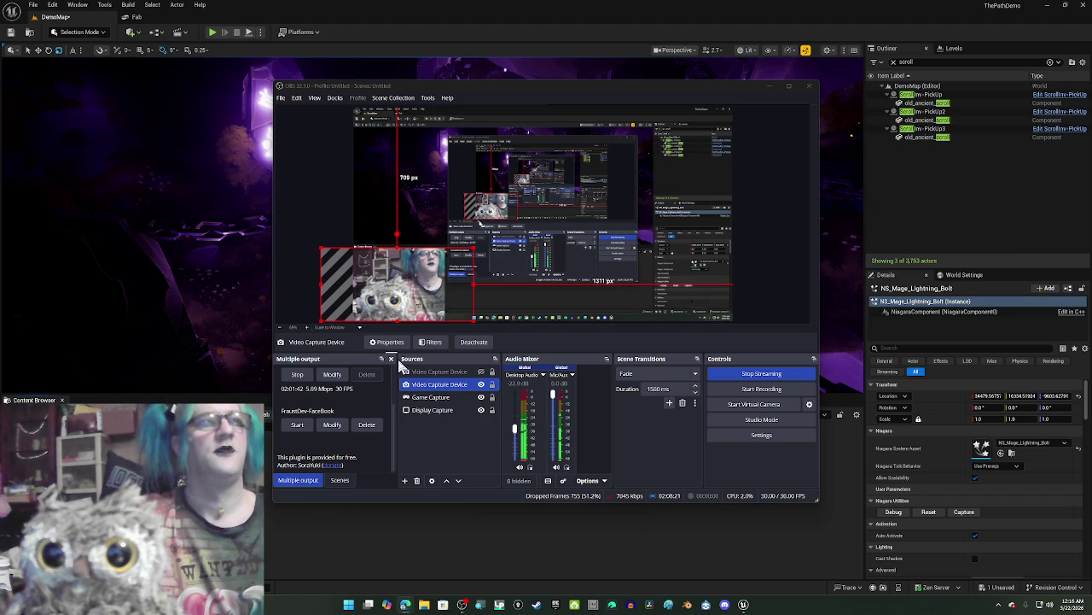
Step: Nudge the Mic/Aux fader in the OBS Audio Mixer down slightly while the stream keeps running
{"action": "scroll", "coordinate": [348, 407], "scroll_direction": "up", "scroll_amount": 2}
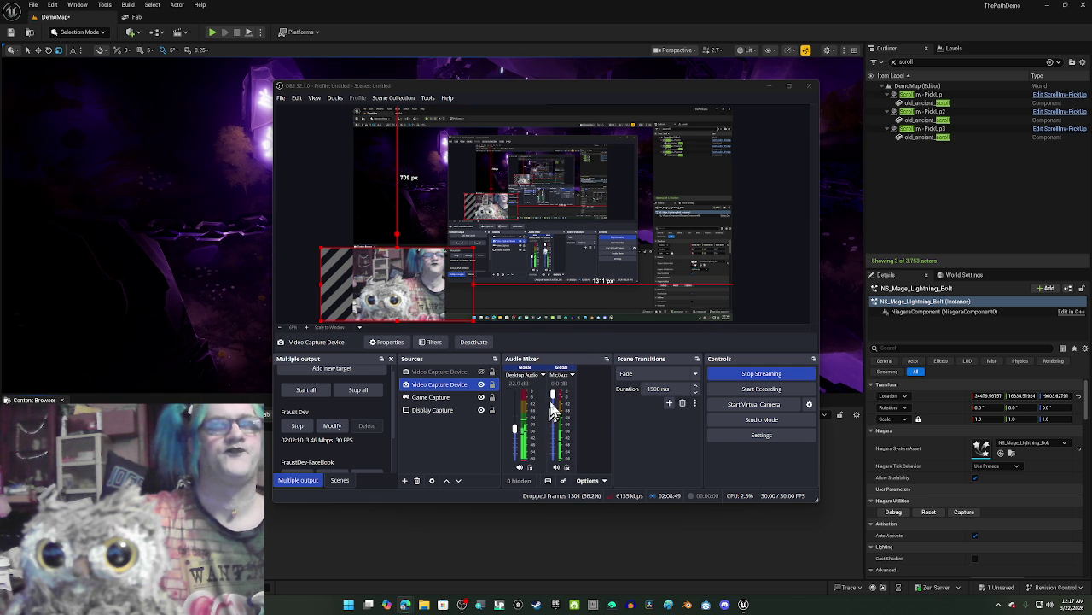
{"action": "left_click_drag", "start_coordinate": [553, 399], "coordinate": [553, 407]}
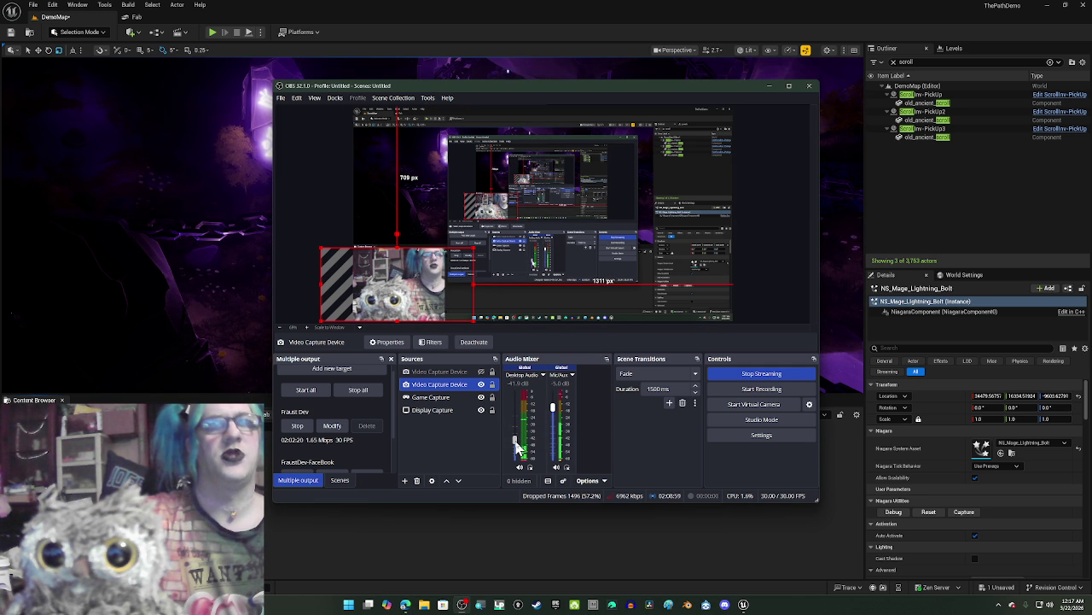
Step: Replay the lightning effect by toggling Auto Activate, then delete NS_Mage_Lightning_Bolt from the level
{"action": "left_click", "coordinate": [626, 23]}
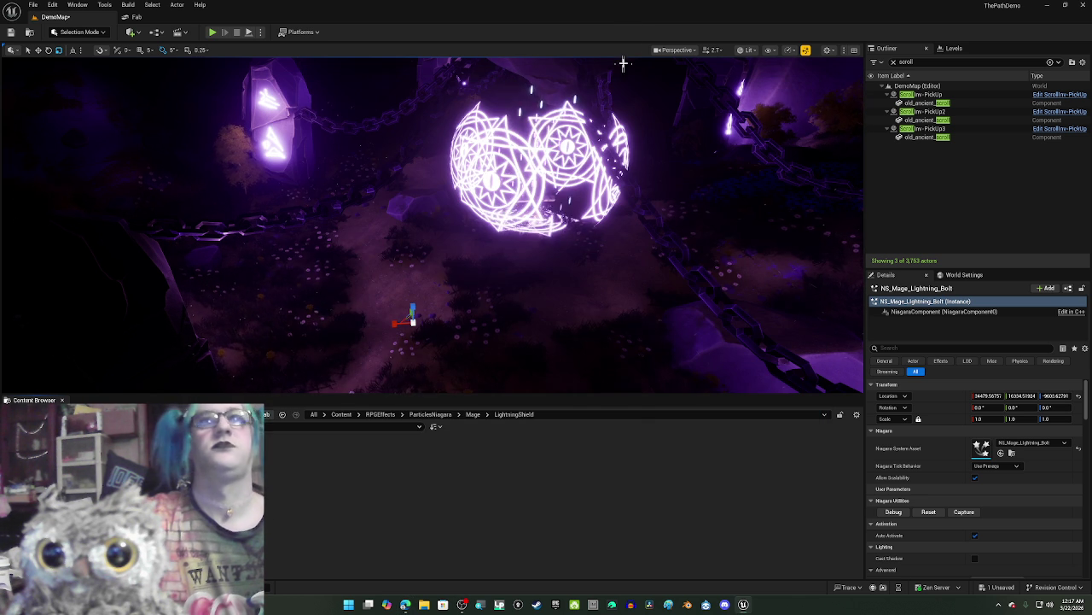
{"action": "mouse_move", "coordinate": [303, 487]}
{"action": "left_mouse_down"}
{"action": "mouse_move", "coordinate": [288, 345]}
{"action": "mouse_move", "coordinate": [413, 288]}
{"action": "mouse_move", "coordinate": [285, 447]}
{"action": "mouse_move", "coordinate": [282, 512]}
{"action": "left_mouse_up"}
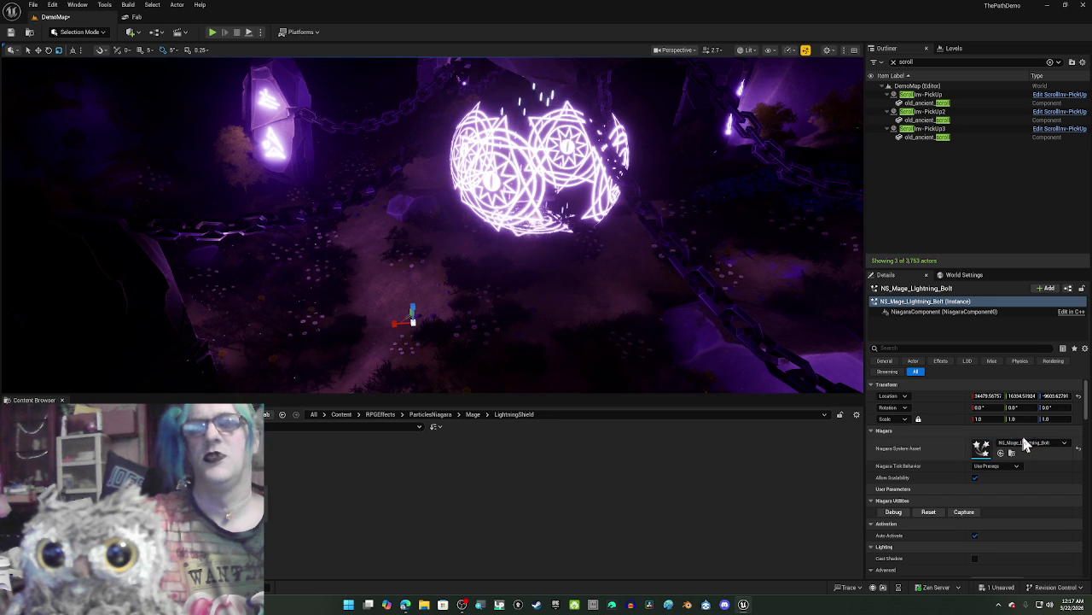
{"action": "left_click", "coordinate": [975, 535]}
{"action": "left_click", "coordinate": [975, 535]}
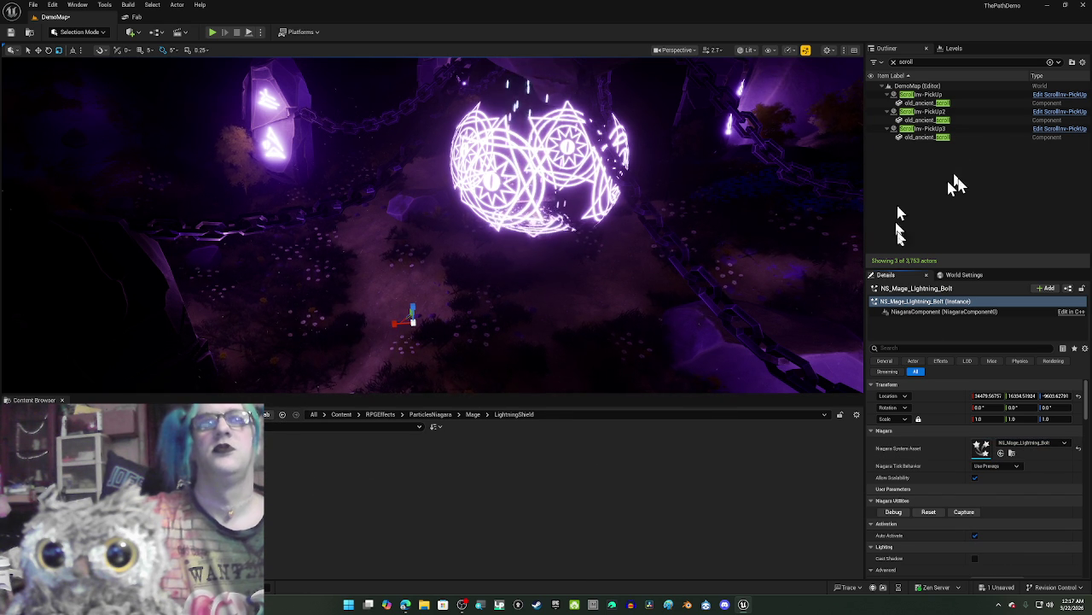
{"action": "left_click", "coordinate": [941, 311]}
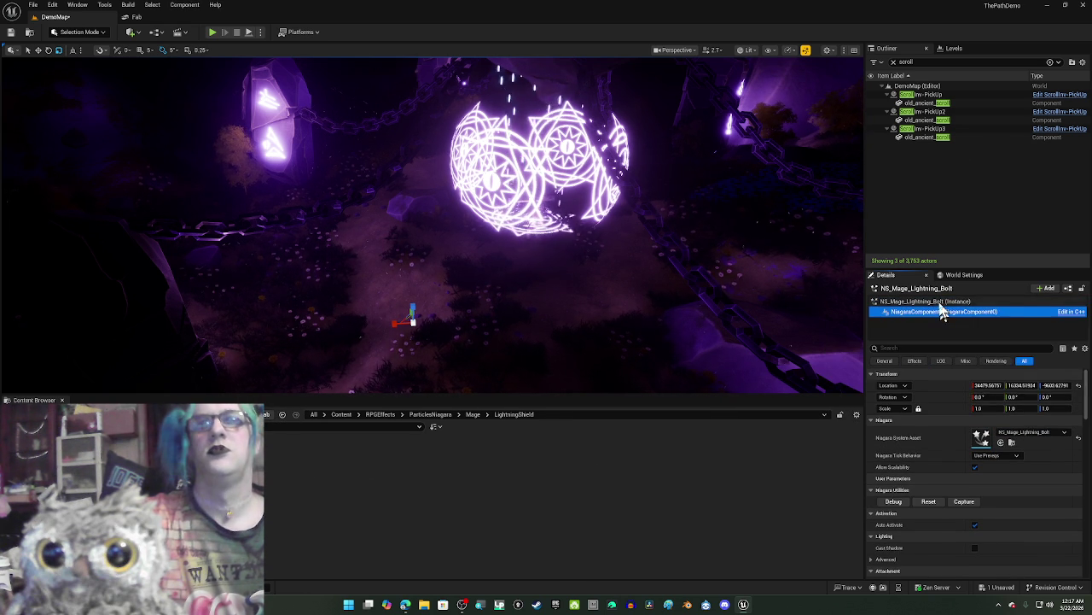
{"action": "left_click", "coordinate": [942, 302]}
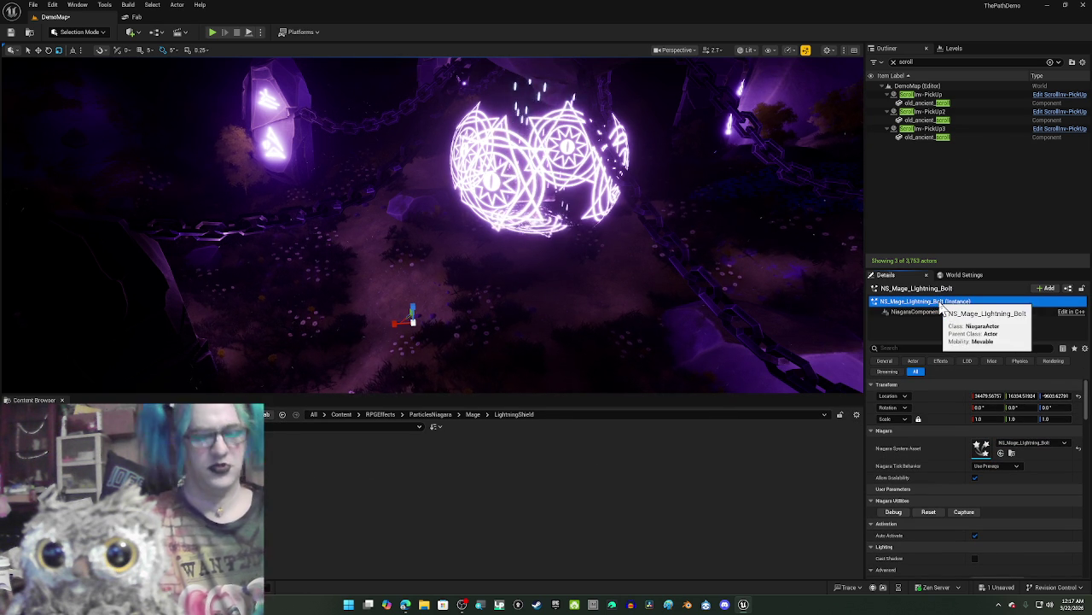
{"action": "left_click", "coordinate": [895, 67]}
{"action": "key", "text": "Escape"}
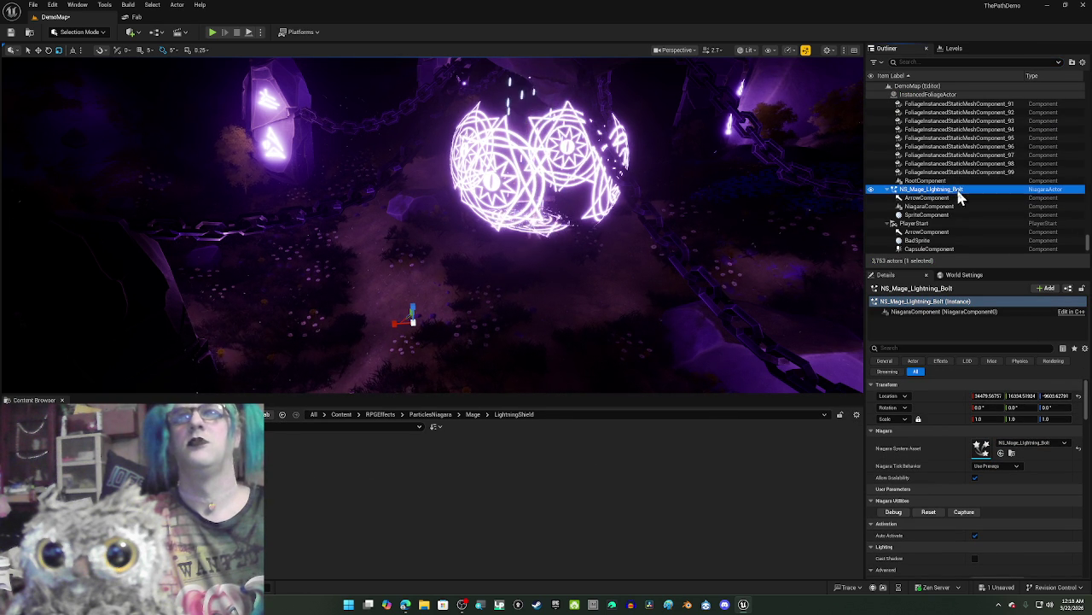
{"action": "key", "text": "Delete"}
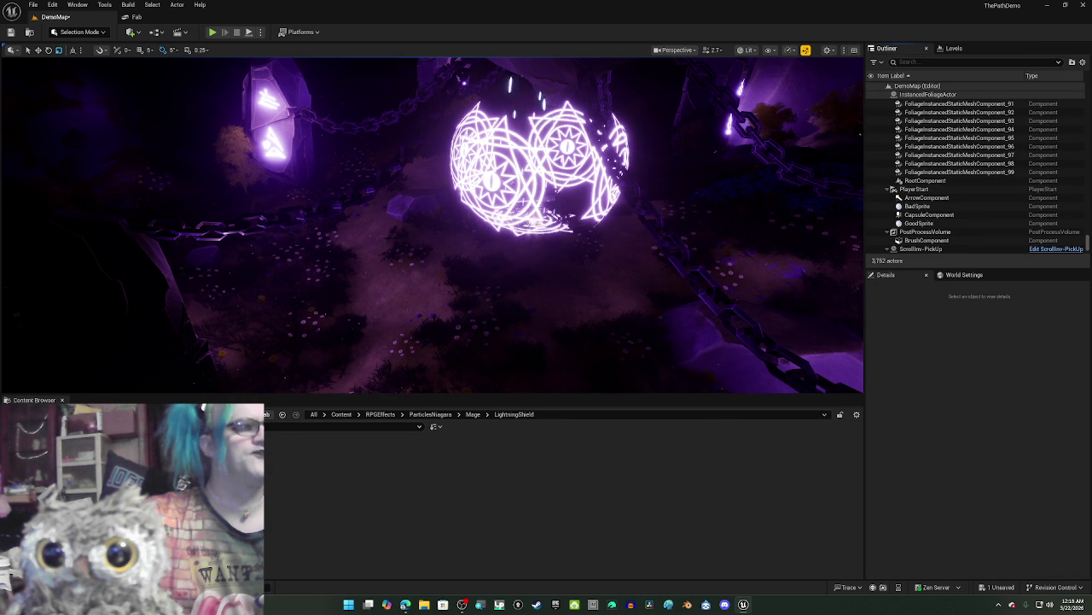
Step: Test-place NS_Mage_MagicBolt in the clearing, delete it, and go to the Fab store page
{"action": "left_click", "coordinate": [52, 512]}
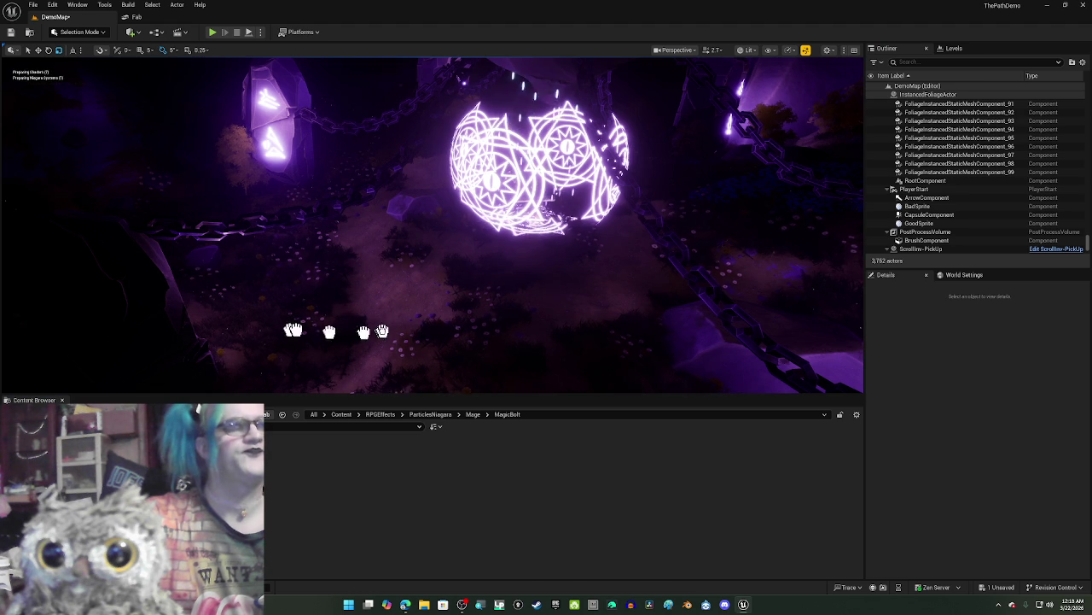
{"action": "left_click_drag", "start_coordinate": [404, 310], "coordinate": [405, 305]}
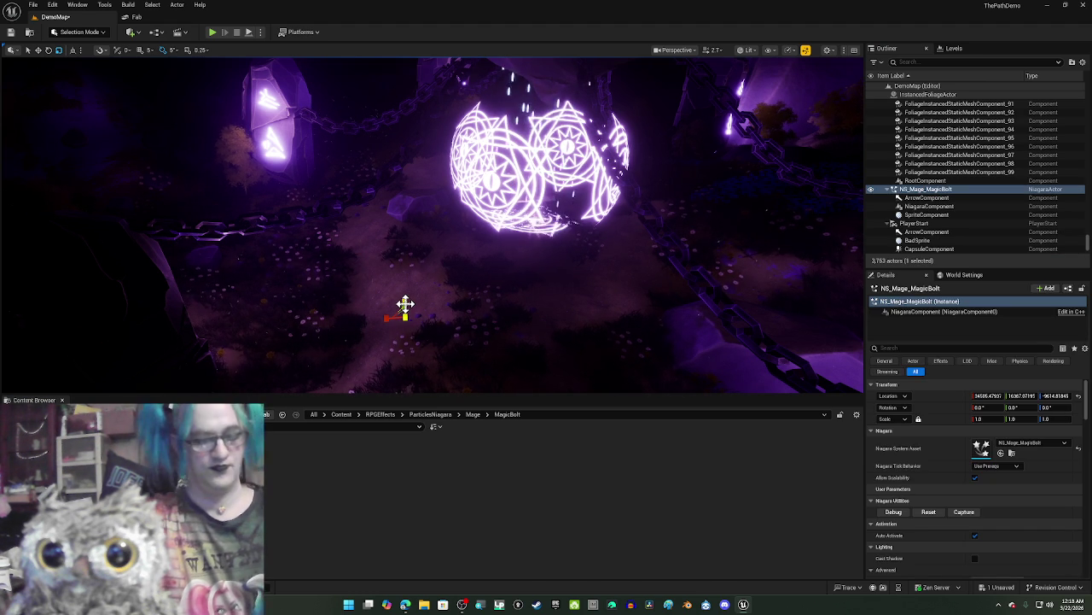
{"action": "key", "text": "Delete"}
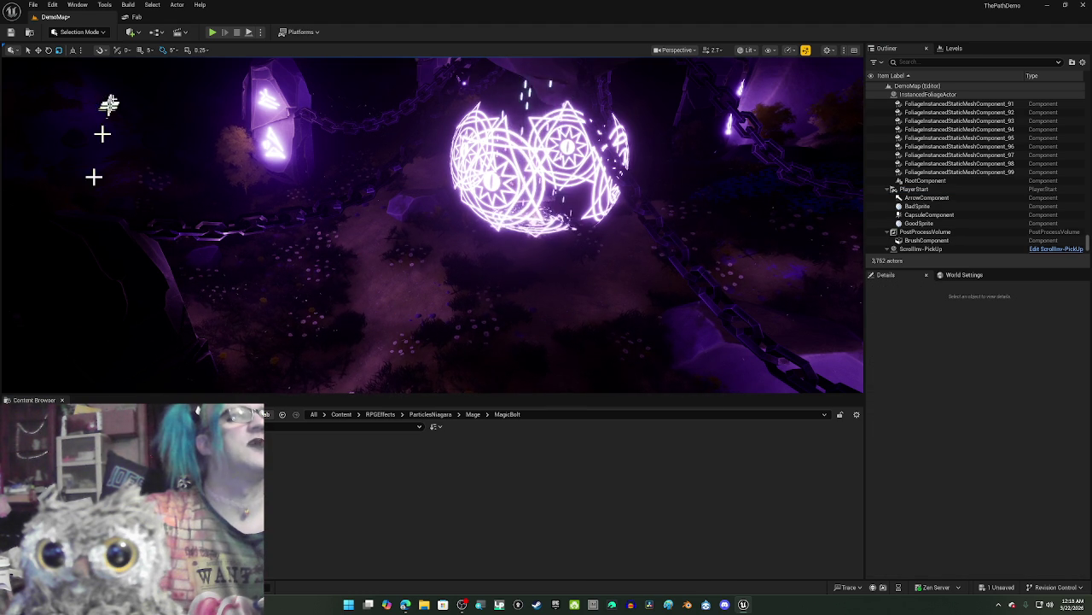
{"action": "left_click", "coordinate": [152, 19]}
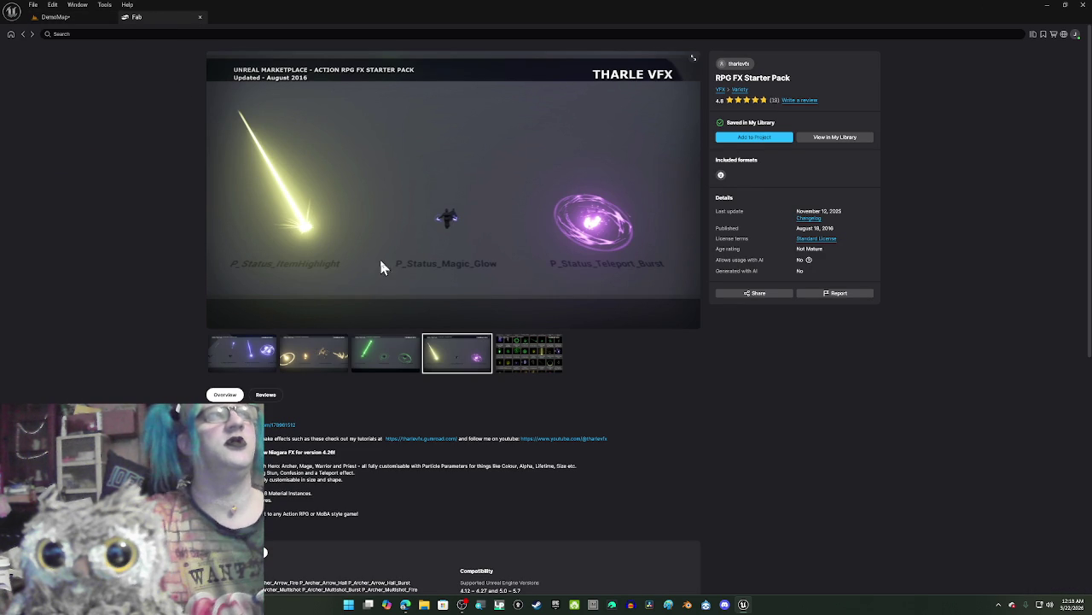
Step: Preview the green Priest effects in the RPG FX Starter Pack gallery, then return to DemoMap
{"action": "left_click", "coordinate": [387, 359]}
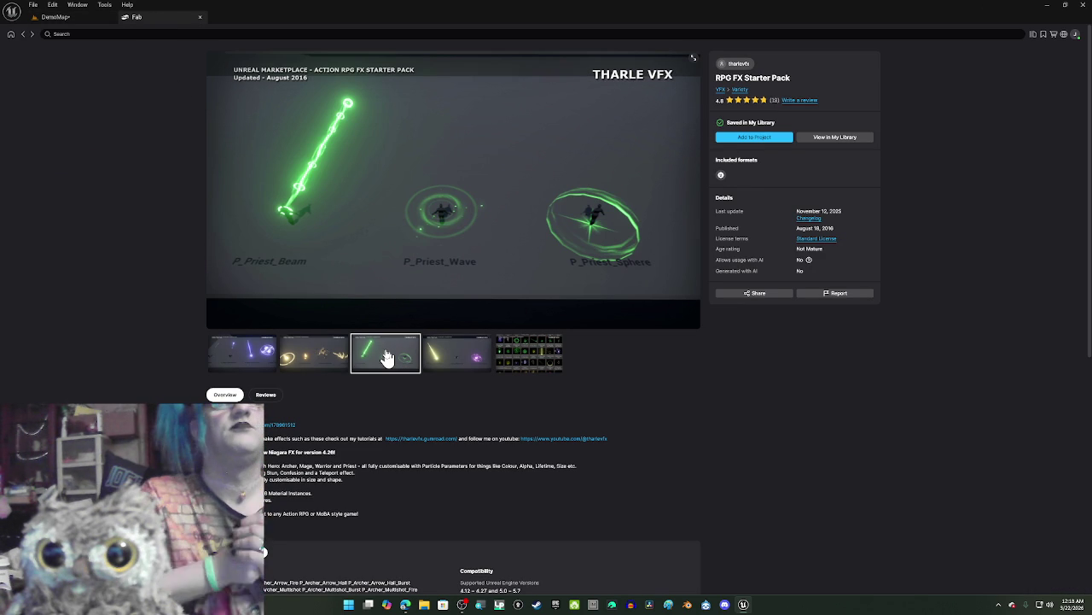
{"action": "left_click", "coordinate": [53, 17]}
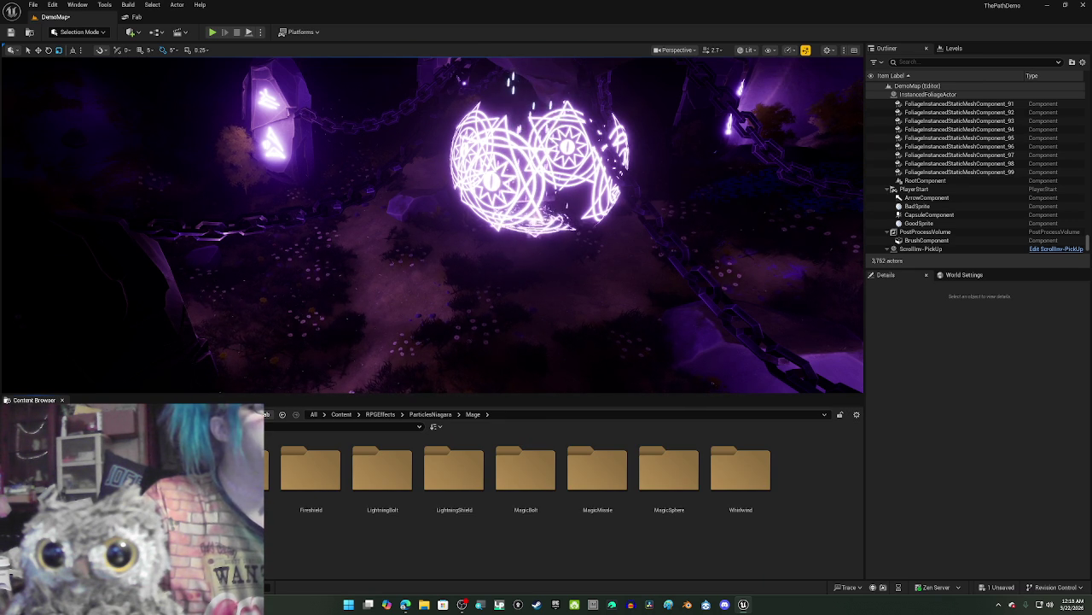
Step: Place NS_Priest_Beam from the Priest > Beam folder in the clearing and rotate it upright
{"action": "key", "text": "Down"}
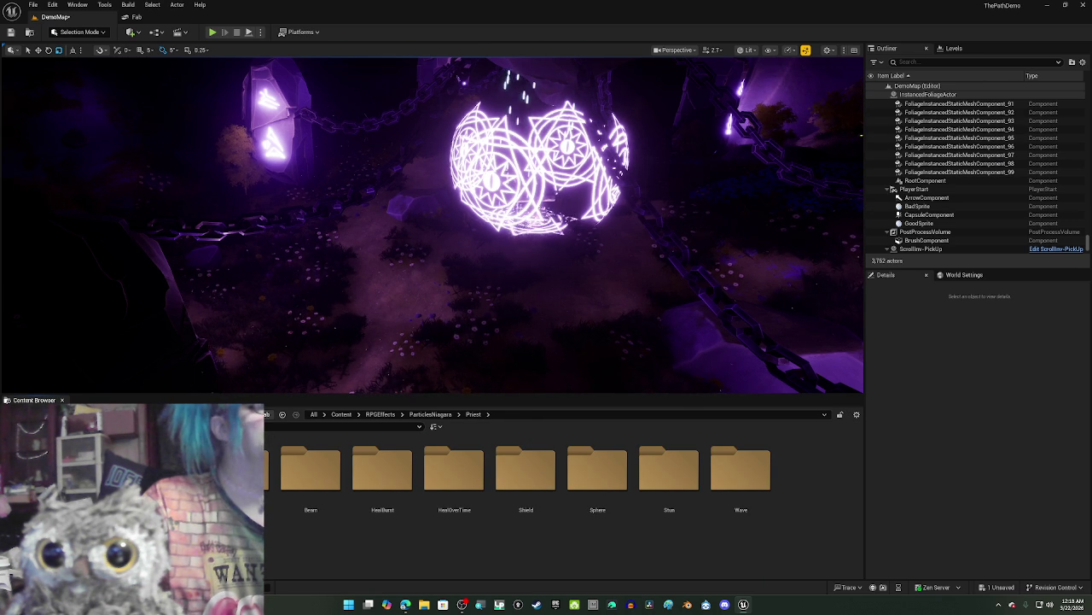
{"action": "key", "text": "Down"}
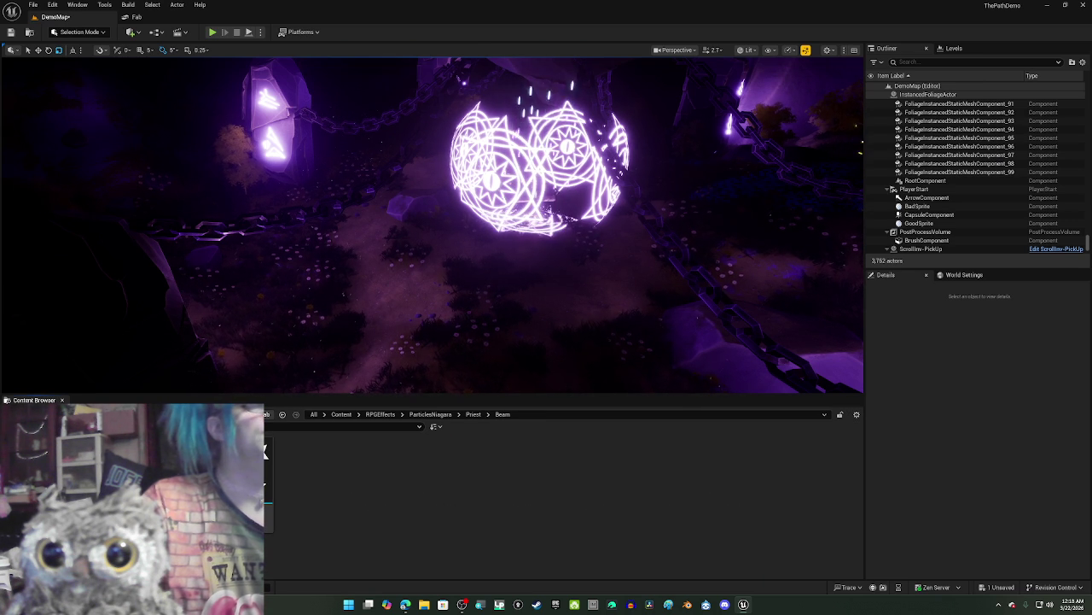
{"action": "mouse_move", "coordinate": [239, 478]}
{"action": "left_mouse_down"}
{"action": "mouse_move", "coordinate": [401, 283]}
{"action": "mouse_move", "coordinate": [412, 286]}
{"action": "mouse_move", "coordinate": [409, 300]}
{"action": "left_mouse_up"}
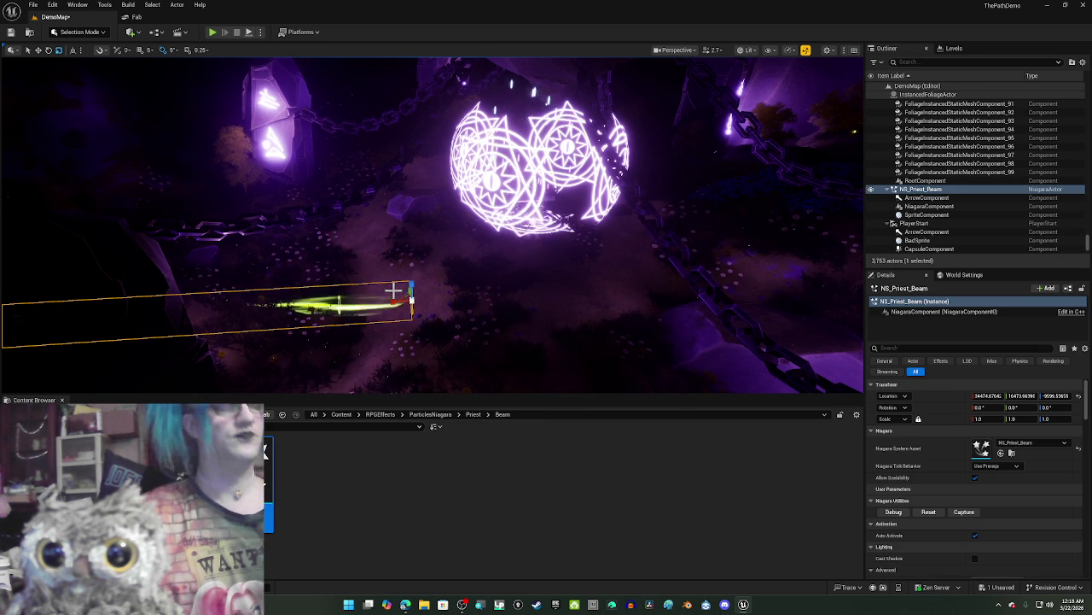
{"action": "key", "text": "e"}
{"action": "left_click_drag", "start_coordinate": [402, 293], "coordinate": [418, 292]}
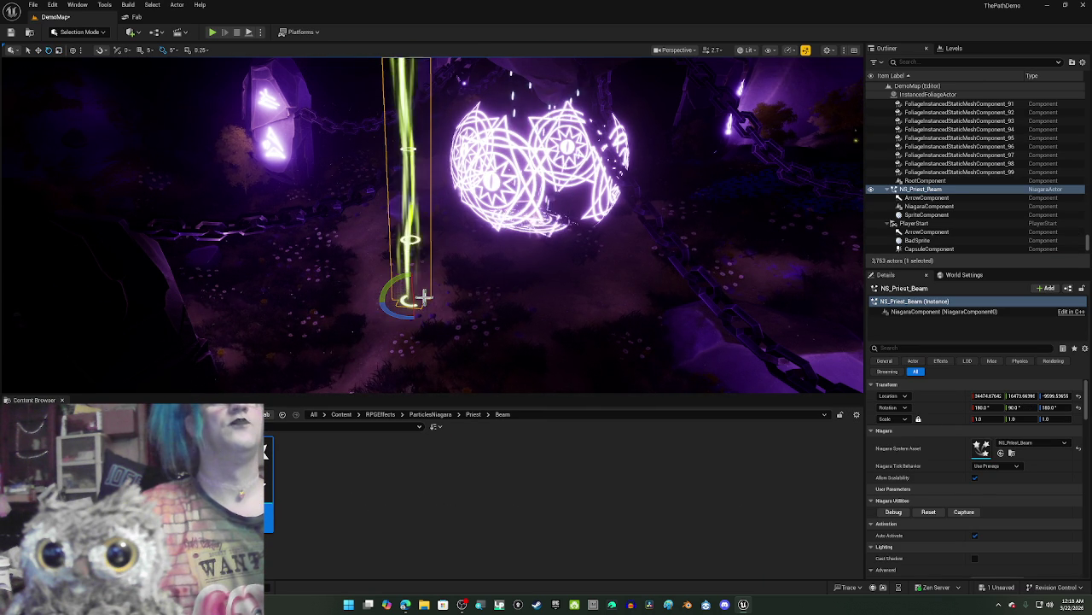
{"action": "scroll", "coordinate": [969, 497], "scroll_direction": "down", "scroll_amount": 2}
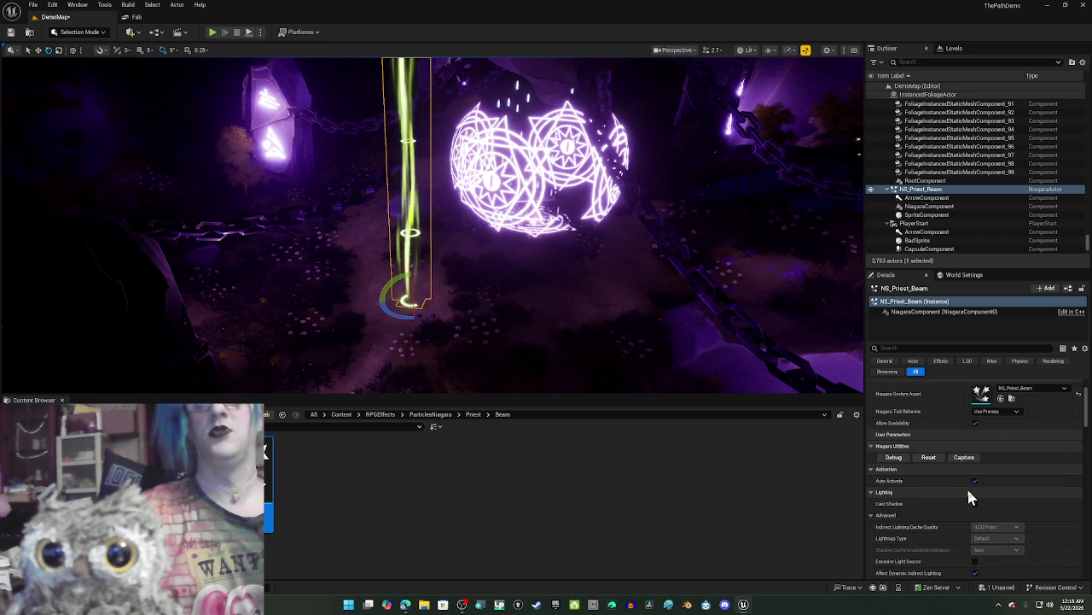
{"action": "scroll", "coordinate": [968, 497], "scroll_direction": "up", "scroll_amount": 2}
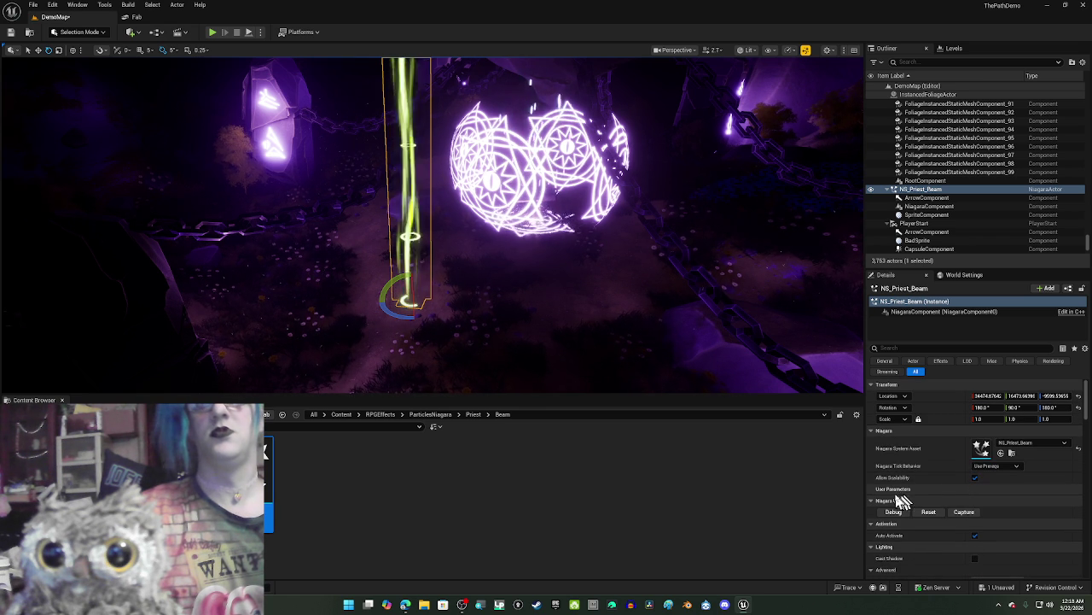
{"action": "scroll", "coordinate": [927, 524], "scroll_direction": "down", "scroll_amount": 5}
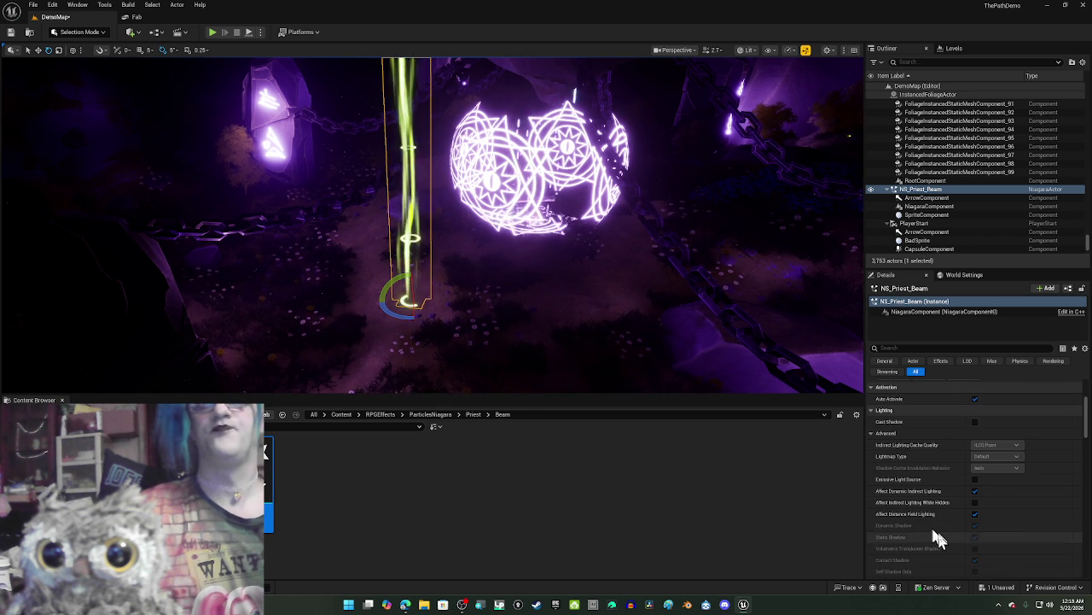
{"action": "mouse_move", "coordinate": [1080, 427]}
{"action": "left_mouse_down"}
{"action": "mouse_move", "coordinate": [1089, 483]}
{"action": "mouse_move", "coordinate": [1072, 431]}
{"action": "mouse_move", "coordinate": [1069, 341]}
{"action": "left_mouse_up"}
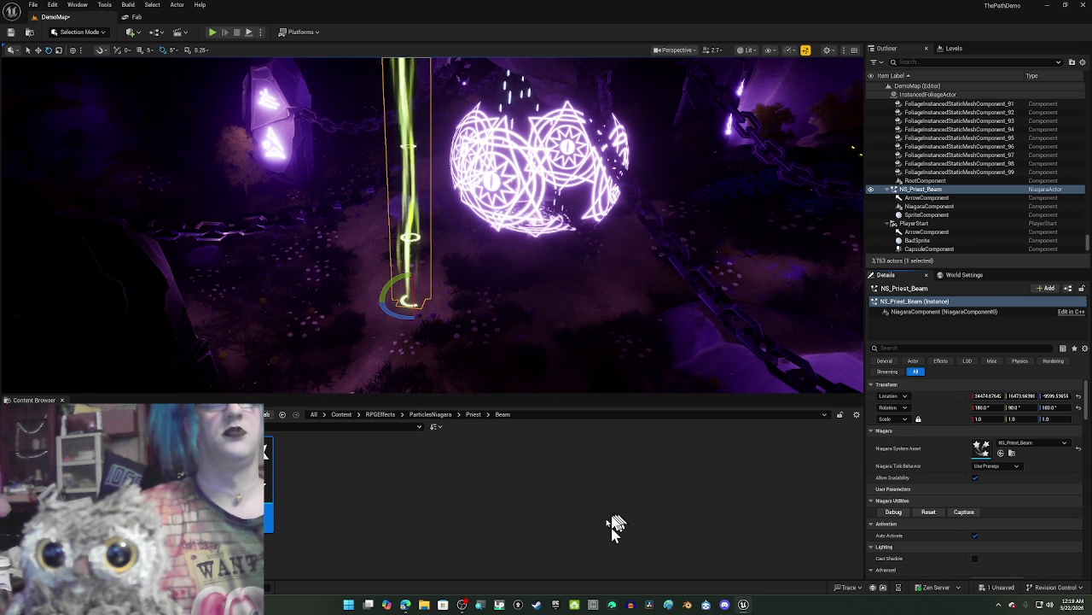
Step: Switch to YouTube to play the TOXIC EUPHORIA: Dark Techno & Hardstyle 2026 video, then minimize the browser
{"action": "mouse_move", "coordinate": [405, 608]}
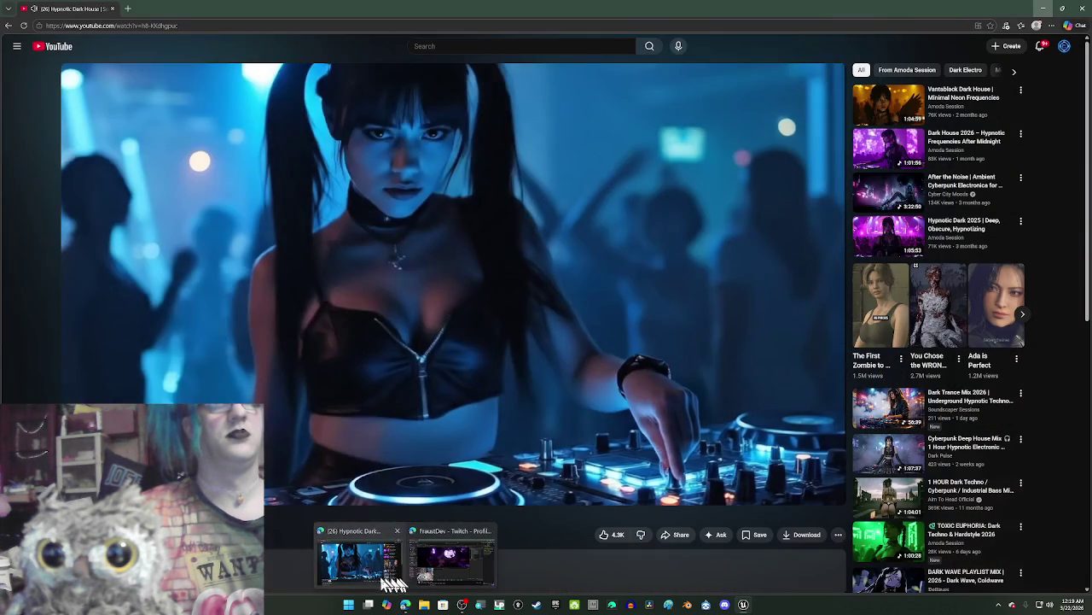
{"action": "left_click", "coordinate": [367, 563]}
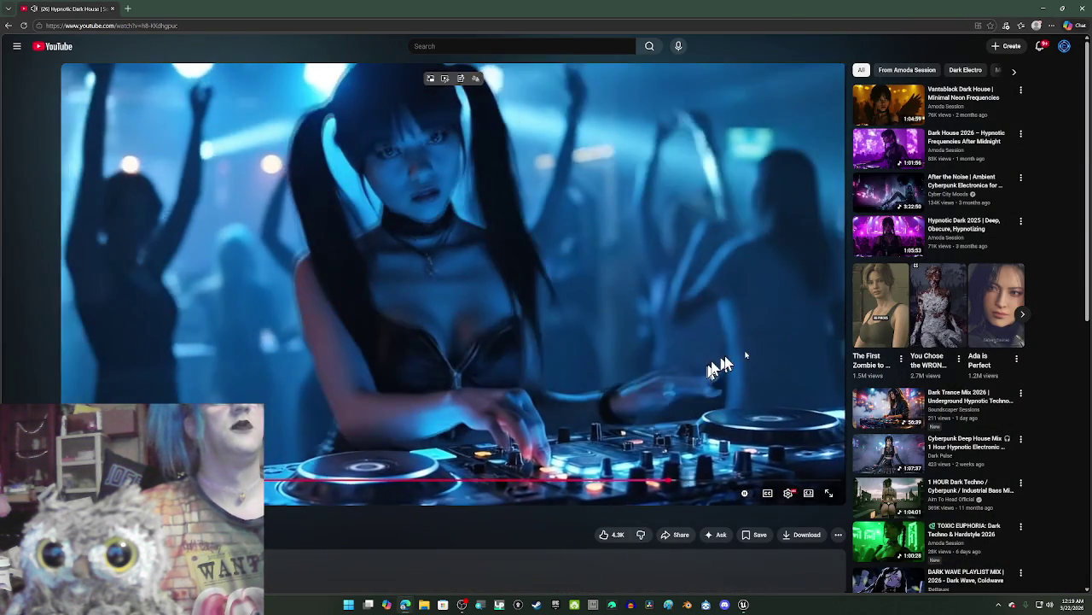
{"action": "scroll", "coordinate": [708, 371], "scroll_direction": "down", "scroll_amount": 3}
{"action": "scroll", "coordinate": [898, 286], "scroll_direction": "down", "scroll_amount": 3}
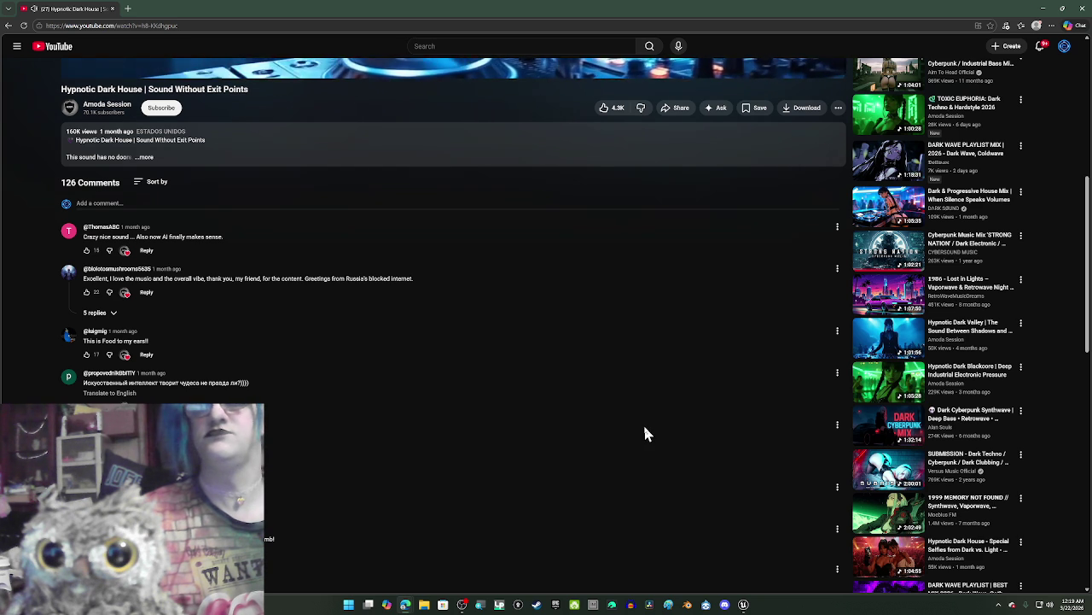
{"action": "scroll", "coordinate": [651, 431], "scroll_direction": "up", "scroll_amount": 2}
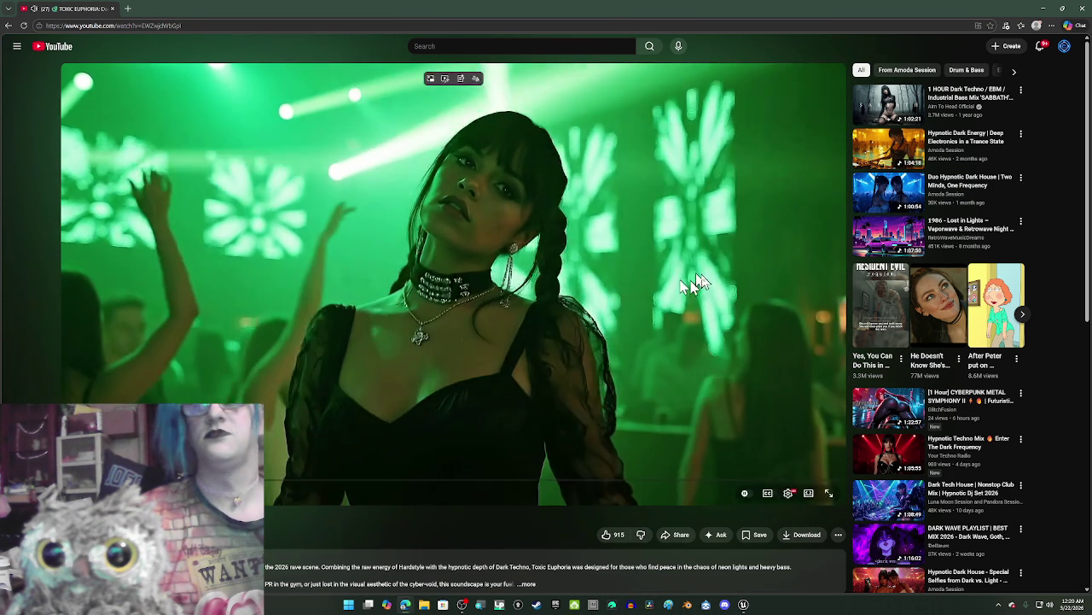
{"action": "left_click", "coordinate": [1041, 12]}
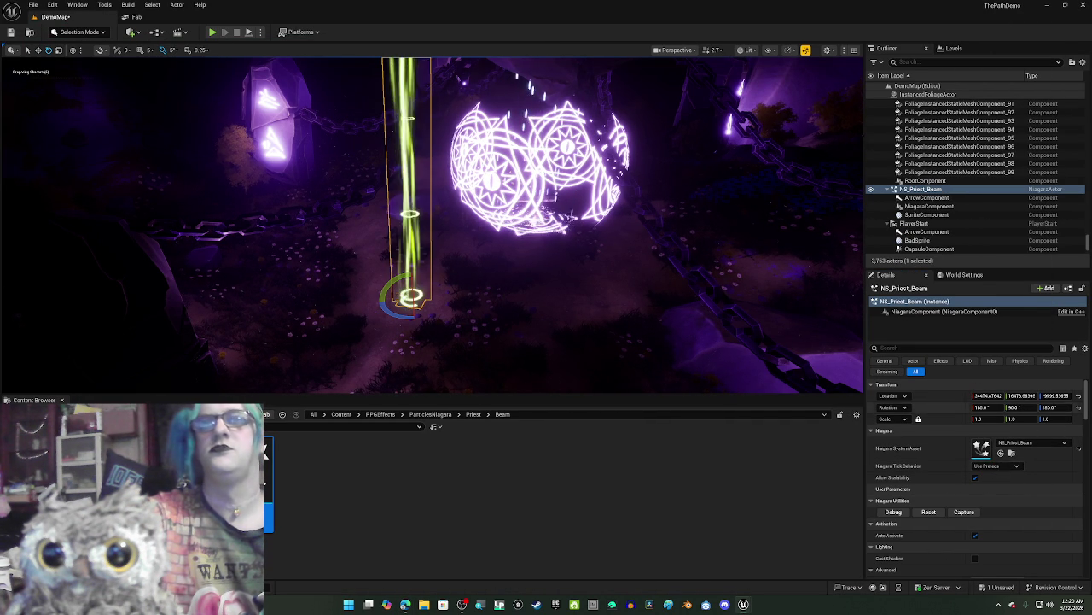
Step: Arrange the NS_Priest_Beam editor beside the level editor and select the NE_PriestBeam emitter
{"action": "mouse_move", "coordinate": [929, 194]}
{"action": "left_mouse_down"}
{"action": "mouse_move", "coordinate": [847, 107]}
{"action": "mouse_move", "coordinate": [790, 106]}
{"action": "left_mouse_up"}
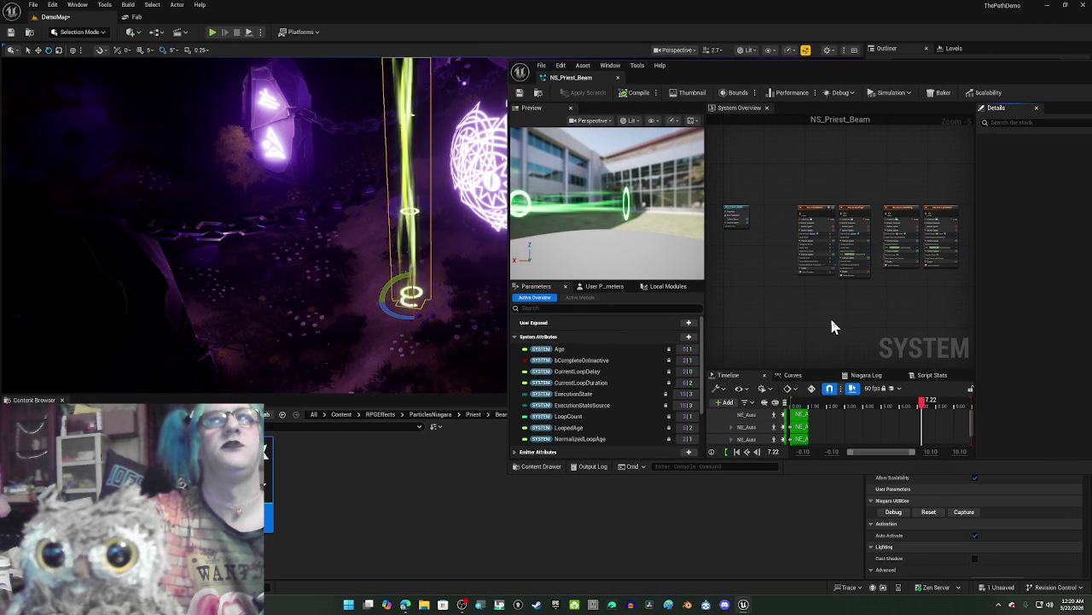
{"action": "scroll", "coordinate": [846, 318], "scroll_direction": "up", "scroll_amount": 2}
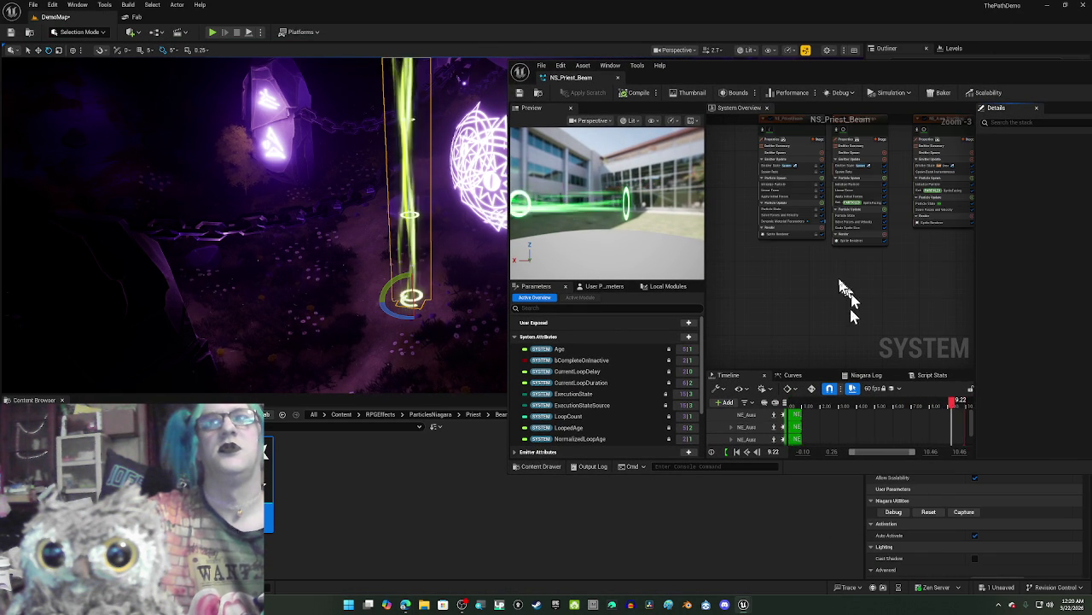
{"action": "scroll", "coordinate": [842, 319], "scroll_direction": "up", "scroll_amount": 1}
{"action": "left_click", "coordinate": [828, 224]}
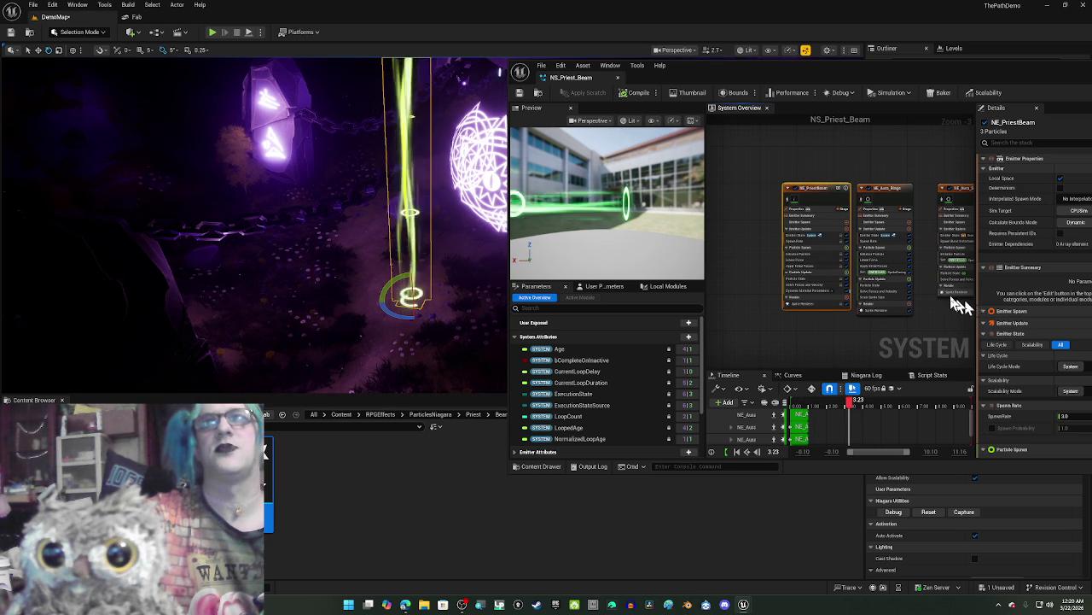
{"action": "left_click_drag", "start_coordinate": [775, 68], "coordinate": [1083, 98]}
{"action": "left_click", "coordinate": [232, 186]}
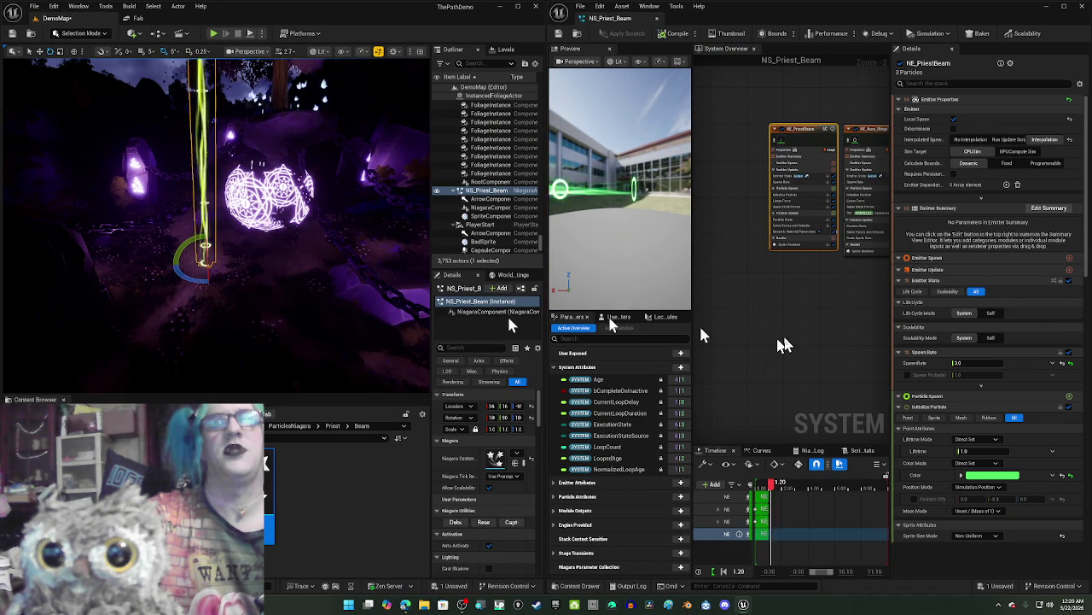
Step: Set NE_PriestBeam's Initialize Particle Color to a magenta pink
{"action": "left_click", "coordinate": [979, 476]}
{"action": "left_click_drag", "start_coordinate": [979, 481], "coordinate": [953, 480]}
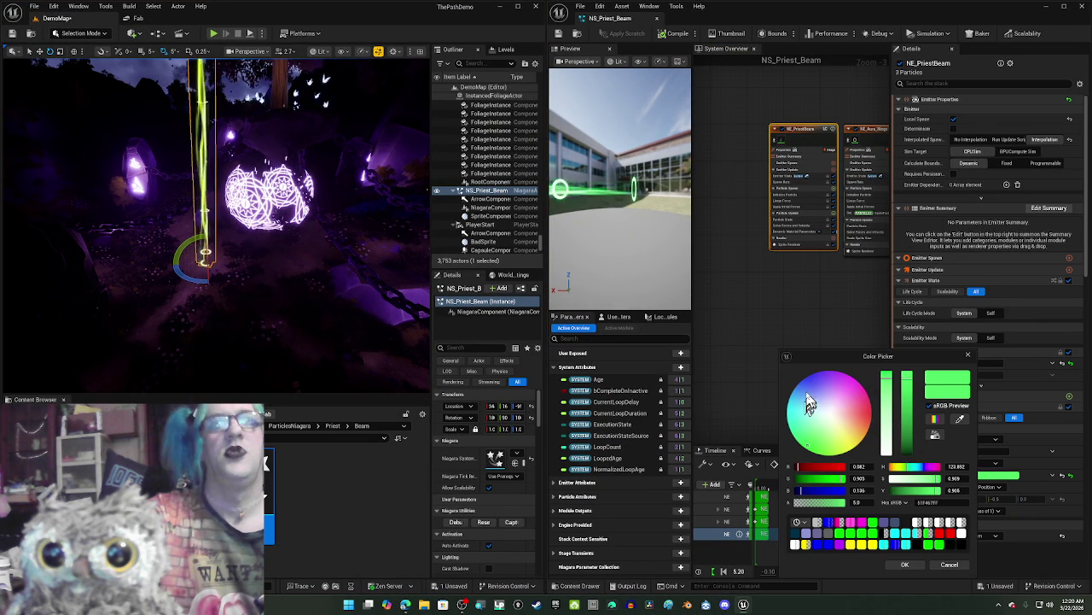
{"action": "left_click", "coordinate": [852, 523]}
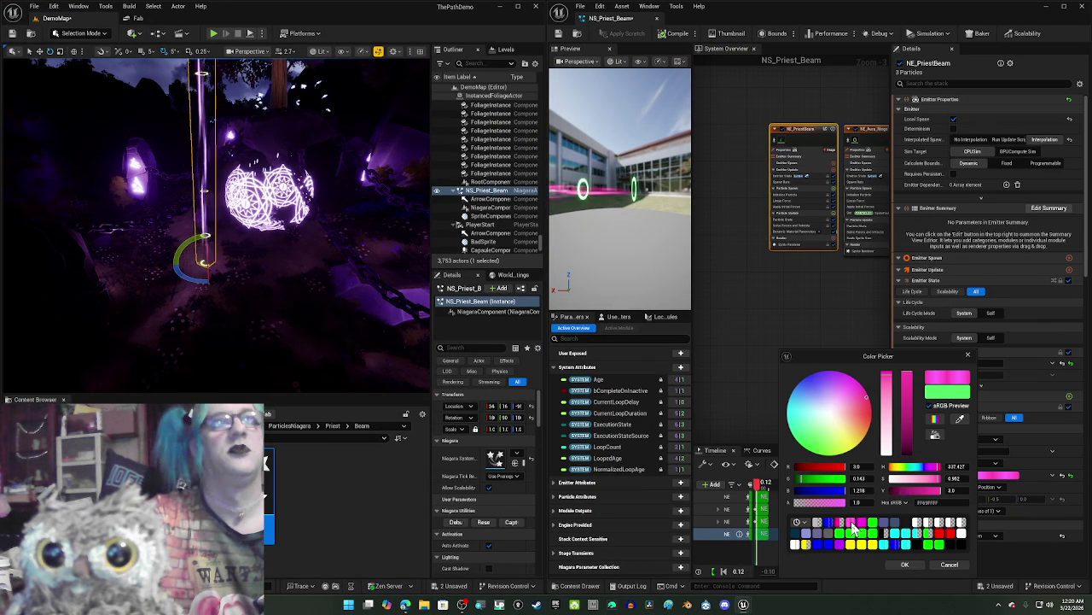
{"action": "left_click", "coordinate": [906, 565]}
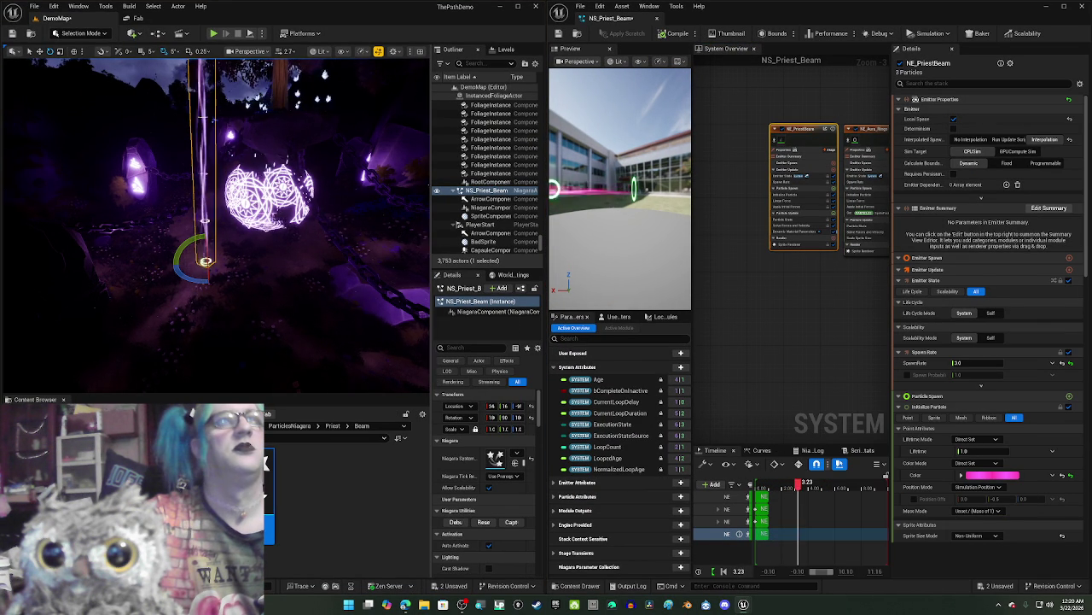
{"action": "left_click_drag", "start_coordinate": [328, 294], "coordinate": [327, 305]}
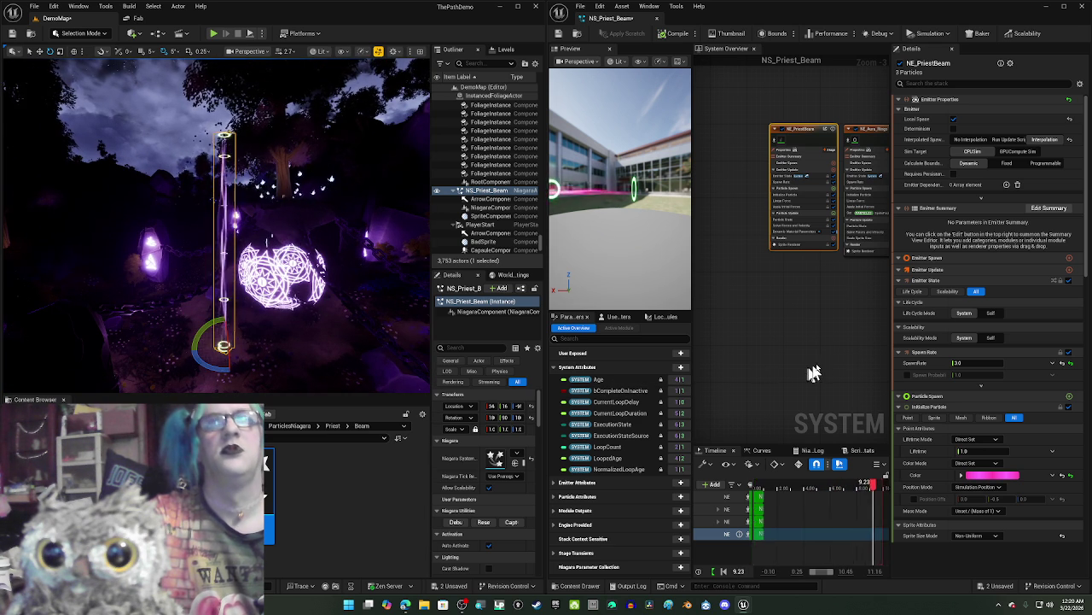
{"action": "scroll", "coordinate": [819, 395], "scroll_direction": "up", "scroll_amount": 4}
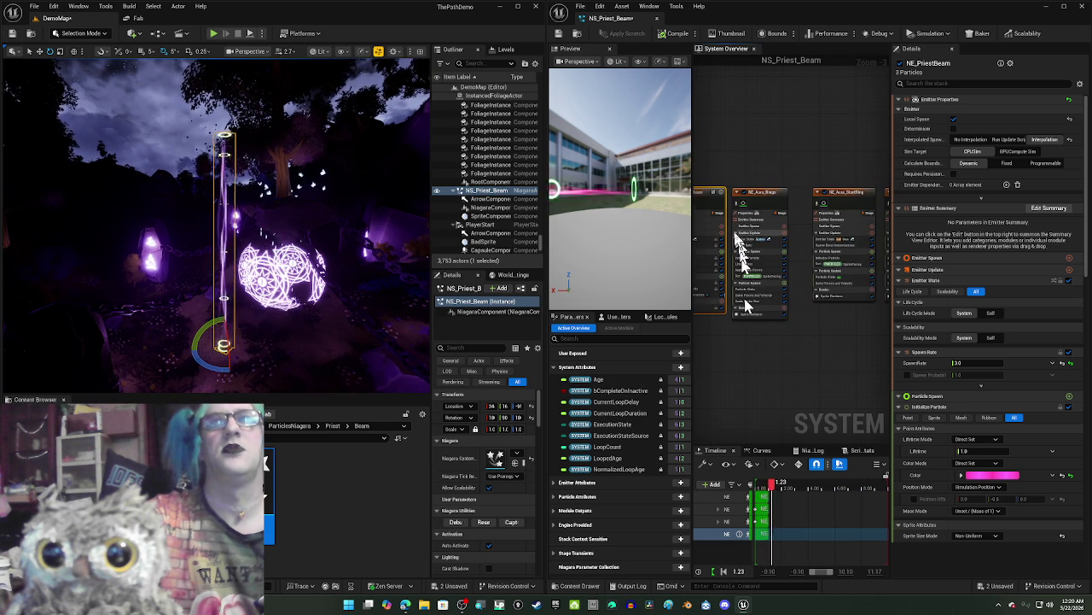
Step: Copy NE_PriestBeam's pink colour and paste it onto NE_Aura_Rings' particle colour
{"action": "left_click", "coordinate": [790, 198]}
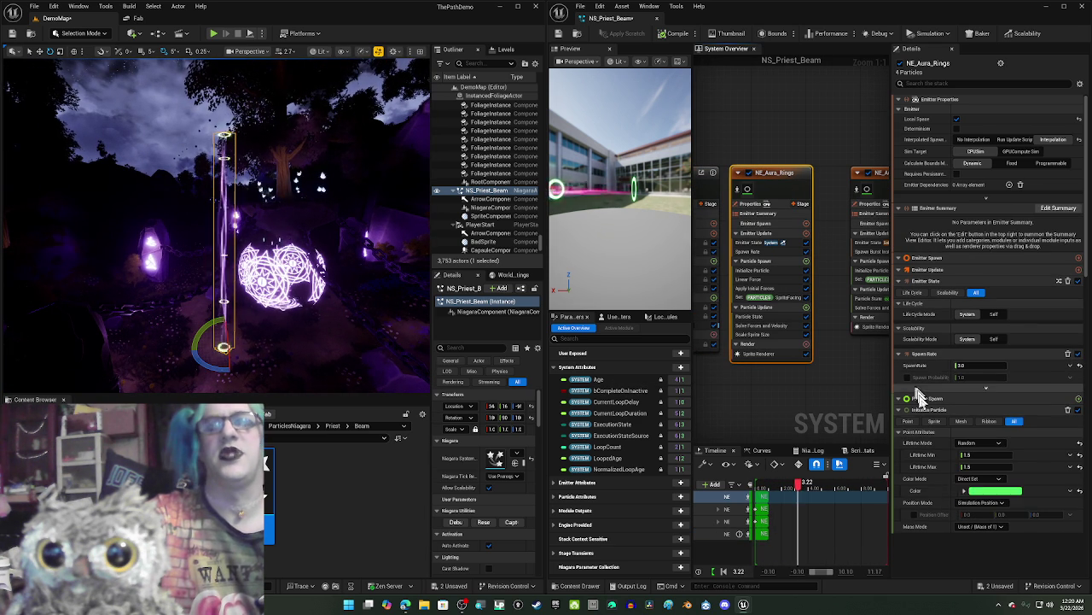
{"action": "right_click", "coordinate": [981, 495]}
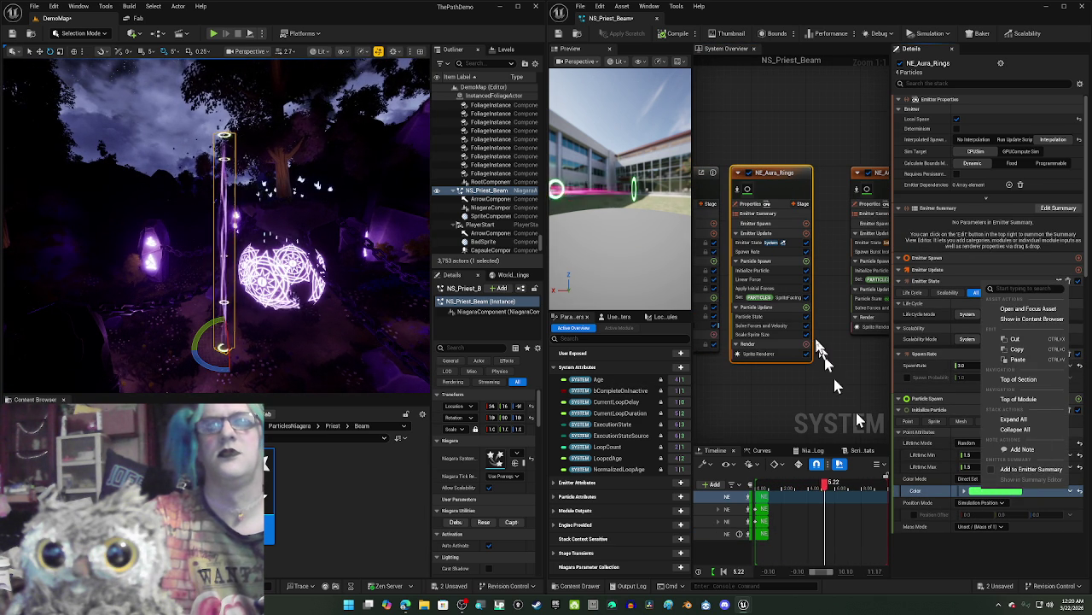
{"action": "left_click", "coordinate": [715, 178]}
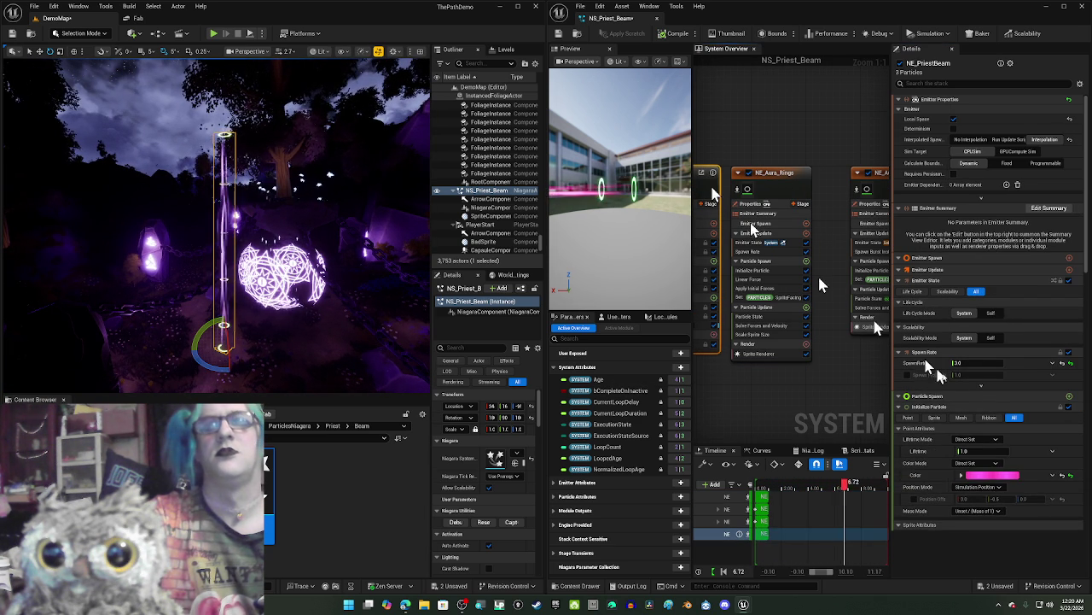
{"action": "right_click", "coordinate": [990, 482]}
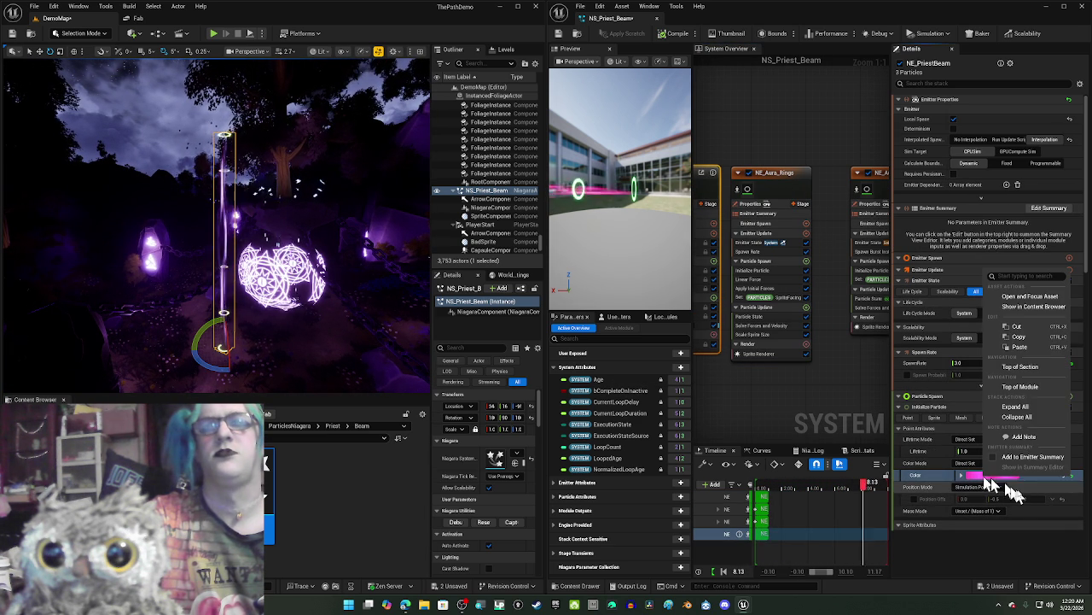
{"action": "left_click", "coordinate": [1026, 340]}
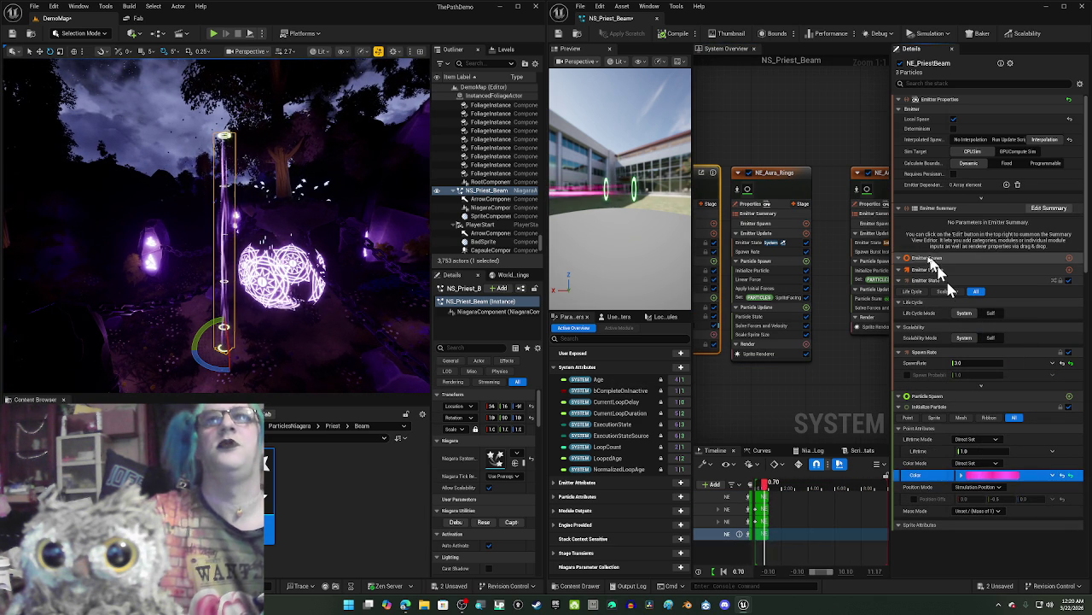
{"action": "left_click", "coordinate": [792, 195]}
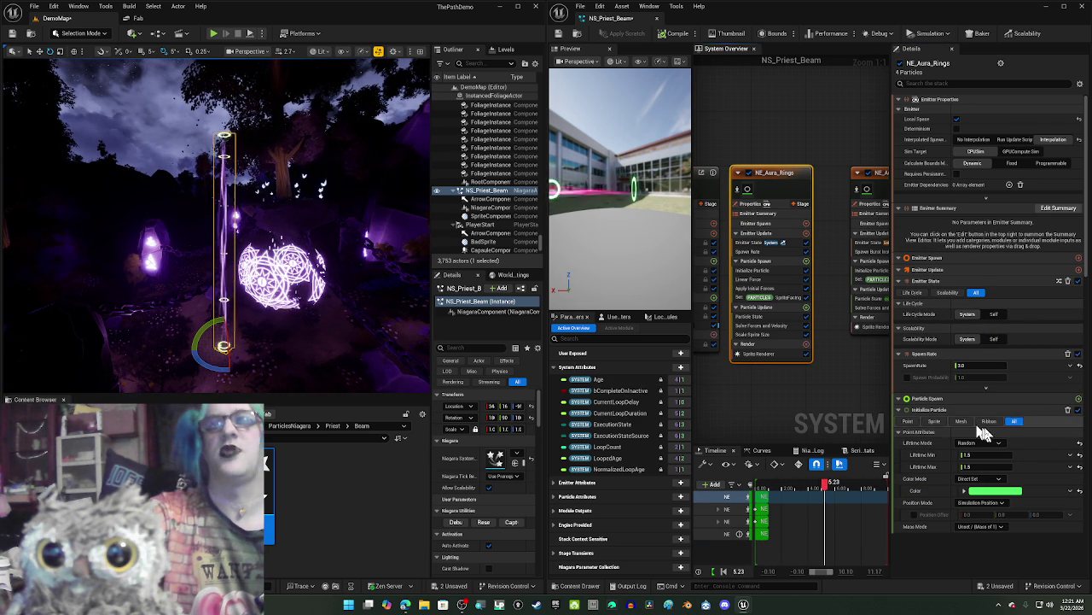
{"action": "right_click", "coordinate": [1008, 504]}
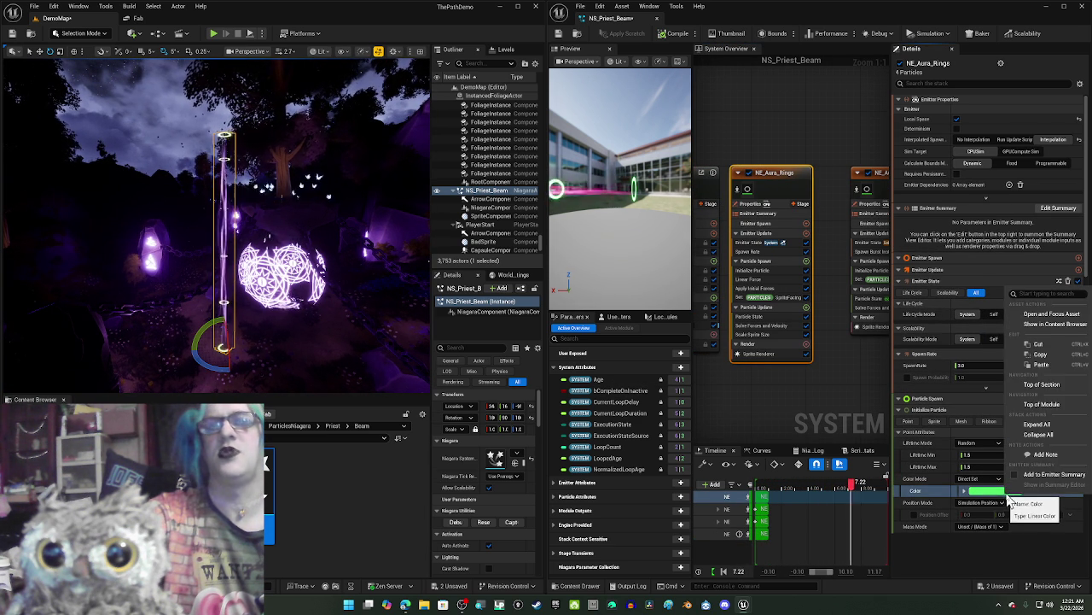
{"action": "left_click", "coordinate": [1055, 374]}
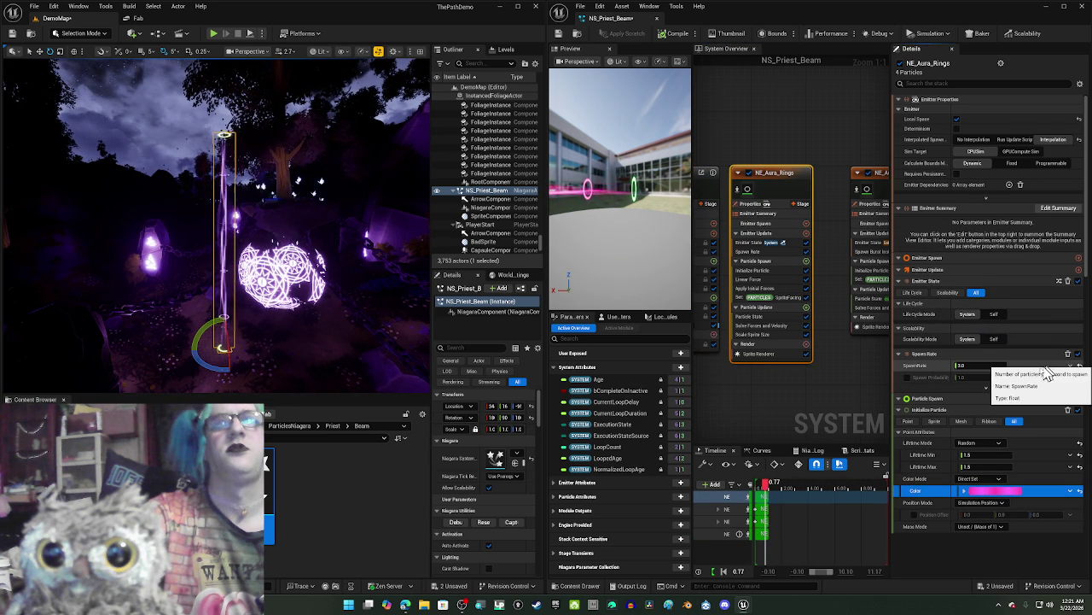
Step: Paste the pink colour onto NE_Aura_StartRing and NE_Aura_StartEnd, then close the Niagara editor
{"action": "left_click_drag", "start_coordinate": [850, 378], "coordinate": [732, 405]}
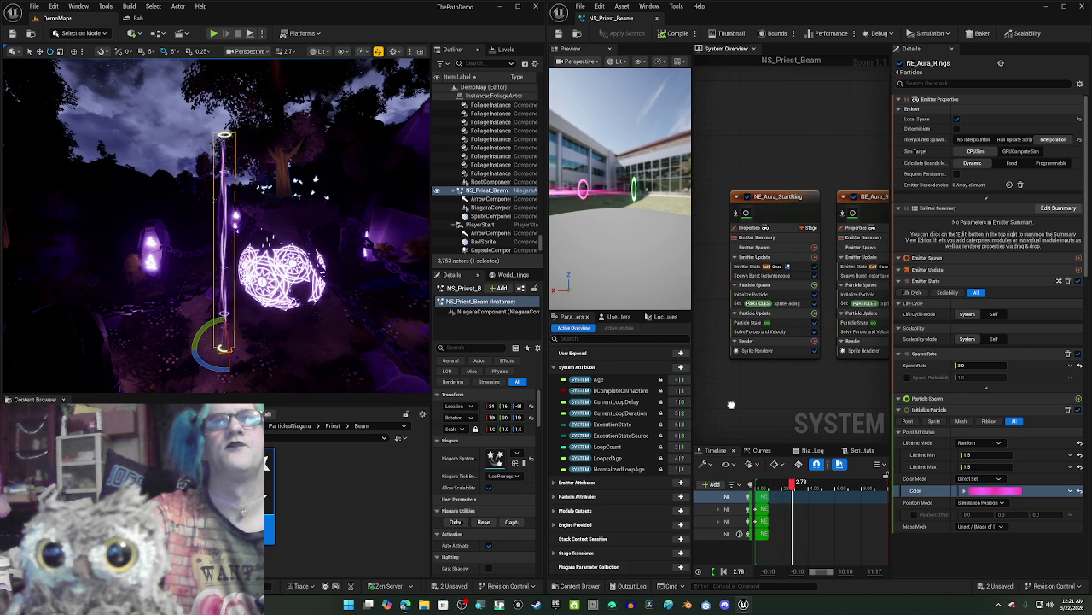
{"action": "left_click", "coordinate": [773, 218]}
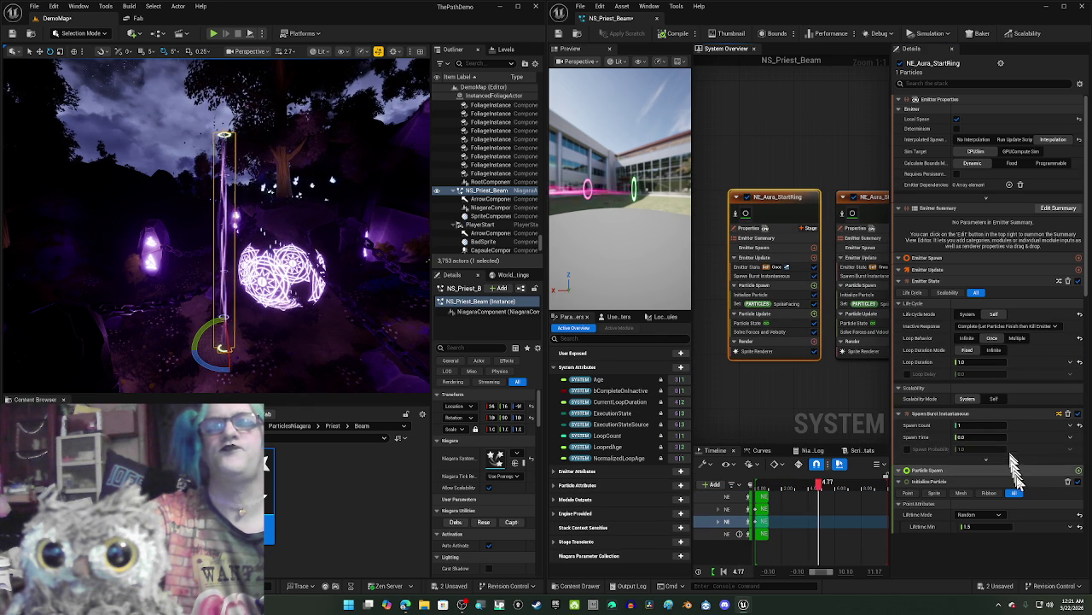
{"action": "scroll", "coordinate": [993, 437], "scroll_direction": "down", "scroll_amount": 3}
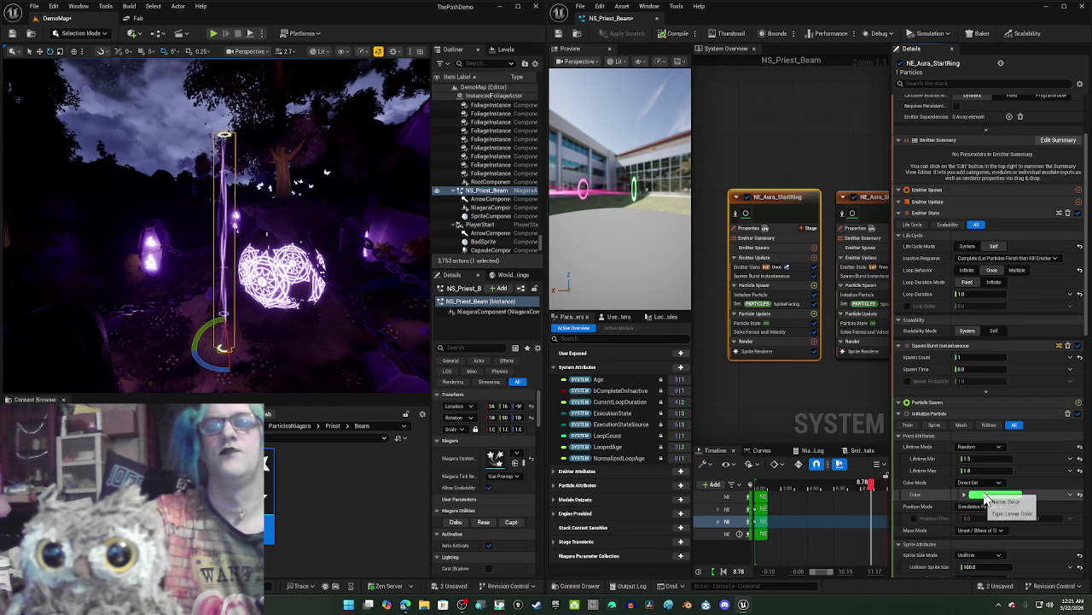
{"action": "right_click", "coordinate": [985, 493]}
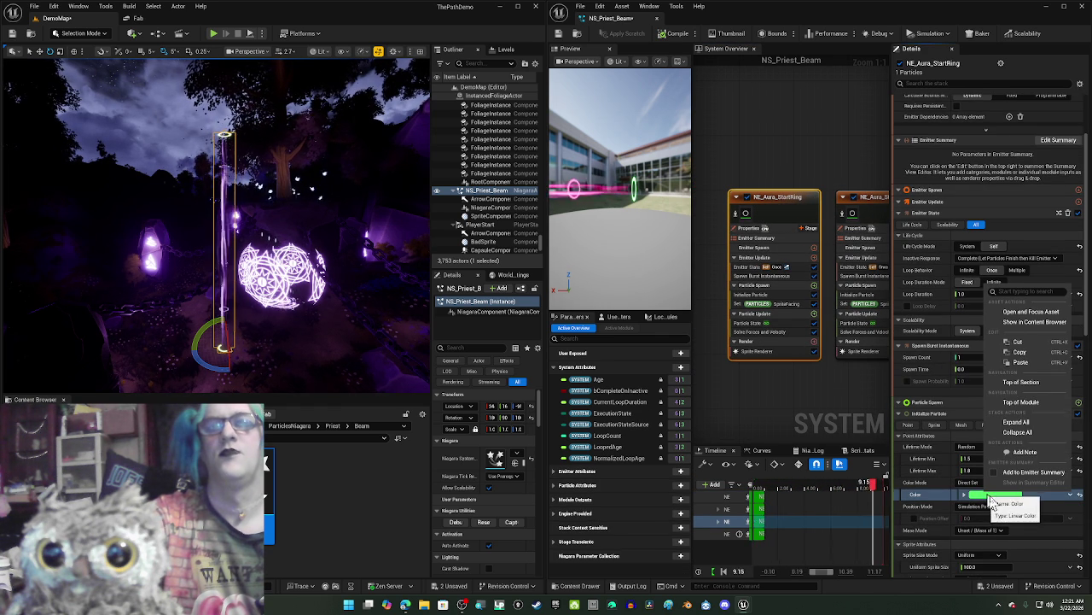
{"action": "left_click", "coordinate": [1028, 362]}
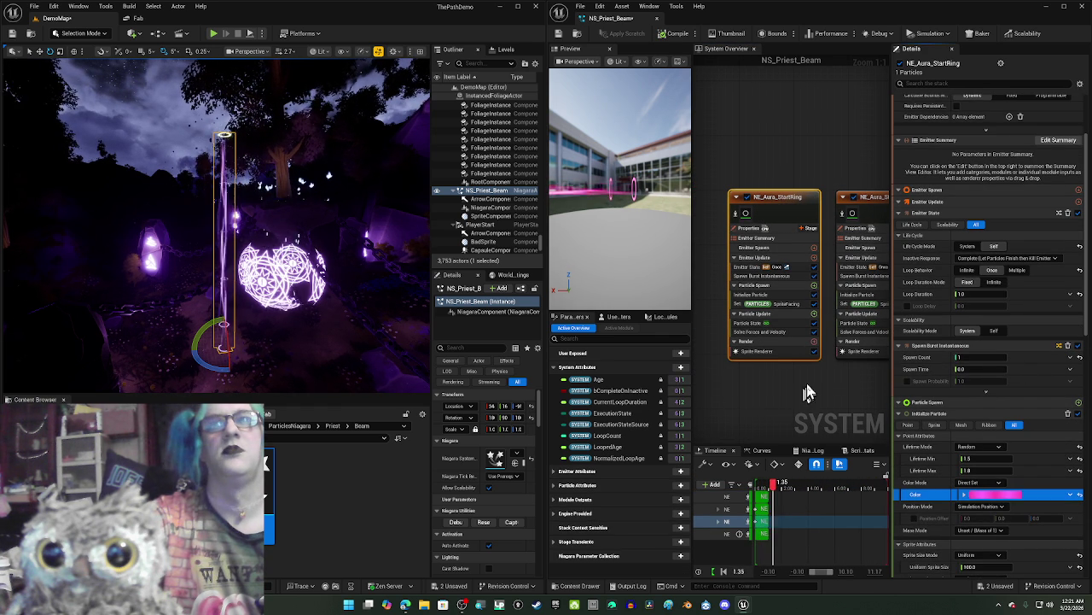
{"action": "left_click_drag", "start_coordinate": [806, 395], "coordinate": [701, 413]}
{"action": "left_click", "coordinate": [773, 256]}
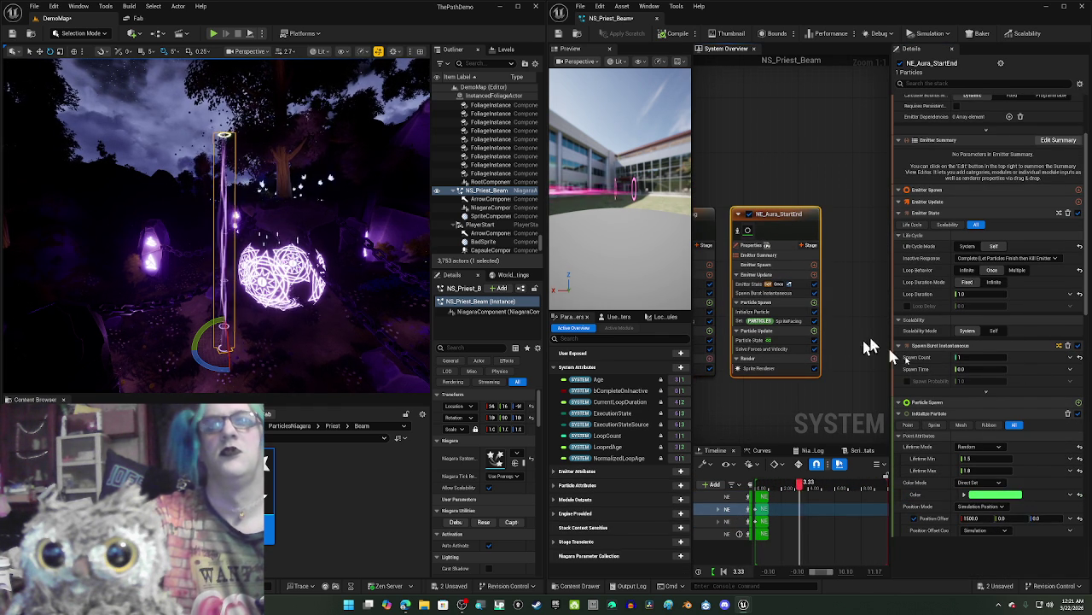
{"action": "right_click", "coordinate": [994, 494]}
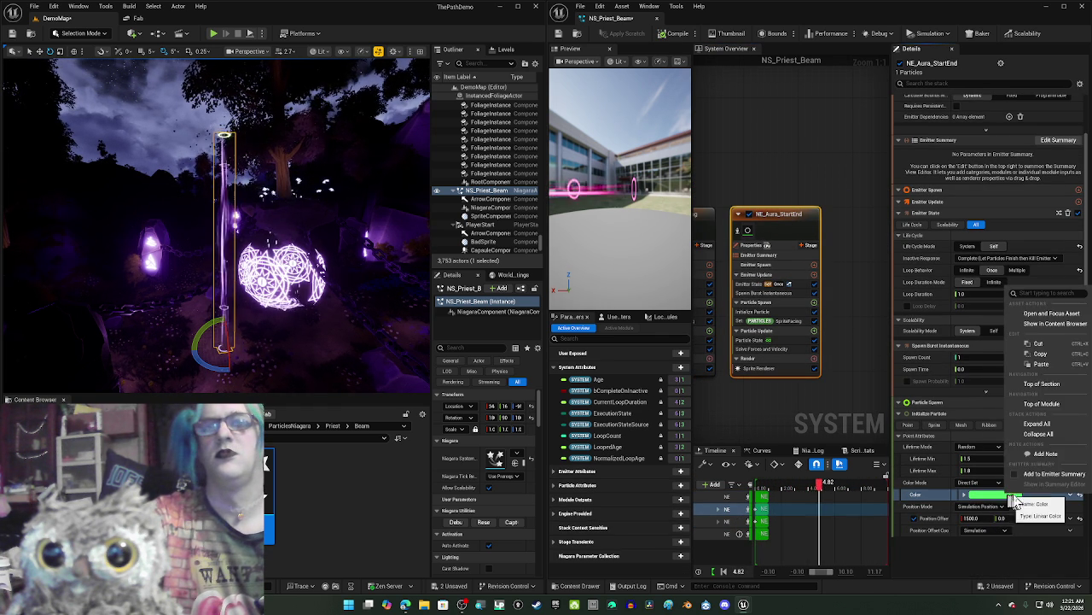
{"action": "left_click", "coordinate": [1040, 363]}
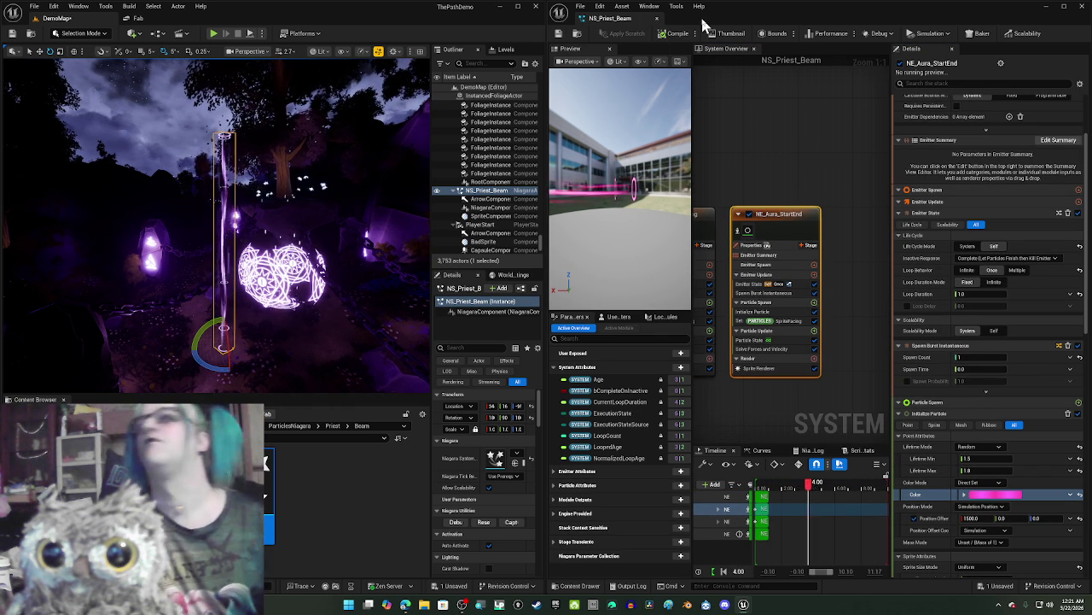
{"action": "left_click", "coordinate": [658, 23]}
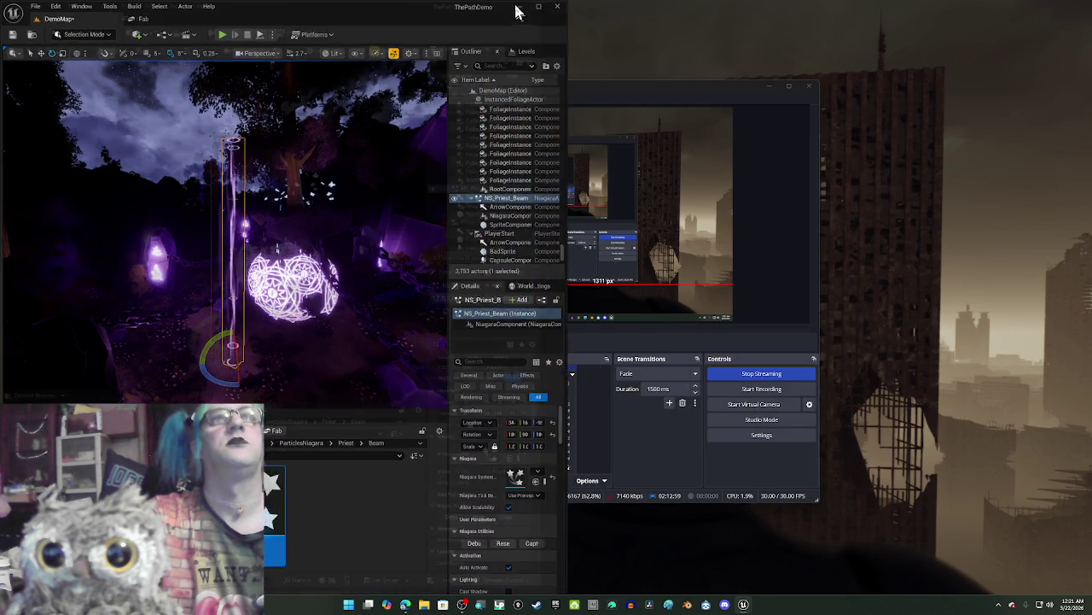
Step: Maximise the level editor and fly the view into the magic circles, nudging the beam toward them
{"action": "left_click", "coordinate": [517, 11]}
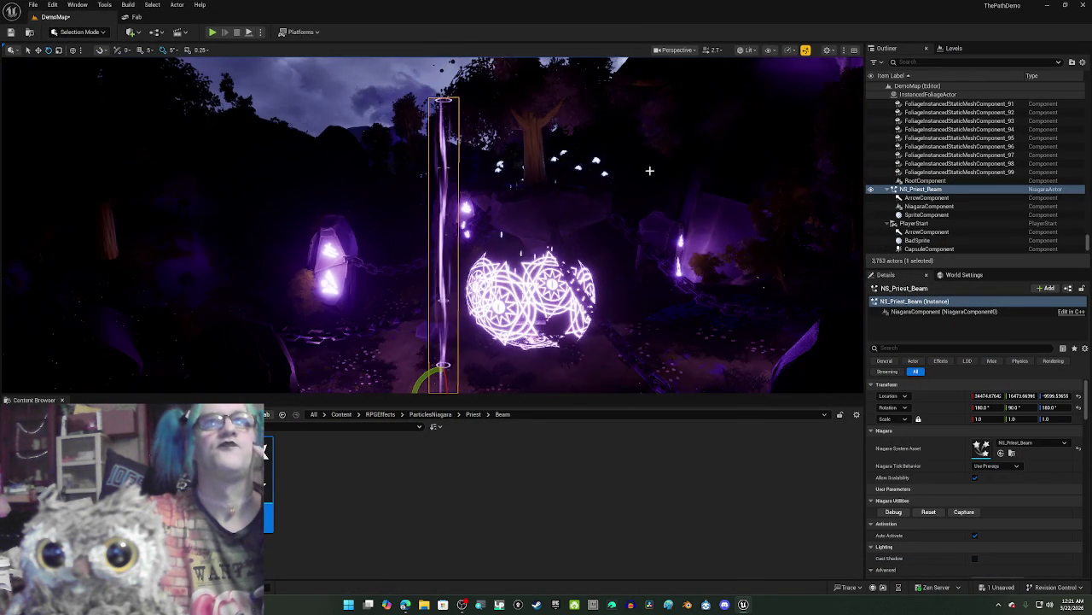
{"action": "mouse_move", "coordinate": [650, 170]}
{"action": "left_mouse_down"}
{"action": "mouse_move", "coordinate": [589, 149]}
{"action": "mouse_move", "coordinate": [632, 152]}
{"action": "left_mouse_up"}
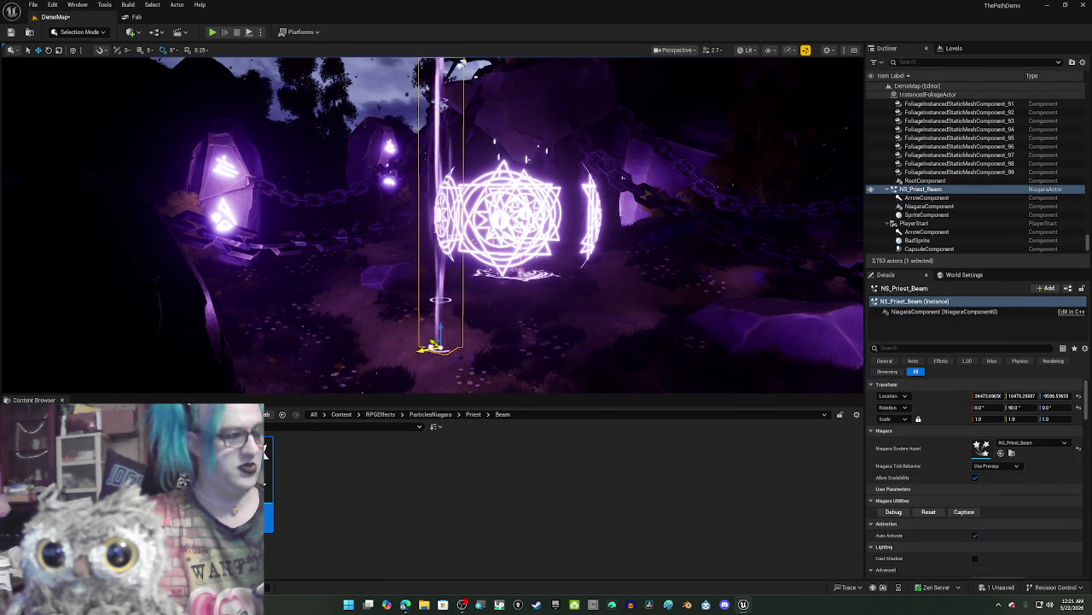
{"action": "left_click_drag", "start_coordinate": [434, 344], "coordinate": [433, 344], "text": "shift"}
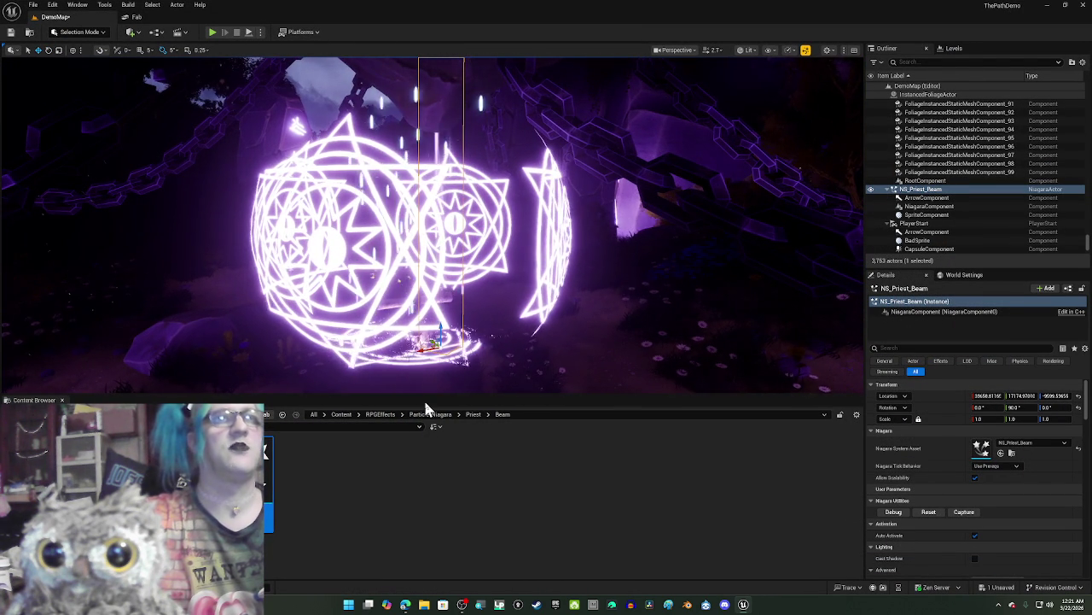
{"action": "key", "text": "w"}
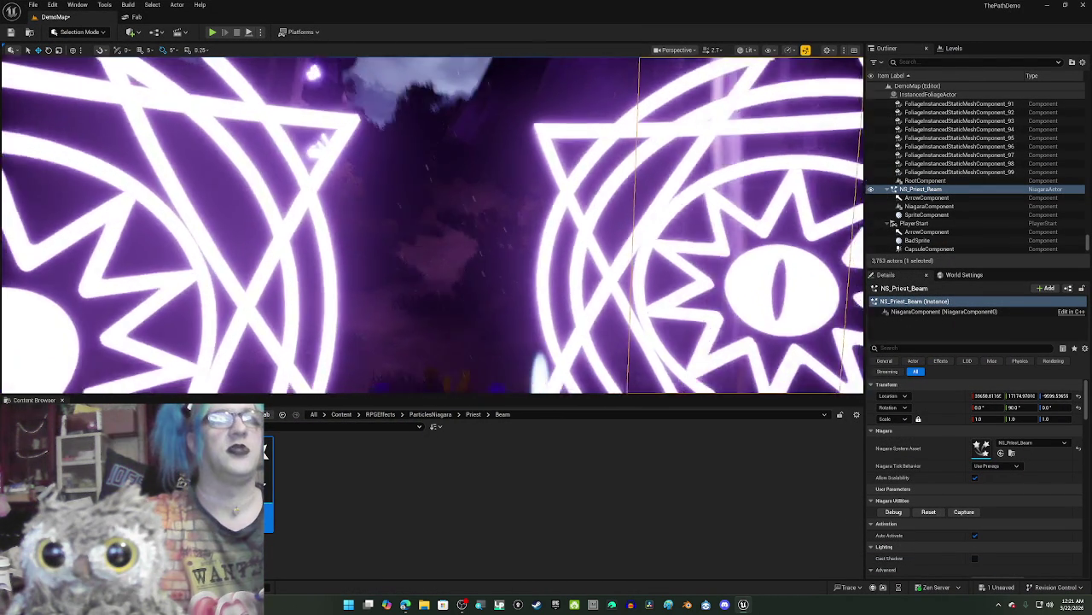
{"action": "key", "text": "w"}
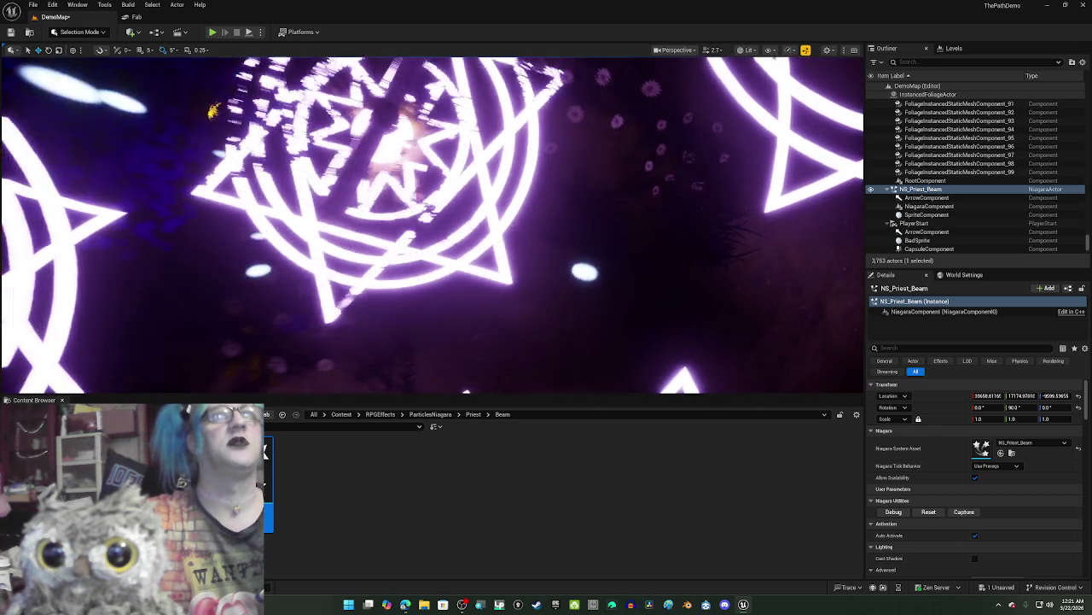
{"action": "key", "text": "w"}
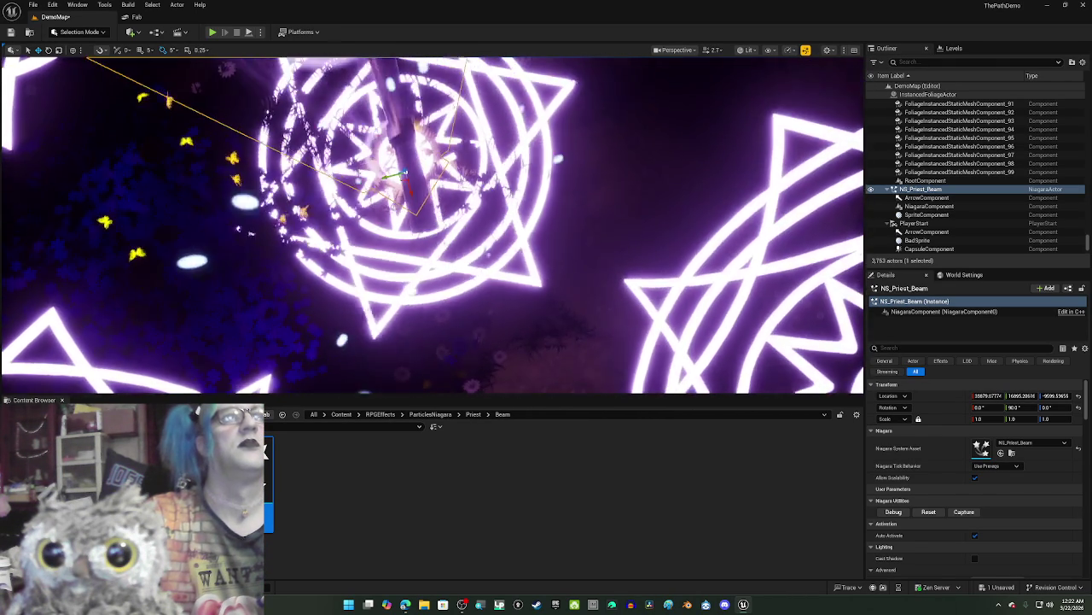
Step: Drag the beam over the circles, drop it to the floor with End, and frame it
{"action": "left_click_drag", "start_coordinate": [379, 223], "coordinate": [407, 193]}
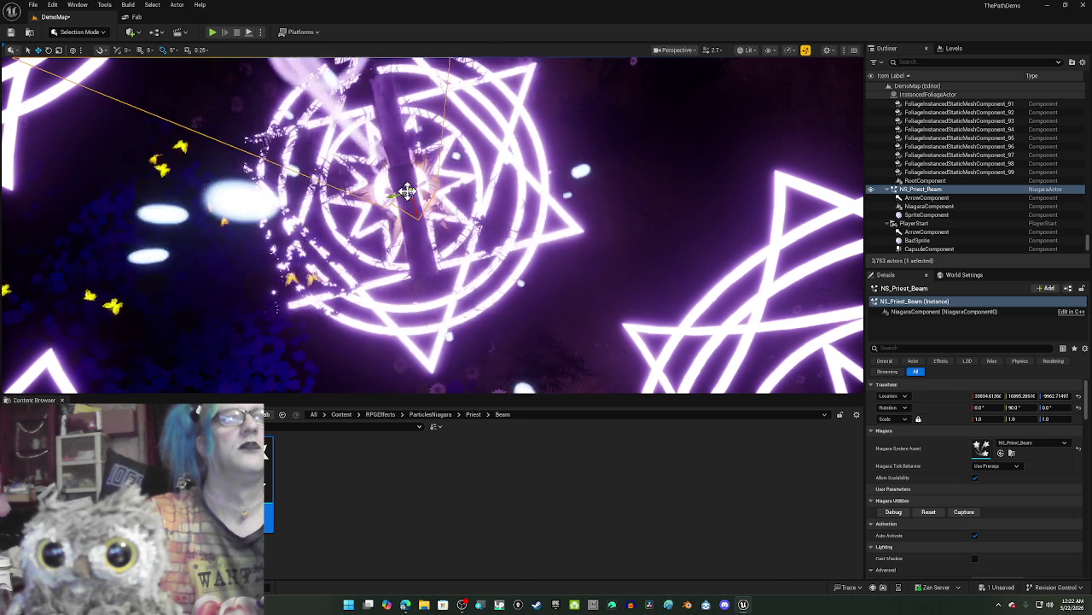
{"action": "left_click_drag", "start_coordinate": [408, 191], "coordinate": [365, 120]}
{"action": "mouse_move", "coordinate": [388, 166]}
{"action": "left_mouse_down"}
{"action": "mouse_move", "coordinate": [375, 147]}
{"action": "mouse_move", "coordinate": [425, 197]}
{"action": "mouse_move", "coordinate": [468, 141]}
{"action": "left_mouse_up"}
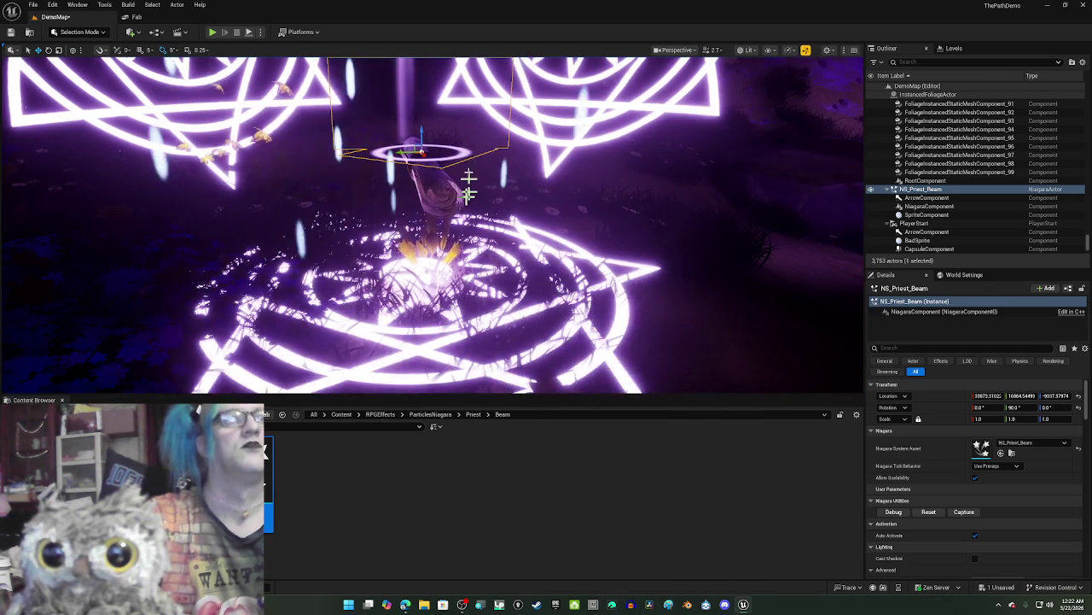
{"action": "key", "text": "End"}
{"action": "key", "text": "End"}
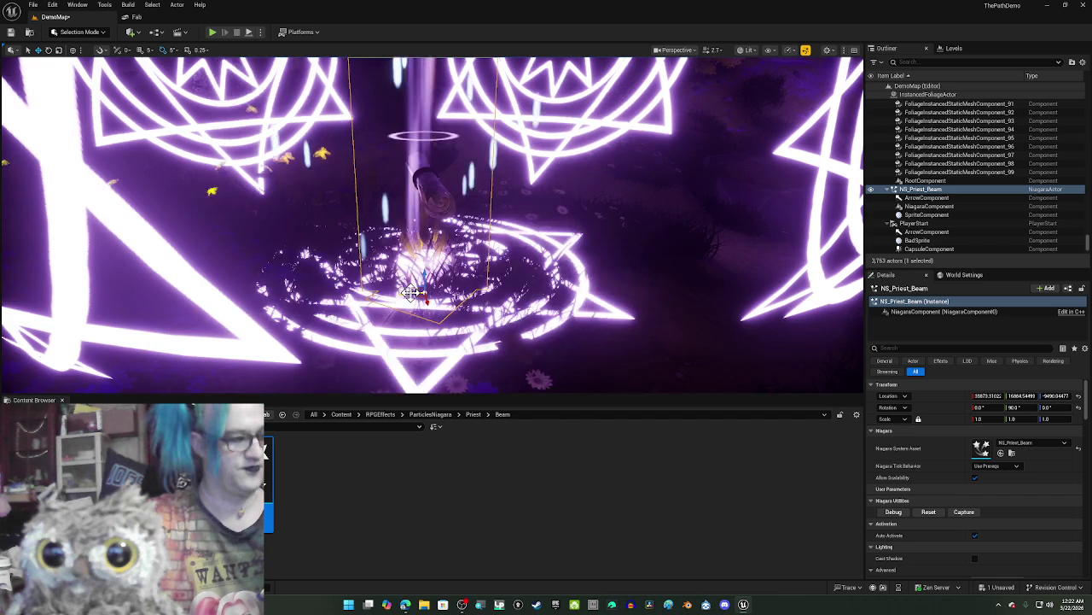
{"action": "key", "text": "f"}
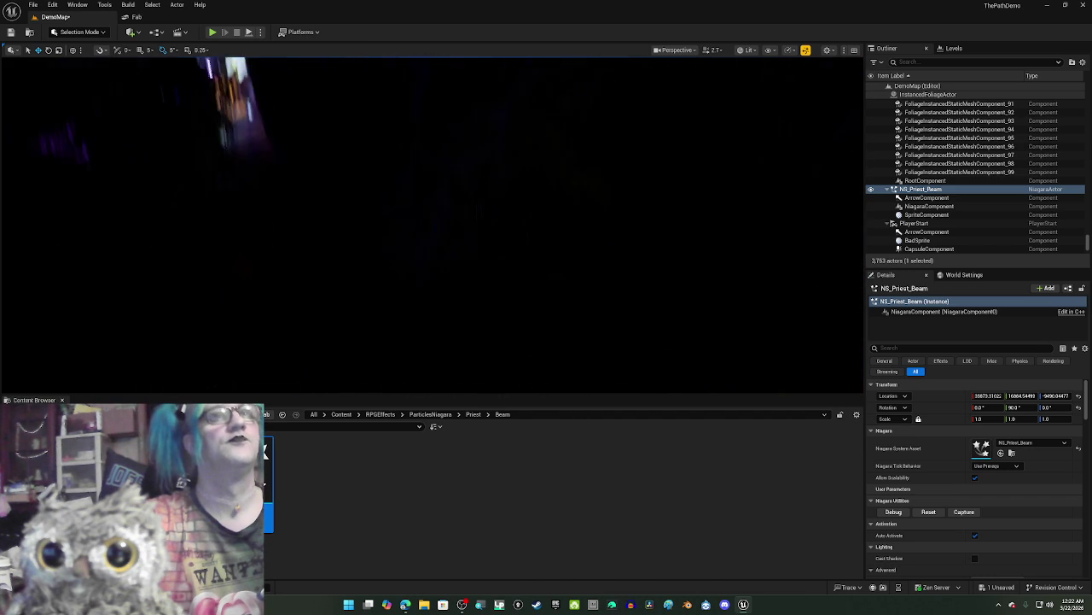
{"action": "key", "text": "f"}
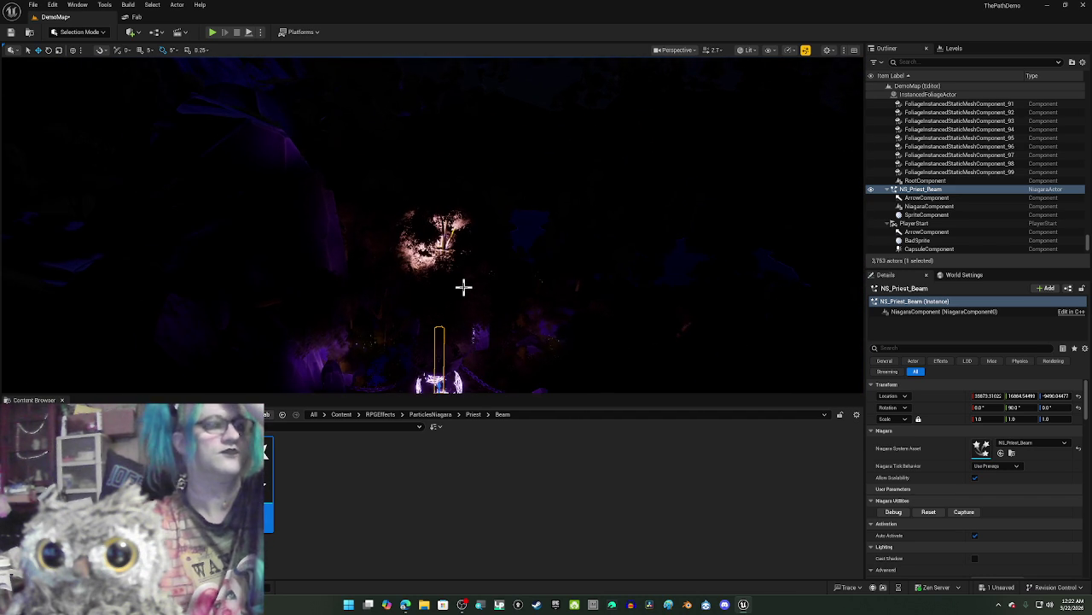
{"action": "key", "text": "f"}
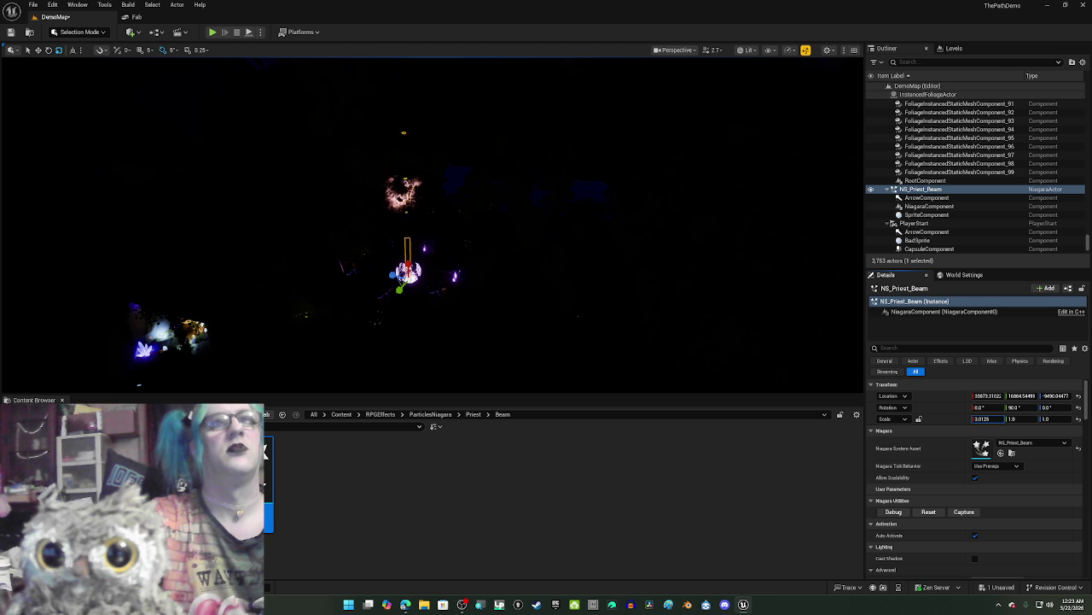
Step: Set the beam's Scale X, Y and Z to 500
{"action": "mouse_move", "coordinate": [424, 171]}
{"action": "left_mouse_down"}
{"action": "mouse_move", "coordinate": [475, 228]}
{"action": "mouse_move", "coordinate": [584, 290]}
{"action": "left_mouse_up"}
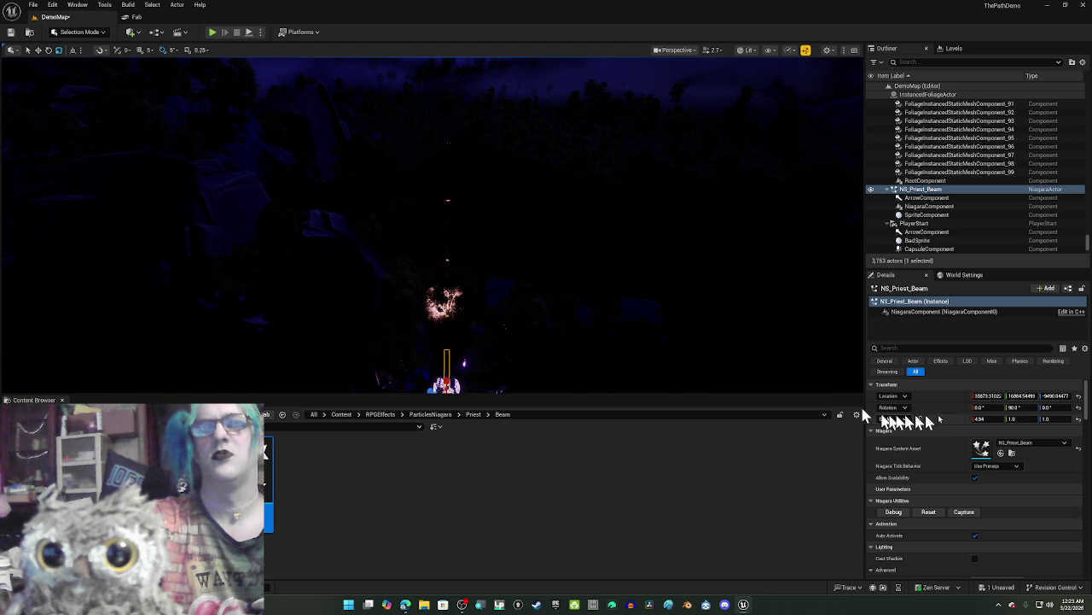
{"action": "left_click", "coordinate": [978, 419]}
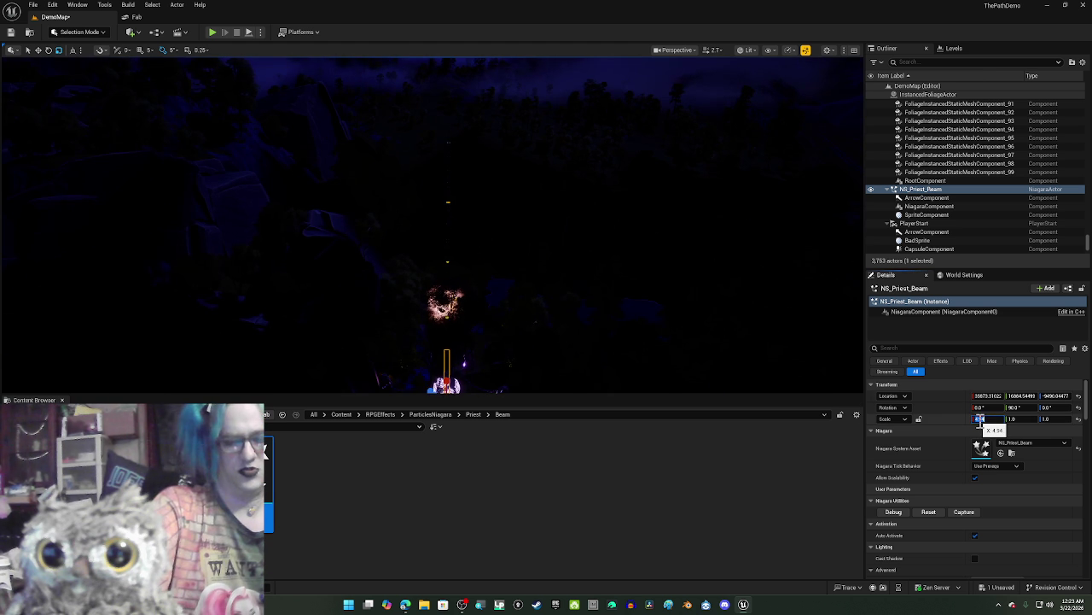
{"action": "type", "text": "00.0"}
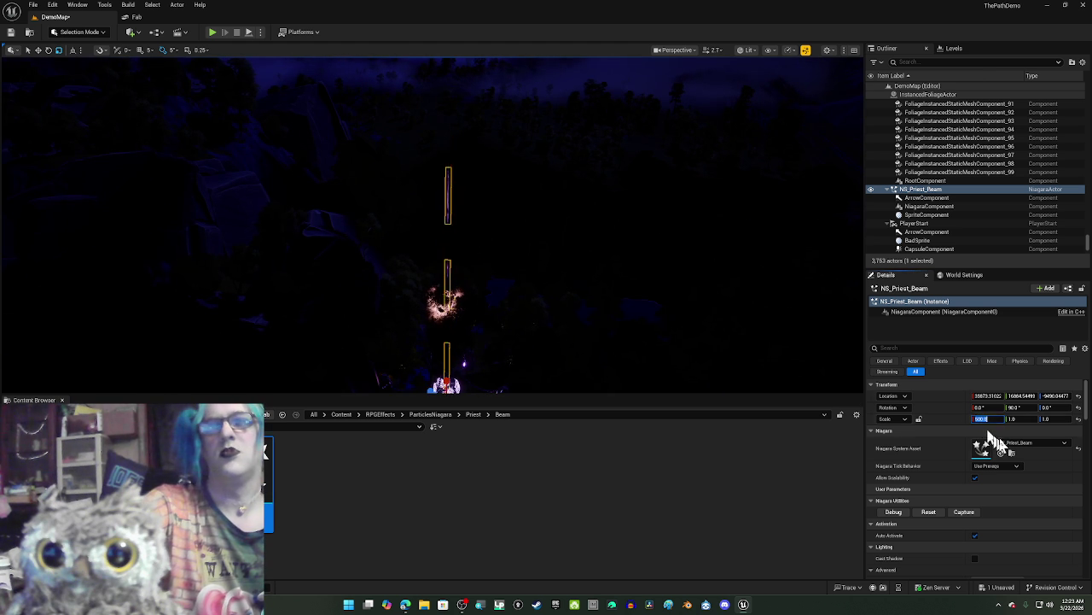
{"action": "left_click", "coordinate": [1022, 419]}
{"action": "type", "text": "500"}
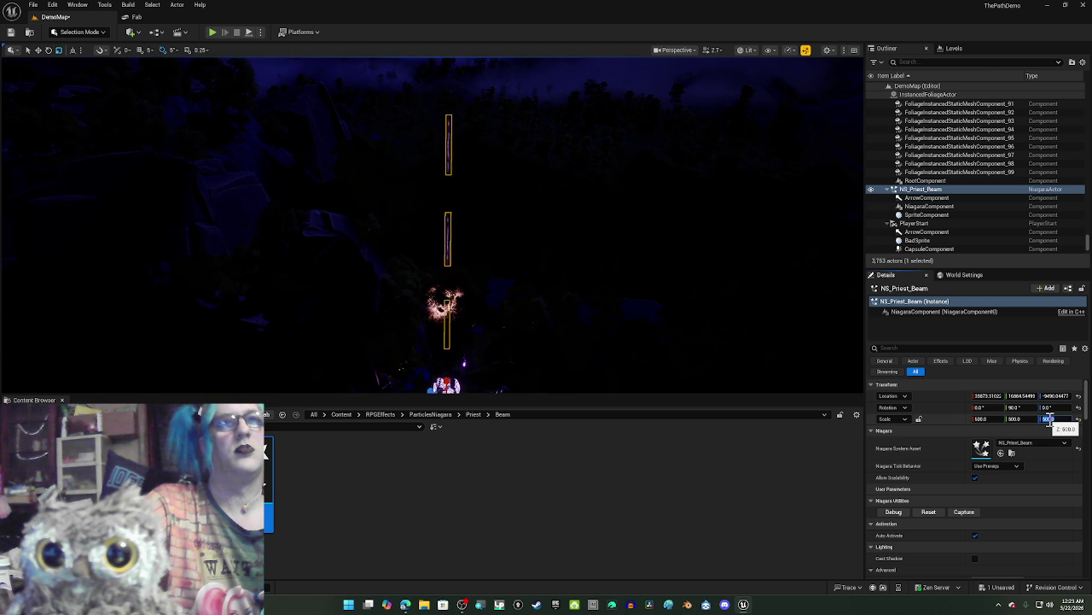
{"action": "left_click_drag", "start_coordinate": [805, 280], "coordinate": [803, 282]}
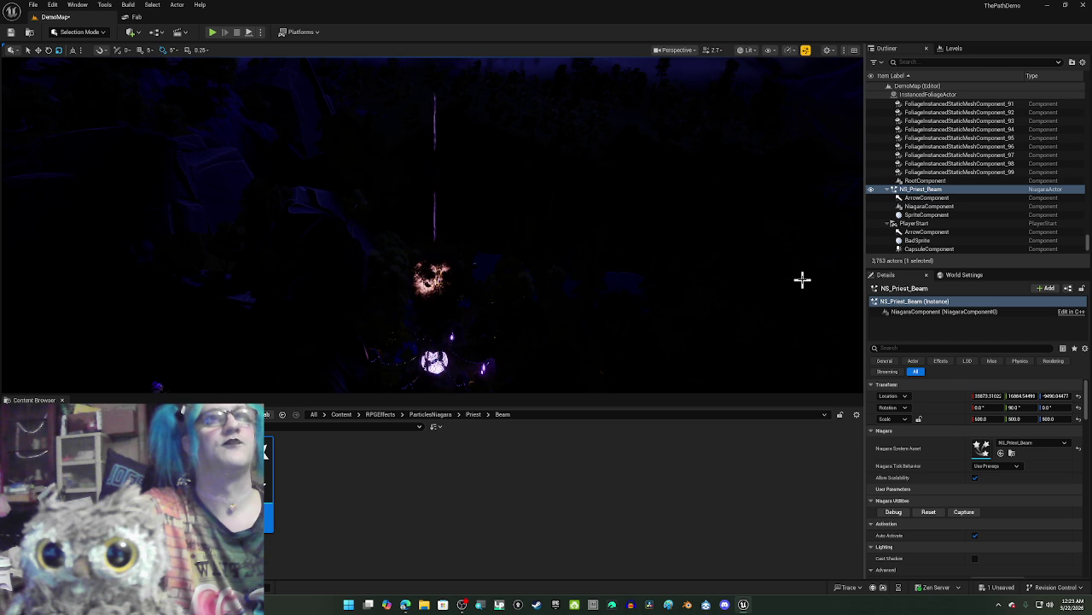
Step: Look up at the sky, then start raising the beam's scale to 5000000 on X and Z
{"action": "mouse_move", "coordinate": [802, 279]}
{"action": "left_mouse_down"}
{"action": "mouse_move", "coordinate": [803, 243]}
{"action": "mouse_move", "coordinate": [806, 321]}
{"action": "left_mouse_up"}
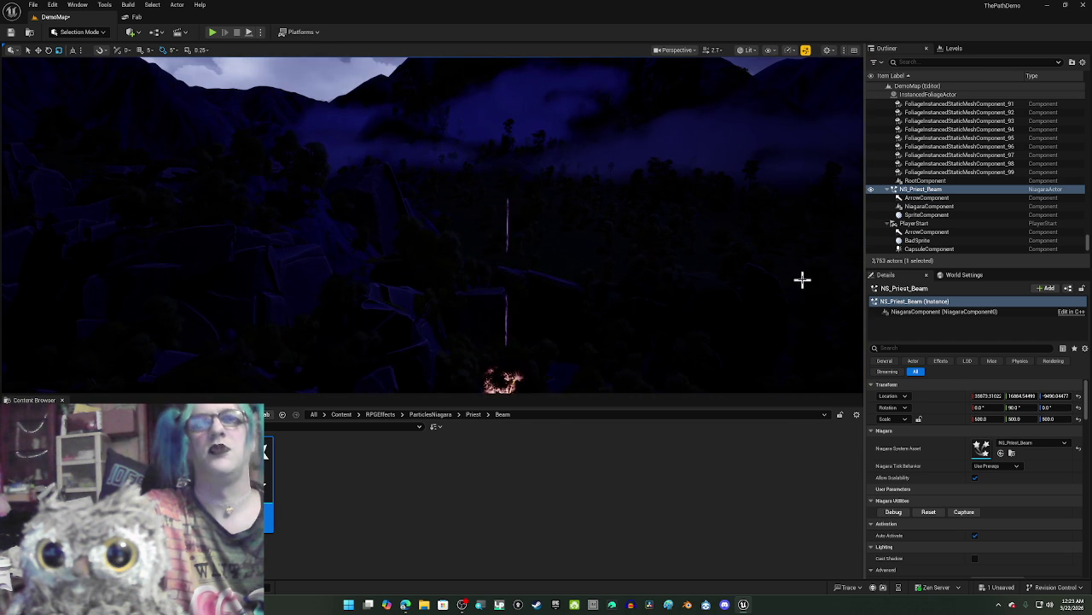
{"action": "mouse_move", "coordinate": [713, 315]}
{"action": "left_mouse_down"}
{"action": "mouse_move", "coordinate": [714, 247]}
{"action": "mouse_move", "coordinate": [657, 256]}
{"action": "mouse_move", "coordinate": [659, 215]}
{"action": "mouse_move", "coordinate": [659, 308]}
{"action": "left_mouse_up"}
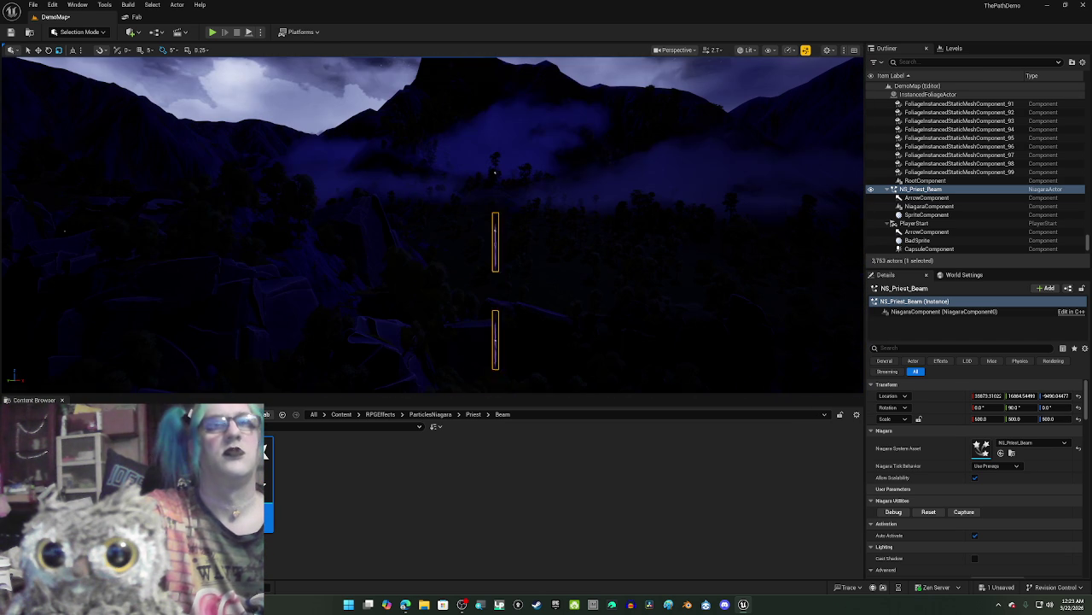
{"action": "left_click", "coordinate": [982, 418]}
{"action": "type", "text": "5"}
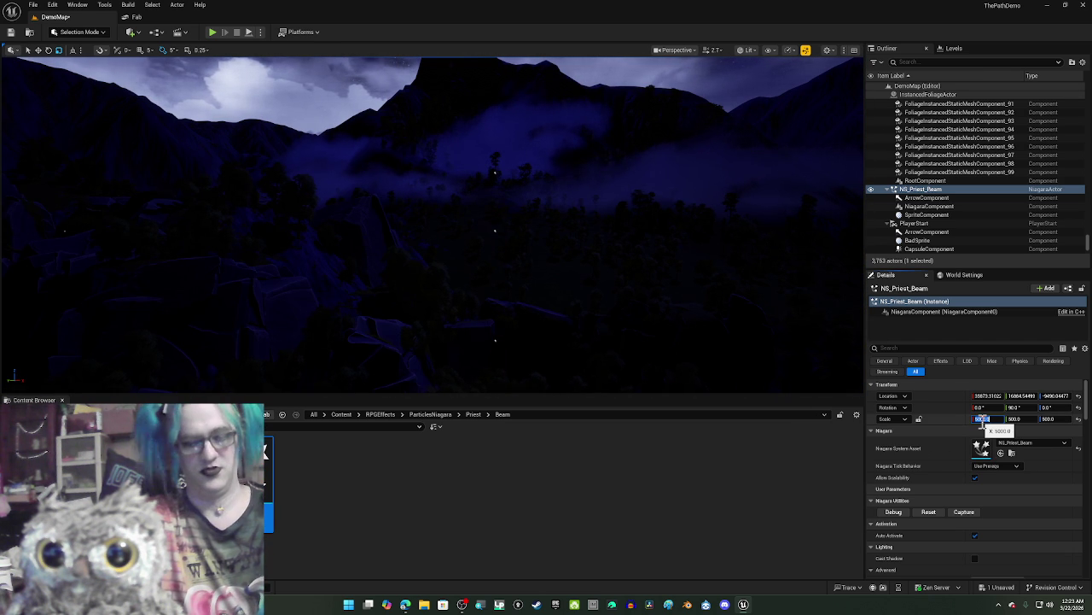
{"action": "type", "text": "000000.0"}
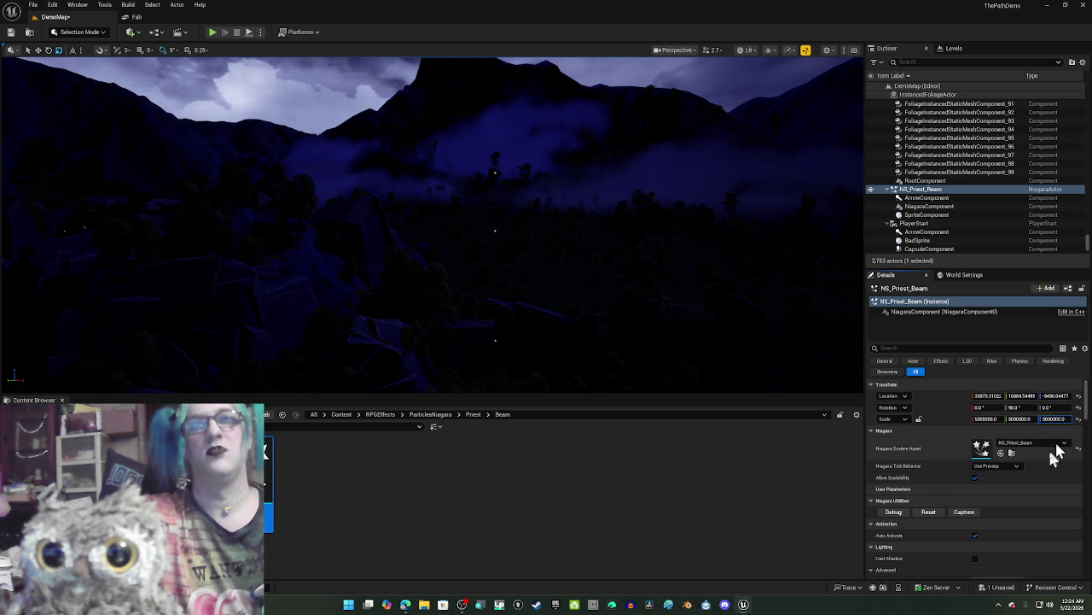
{"action": "left_click", "coordinate": [1054, 418]}
Step: Confirm the huge Z scale, then set Scale X, Y and Z to 1000 and orbit to check the beam
{"action": "key", "text": "Return"}
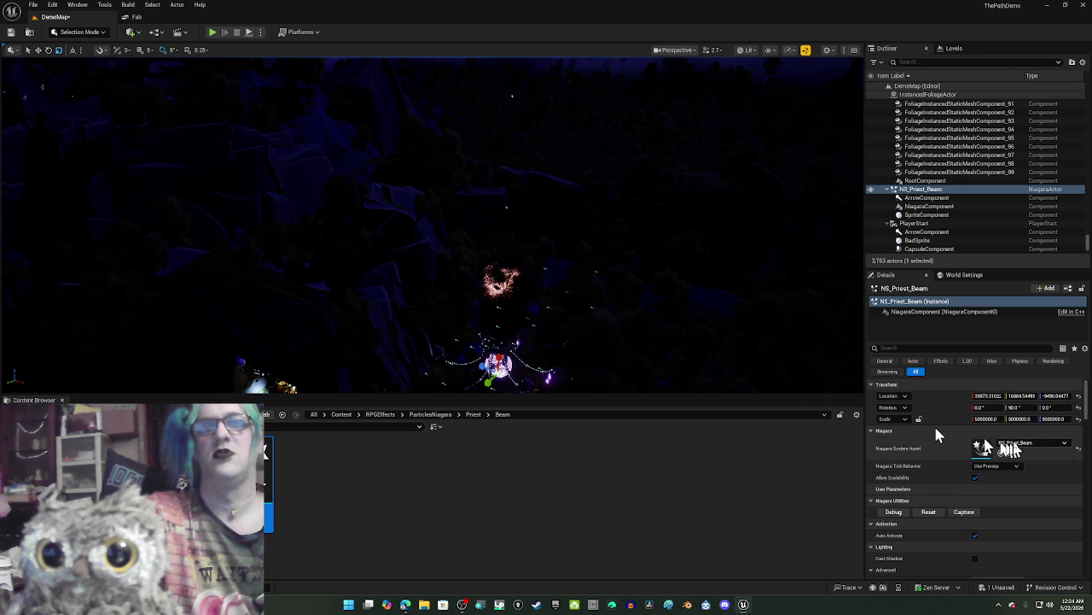
{"action": "left_click", "coordinate": [984, 418]}
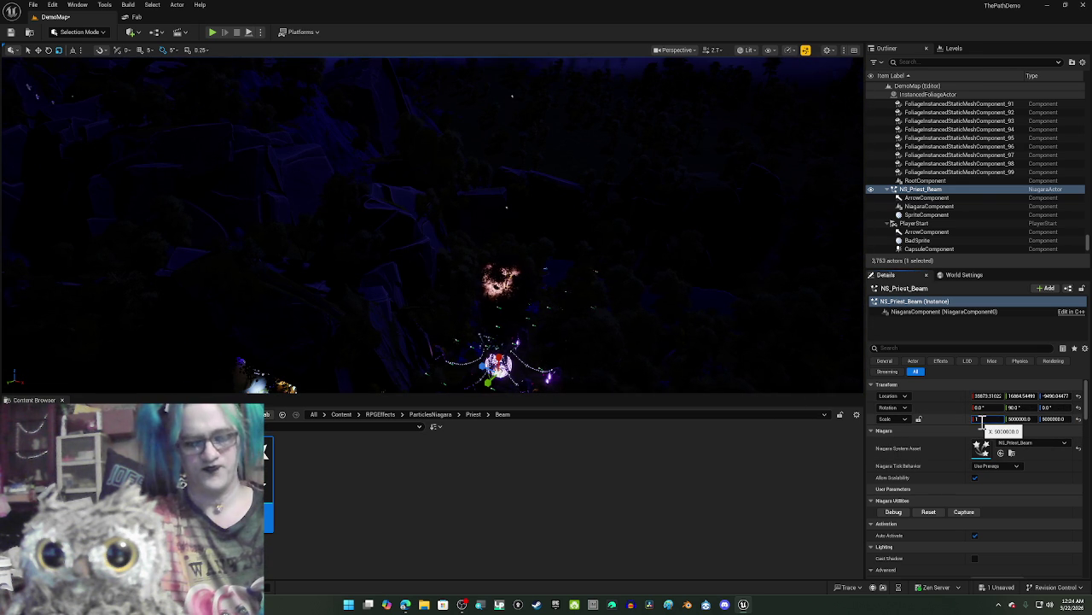
{"action": "type", "text": "000.0"}
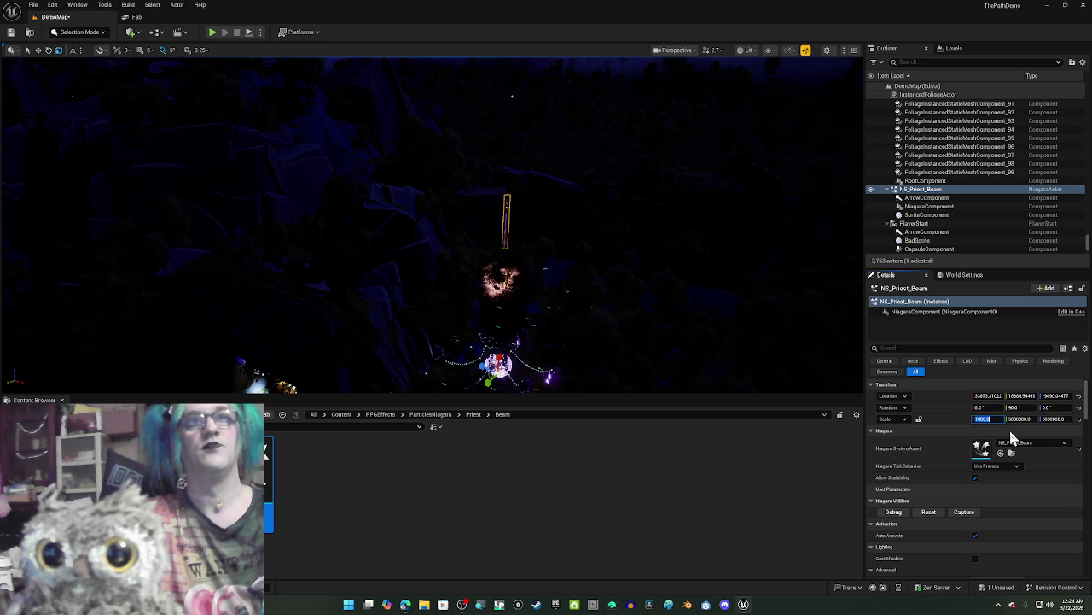
{"action": "left_click", "coordinate": [1023, 418]}
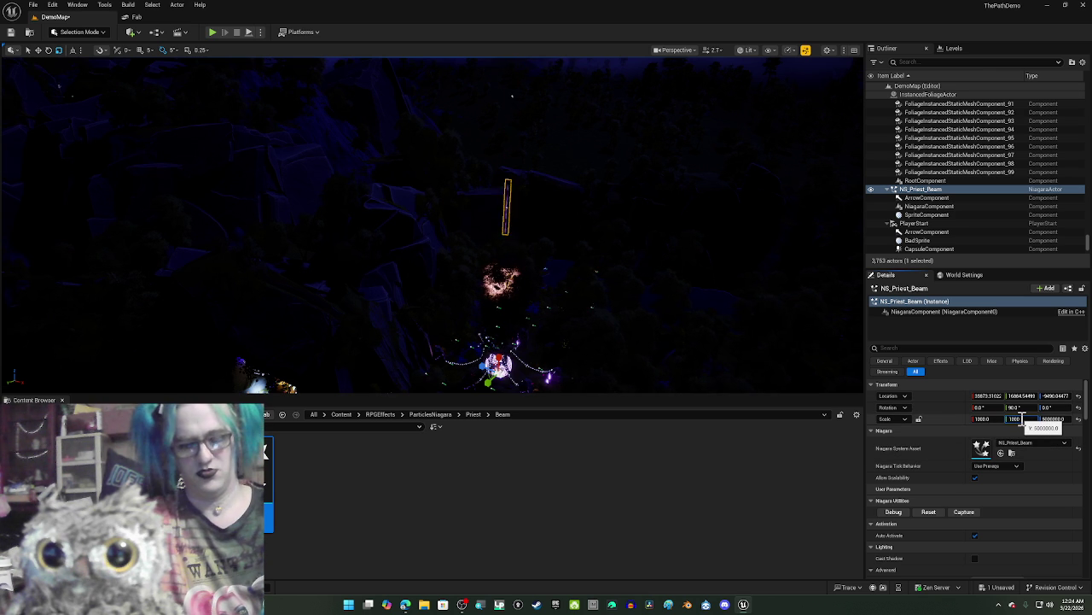
{"action": "left_click", "coordinate": [1054, 418]}
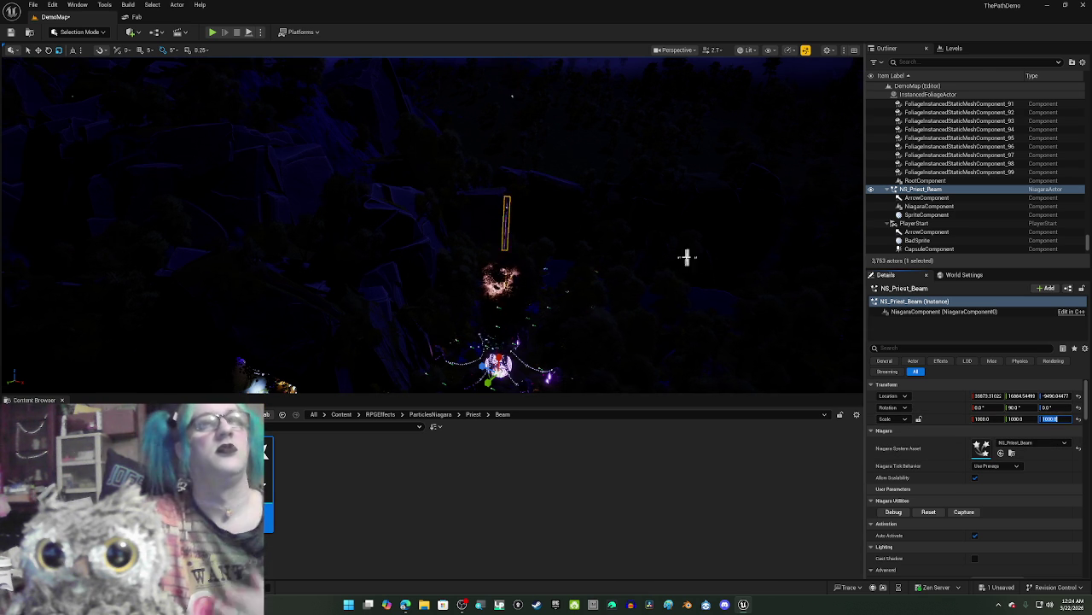
{"action": "mouse_move", "coordinate": [687, 257]}
{"action": "left_mouse_down"}
{"action": "mouse_move", "coordinate": [688, 281]}
{"action": "mouse_move", "coordinate": [752, 303]}
{"action": "mouse_move", "coordinate": [688, 256]}
{"action": "left_mouse_up"}
{"action": "mouse_move", "coordinate": [629, 285]}
{"action": "left_mouse_down"}
{"action": "mouse_move", "coordinate": [618, 252]}
{"action": "mouse_move", "coordinate": [620, 286]}
{"action": "left_mouse_up"}
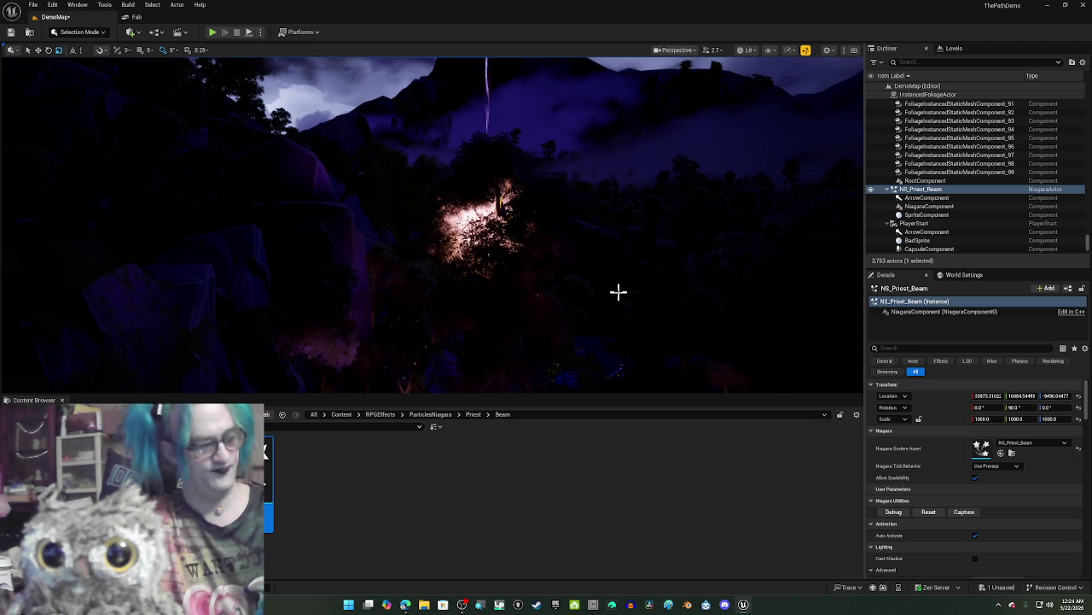
Step: Delete NS_Priest_Beam from the level and navigate to StatusEffects > ItemHighlight in the Content Browser
{"action": "key", "text": "Delete"}
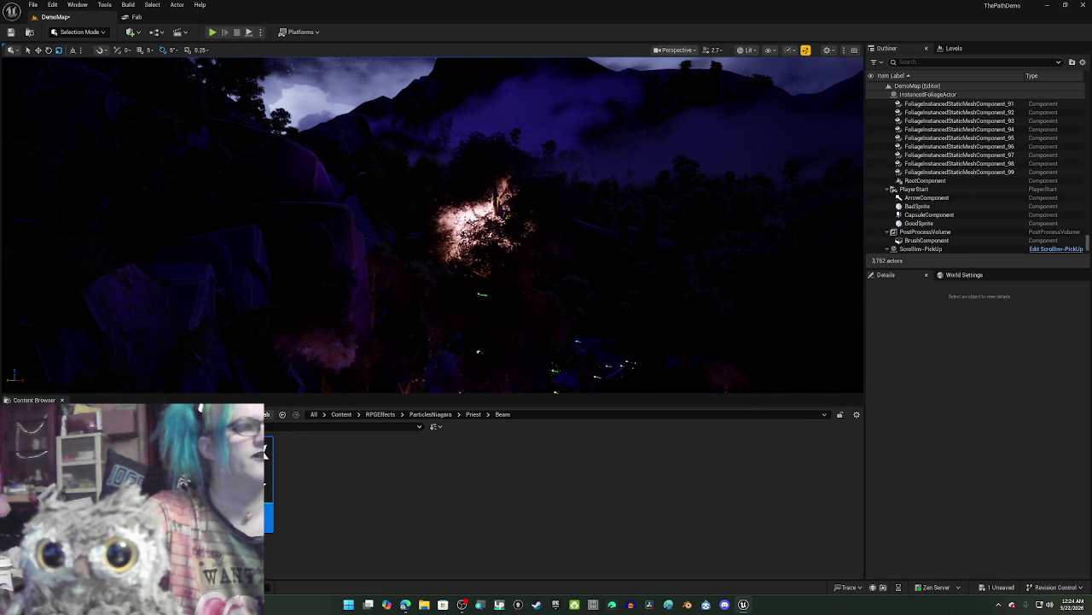
{"action": "key", "text": "alt+Left"}
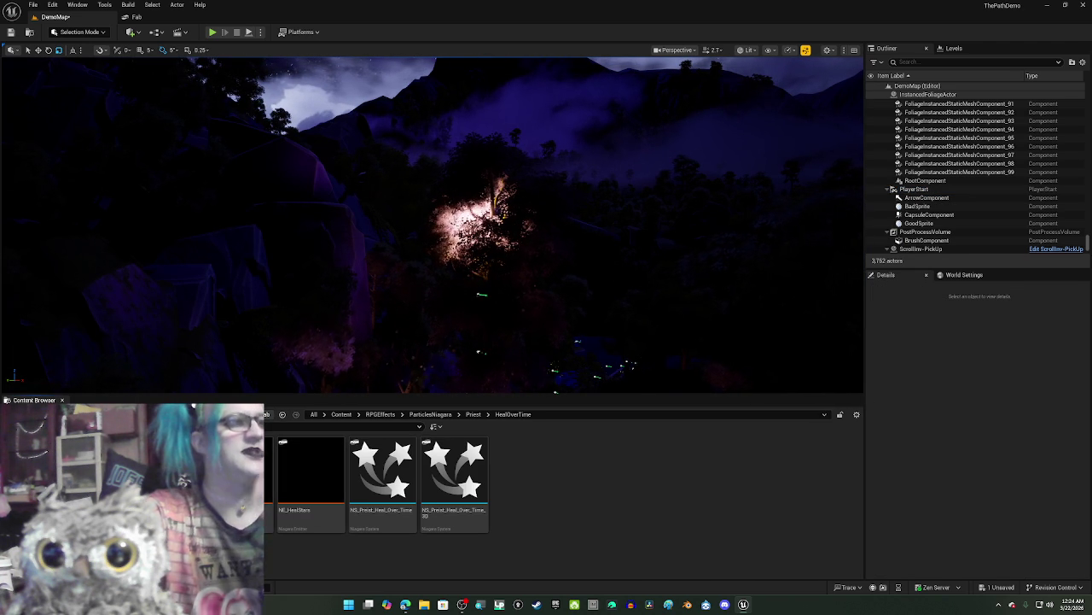
{"action": "key", "text": "alt+Left"}
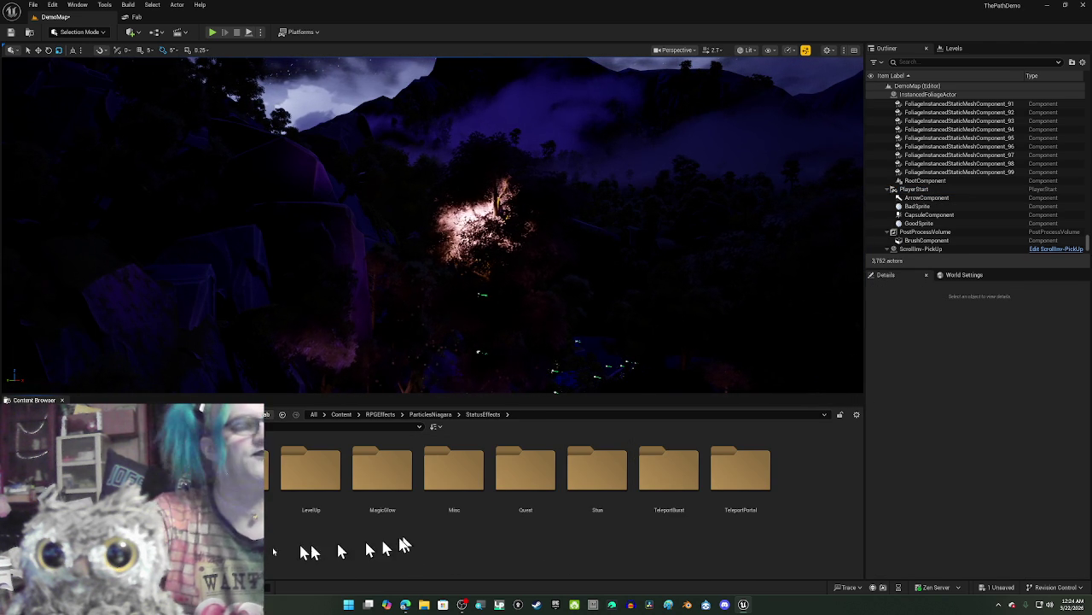
{"action": "key", "text": "Return"}
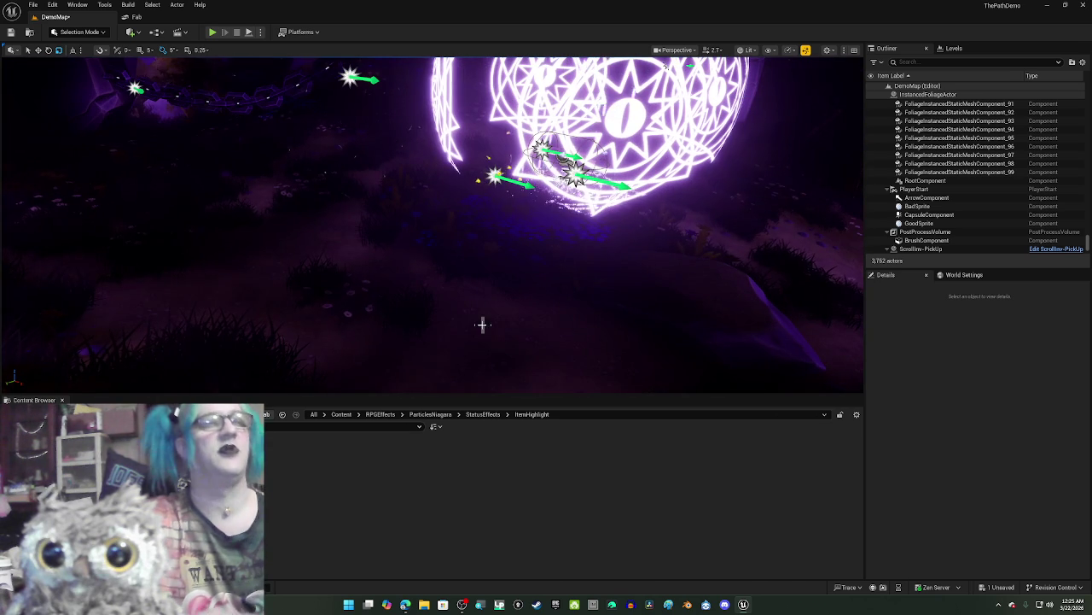
Step: Place NS_Status_ItemHighlight beside the magic circles and try an X scale of 2, then undo it
{"action": "mouse_move", "coordinate": [248, 461]}
{"action": "left_mouse_down"}
{"action": "mouse_move", "coordinate": [336, 330]}
{"action": "mouse_move", "coordinate": [439, 307]}
{"action": "left_mouse_up"}
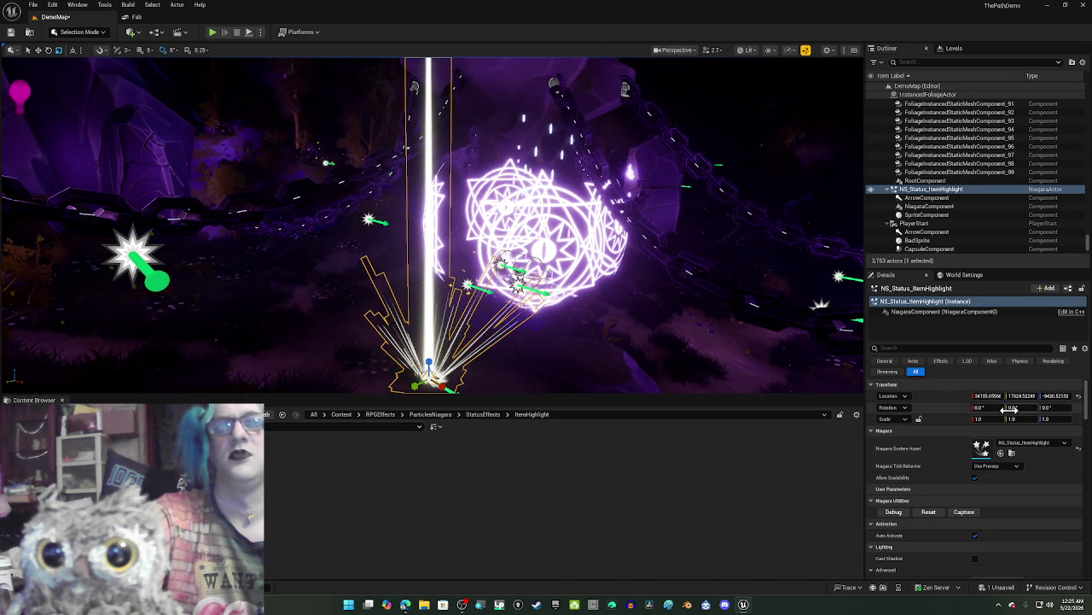
{"action": "left_click", "coordinate": [1003, 419]}
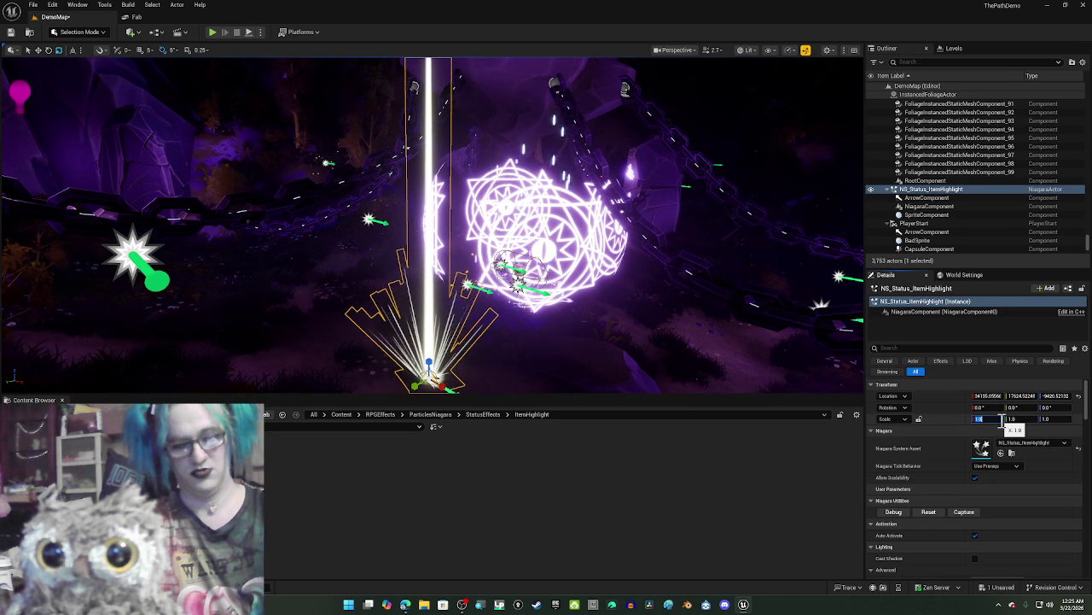
{"action": "type", "text": "5002"}
{"action": "key", "text": "Return"}
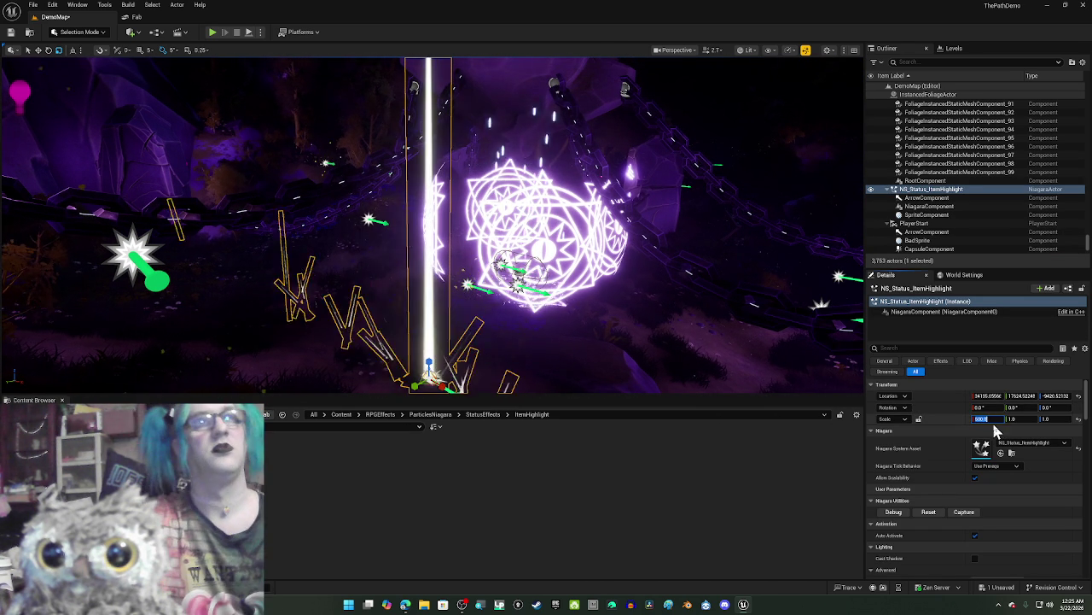
{"action": "left_click_drag", "start_coordinate": [700, 170], "coordinate": [700, 230]}
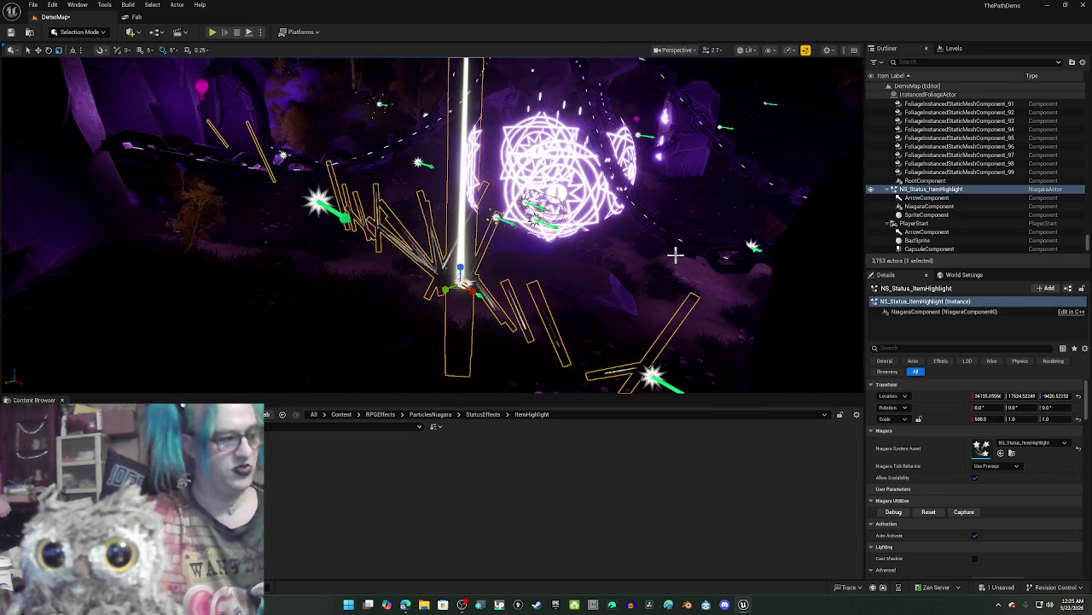
{"action": "key", "text": "ctrl+z"}
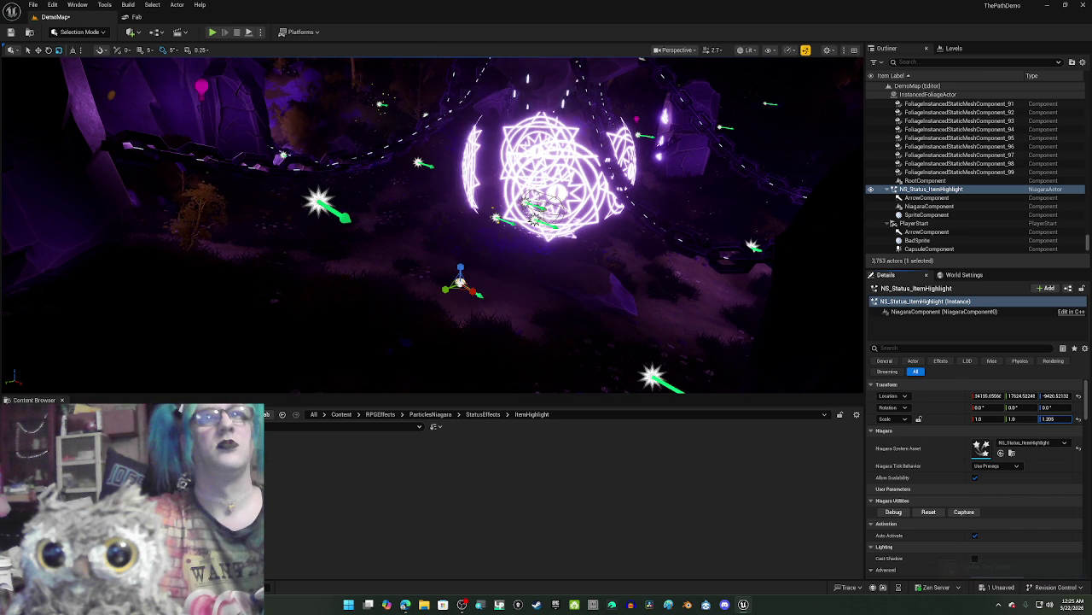
Step: Stretch the effect tall along Z, briefly trying X scale 500 before returning it to 1
{"action": "left_click_drag", "start_coordinate": [532, 224], "coordinate": [531, 226]}
{"action": "left_click_drag", "start_coordinate": [497, 291], "coordinate": [507, 305]}
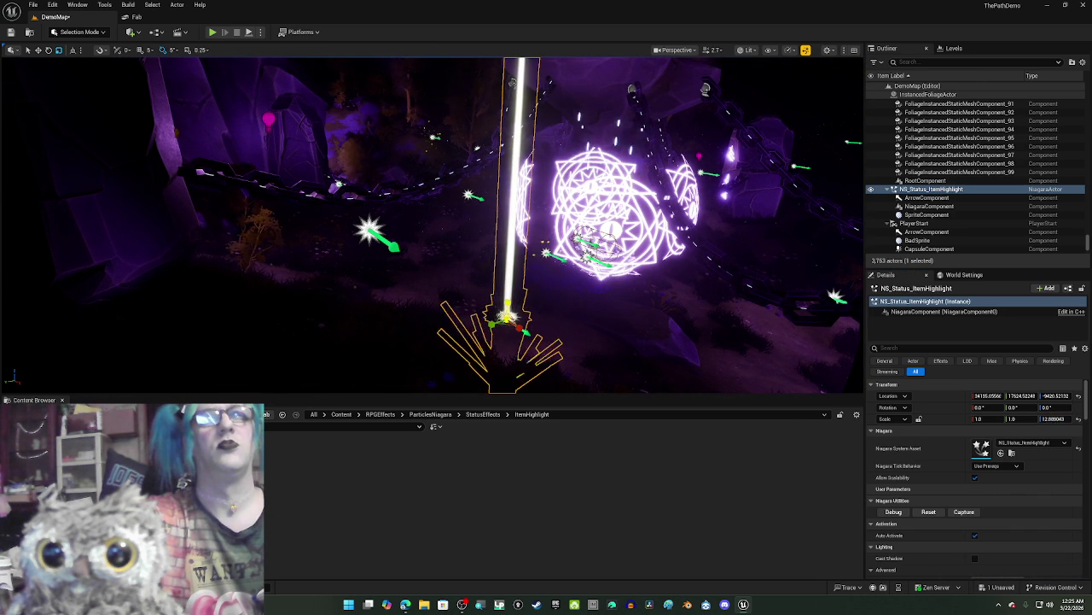
{"action": "mouse_move", "coordinate": [531, 332]}
{"action": "left_mouse_down"}
{"action": "mouse_move", "coordinate": [533, 275]}
{"action": "mouse_move", "coordinate": [527, 309]}
{"action": "mouse_move", "coordinate": [546, 282]}
{"action": "mouse_move", "coordinate": [500, 321]}
{"action": "left_mouse_up"}
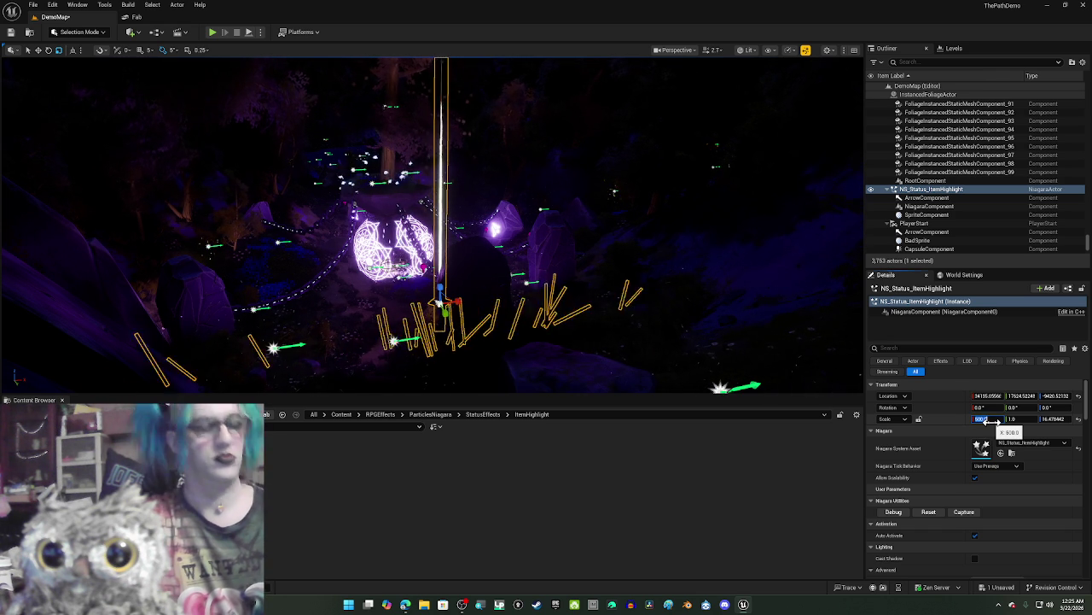
{"action": "type", "text": "500"}
{"action": "key", "text": "Return"}
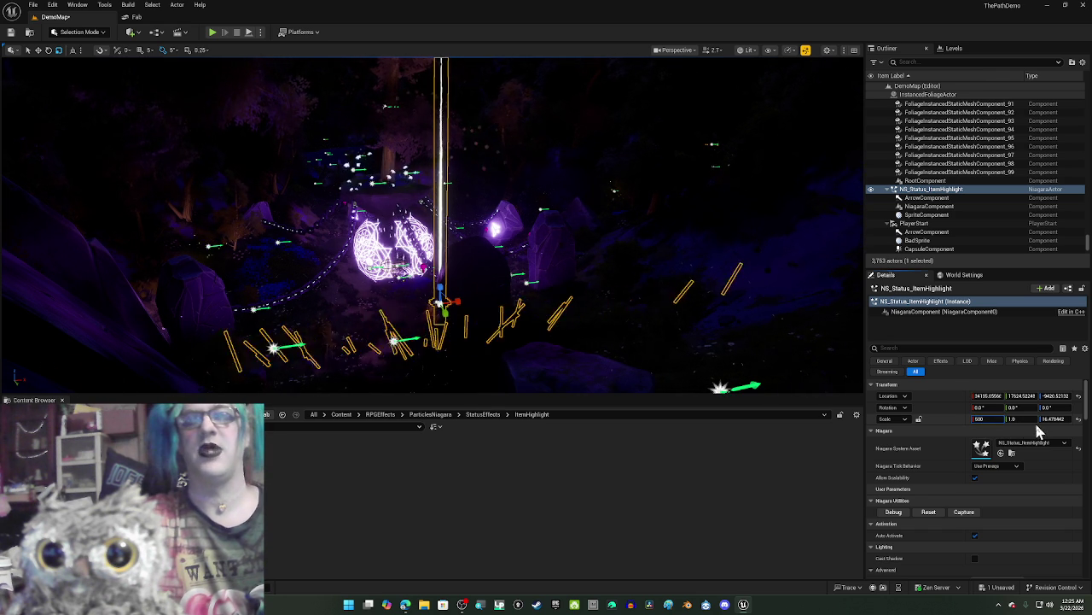
{"action": "left_click", "coordinate": [981, 418]}
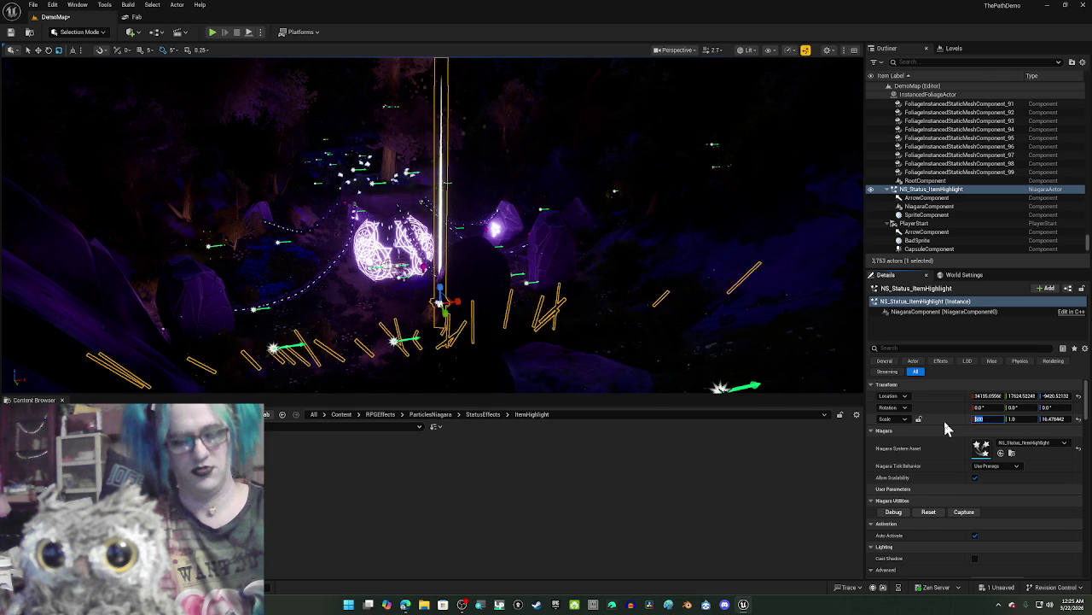
{"action": "type", "text": "1"}
{"action": "key", "text": "Return"}
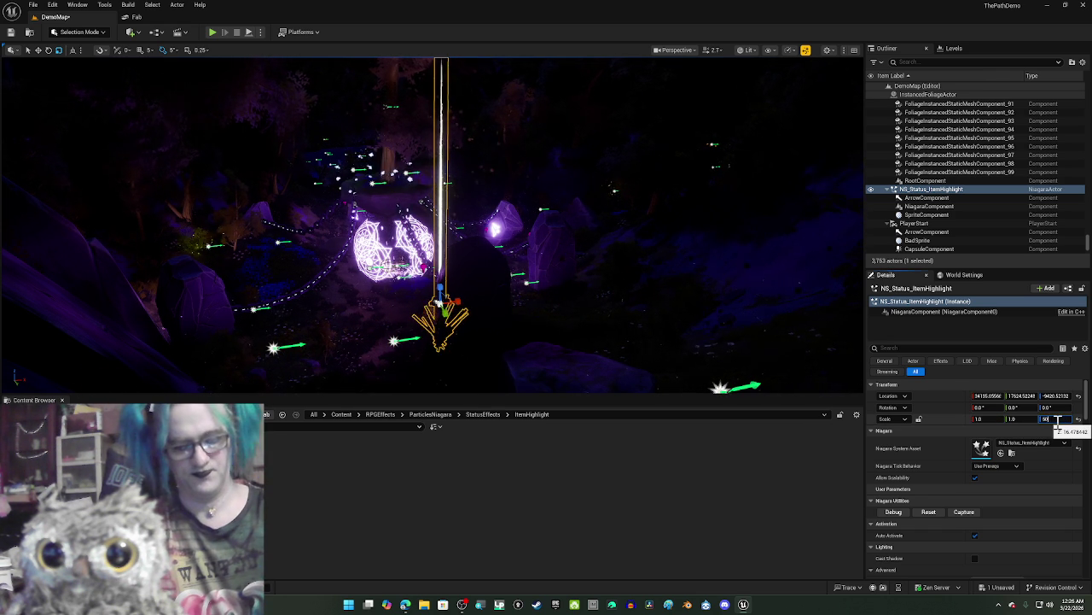
{"action": "mouse_move", "coordinate": [673, 278]}
{"action": "left_mouse_down"}
{"action": "mouse_move", "coordinate": [673, 179]}
{"action": "mouse_move", "coordinate": [672, 273]}
{"action": "mouse_move", "coordinate": [708, 303]}
{"action": "left_mouse_up"}
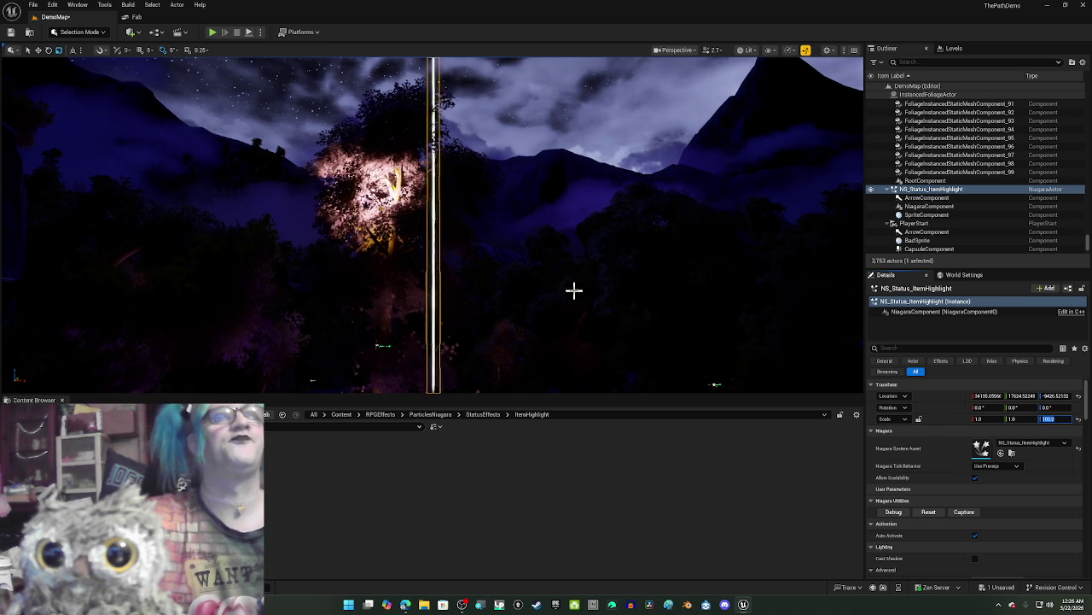
Step: Focus on the selected ItemHighlight effect and orbit to see the tall beam by the magic circle
{"action": "left_click_drag", "start_coordinate": [574, 290], "coordinate": [574, 198]}
{"action": "key", "text": "f"}
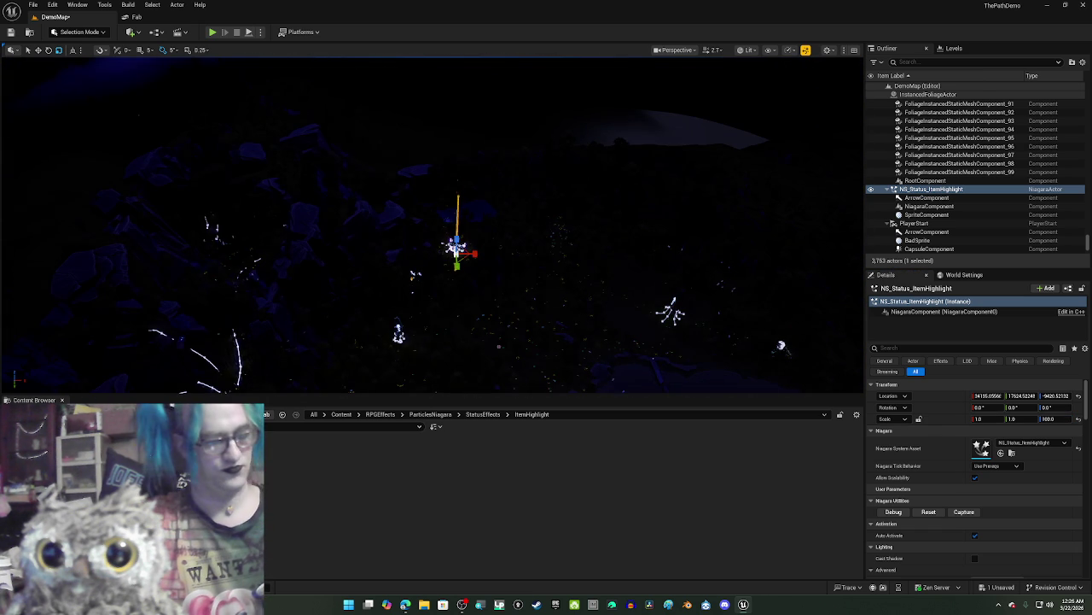
{"action": "mouse_move", "coordinate": [573, 286]}
{"action": "left_mouse_down"}
{"action": "mouse_move", "coordinate": [572, 239]}
{"action": "mouse_move", "coordinate": [615, 256]}
{"action": "mouse_move", "coordinate": [566, 290]}
{"action": "left_mouse_up"}
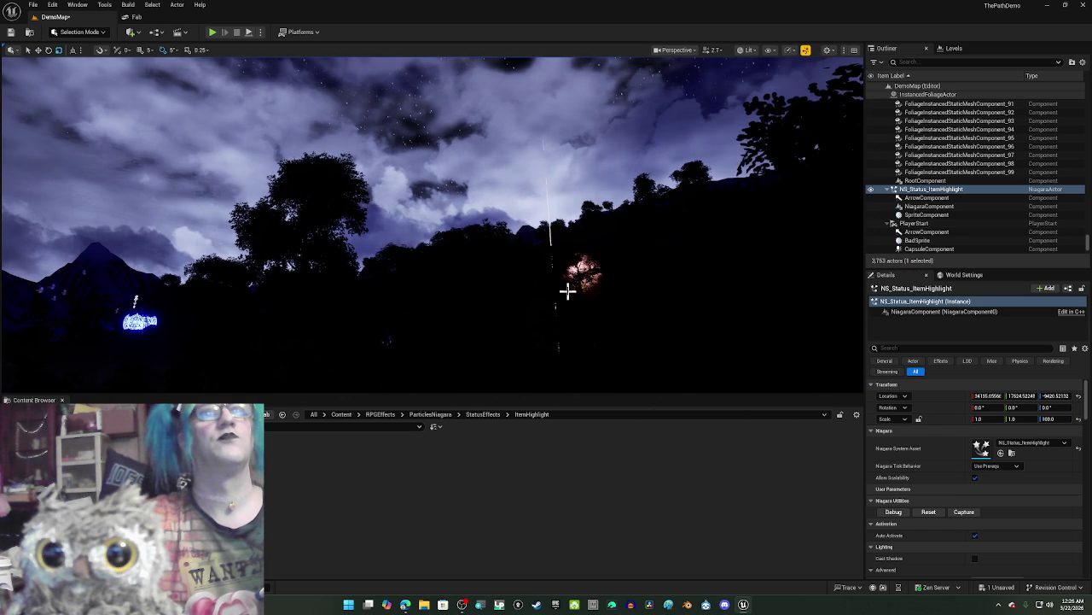
{"action": "mouse_move", "coordinate": [607, 325]}
{"action": "left_mouse_down"}
{"action": "mouse_move", "coordinate": [640, 350]}
{"action": "mouse_move", "coordinate": [658, 384]}
{"action": "mouse_move", "coordinate": [666, 376]}
{"action": "mouse_move", "coordinate": [648, 357]}
{"action": "mouse_move", "coordinate": [674, 359]}
{"action": "mouse_move", "coordinate": [610, 359]}
{"action": "left_mouse_up"}
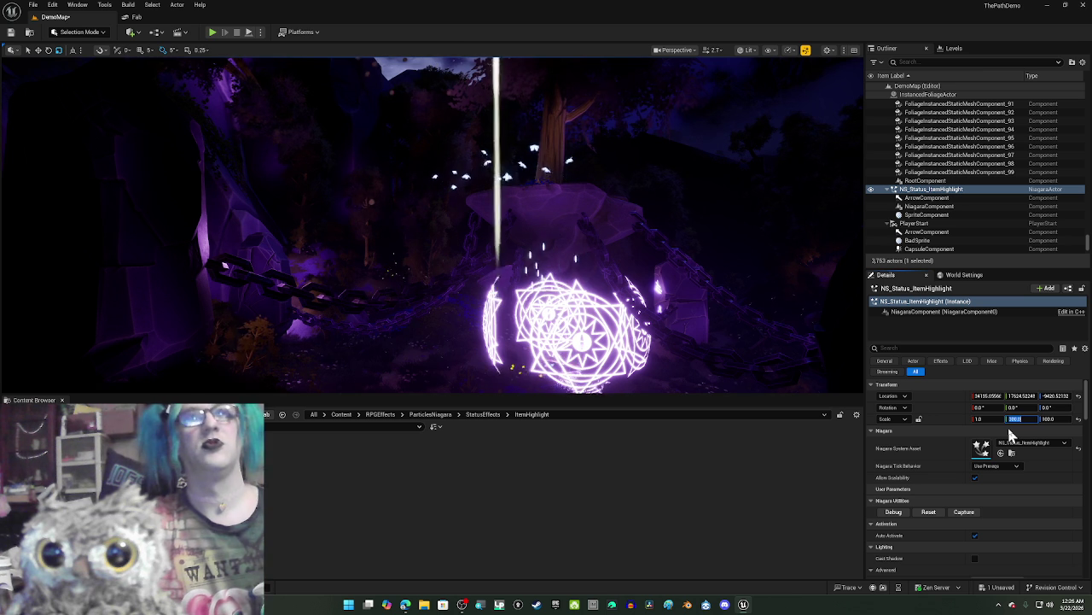
Step: Enter new scale values for the ItemHighlight effect and refocus the view on it
{"action": "type", "text": "10"}
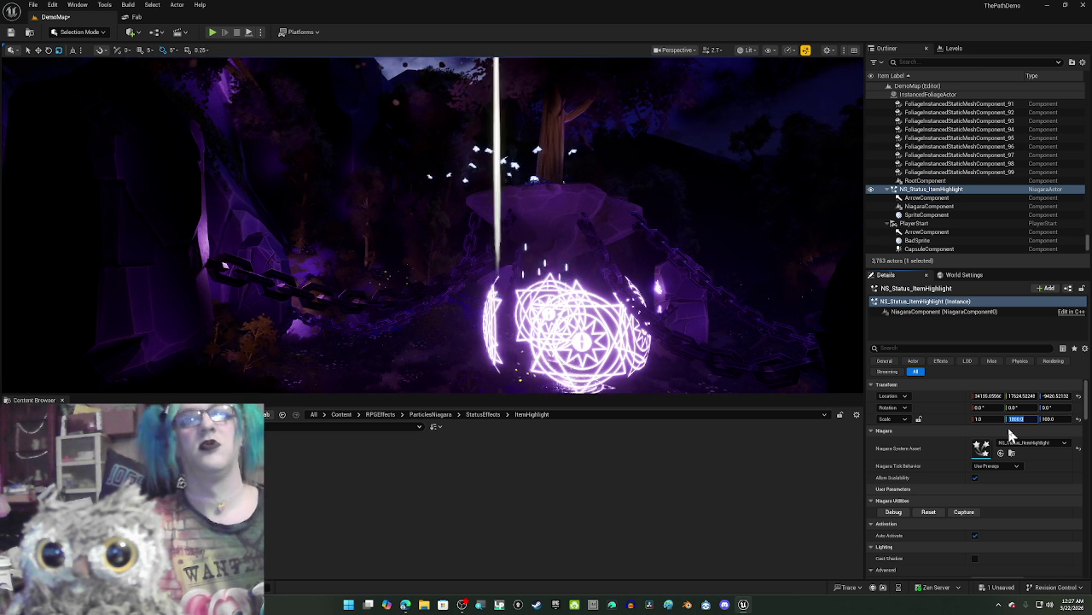
{"action": "type", "text": "5"}
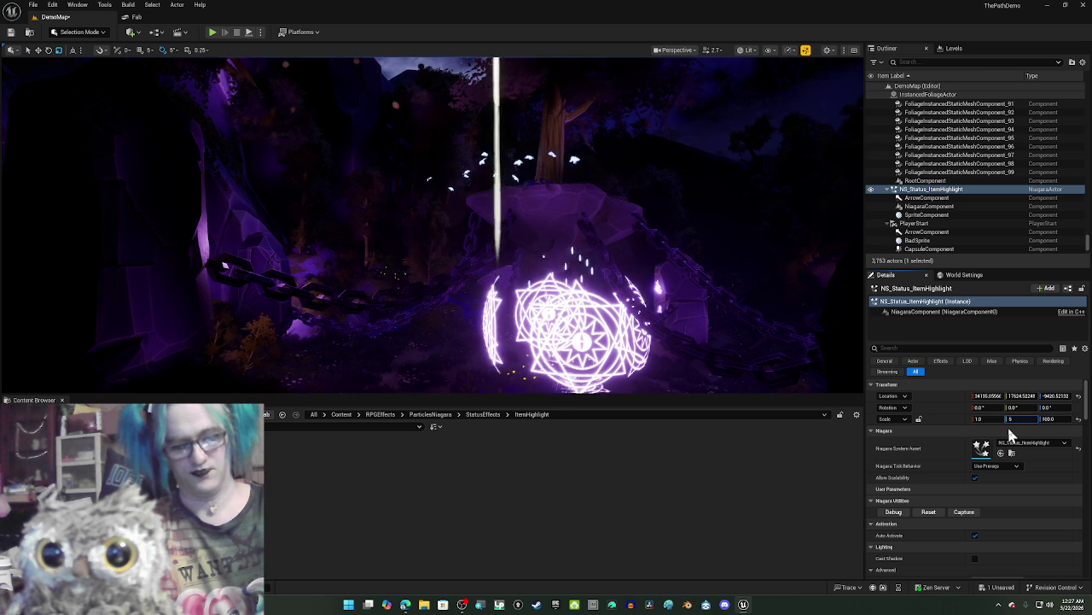
{"action": "type", "text": "00.0"}
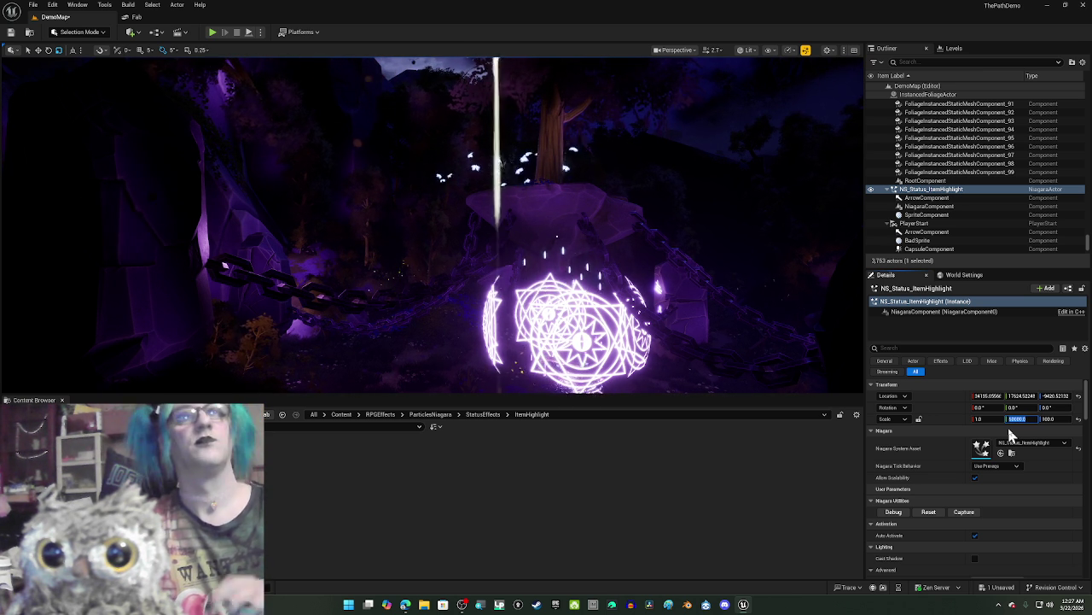
{"action": "left_click_drag", "start_coordinate": [739, 227], "coordinate": [739, 181]}
{"action": "key", "text": "f"}
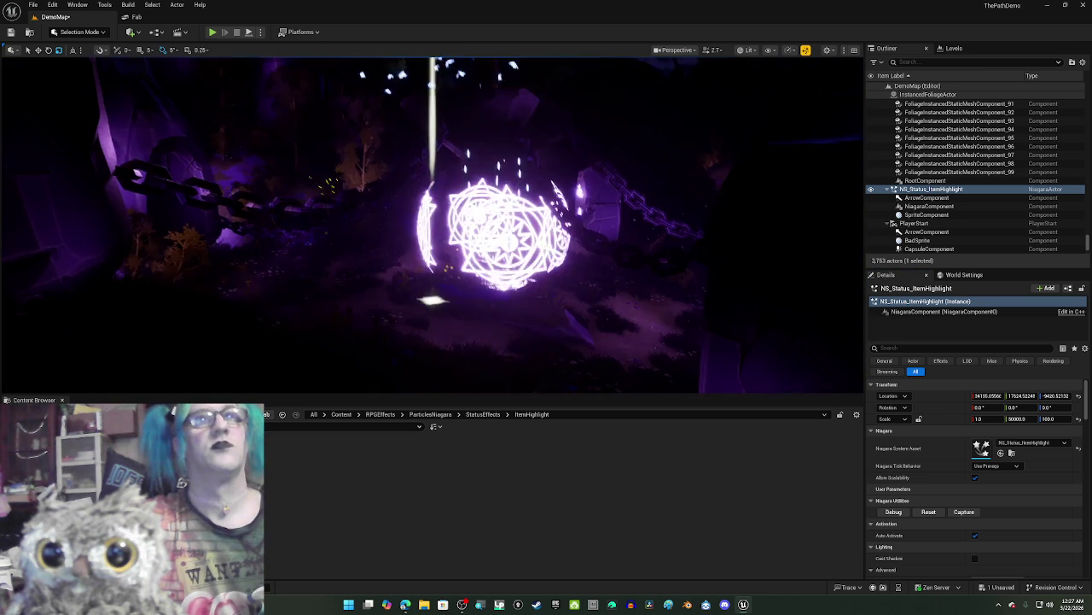
{"action": "left_click", "coordinate": [995, 419]}
{"action": "type", "text": "500"}
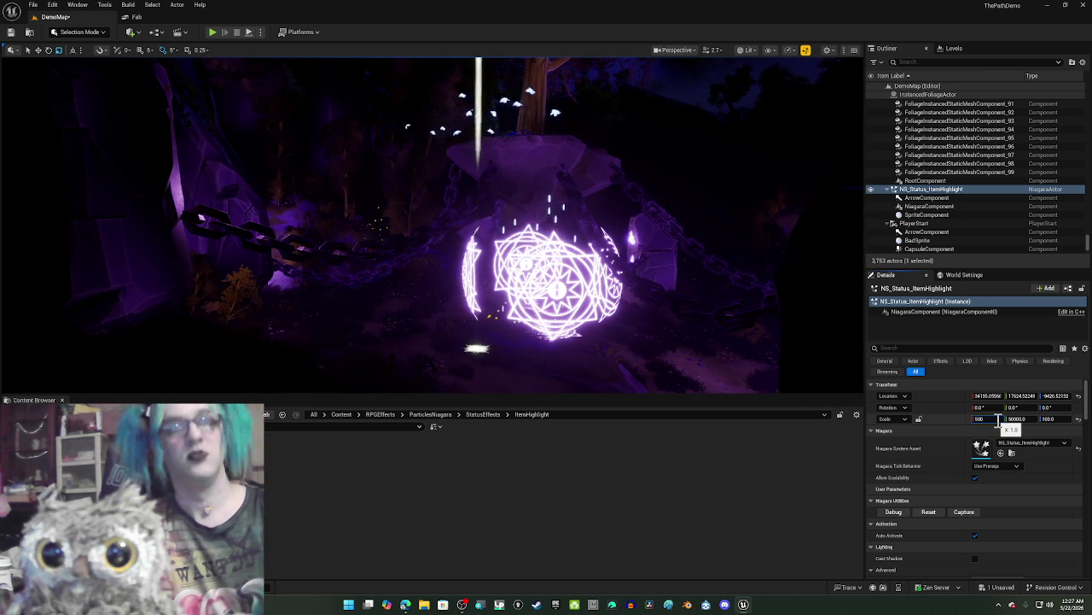
{"action": "left_click_drag", "start_coordinate": [775, 329], "coordinate": [775, 281]}
{"action": "left_click_drag", "start_coordinate": [553, 205], "coordinate": [553, 256]}
Step: Delete NS_Status_ItemHighlight from the level and switch to the Fab marketplace
{"action": "scroll", "coordinate": [553, 256], "scroll_direction": "up", "scroll_amount": 2}
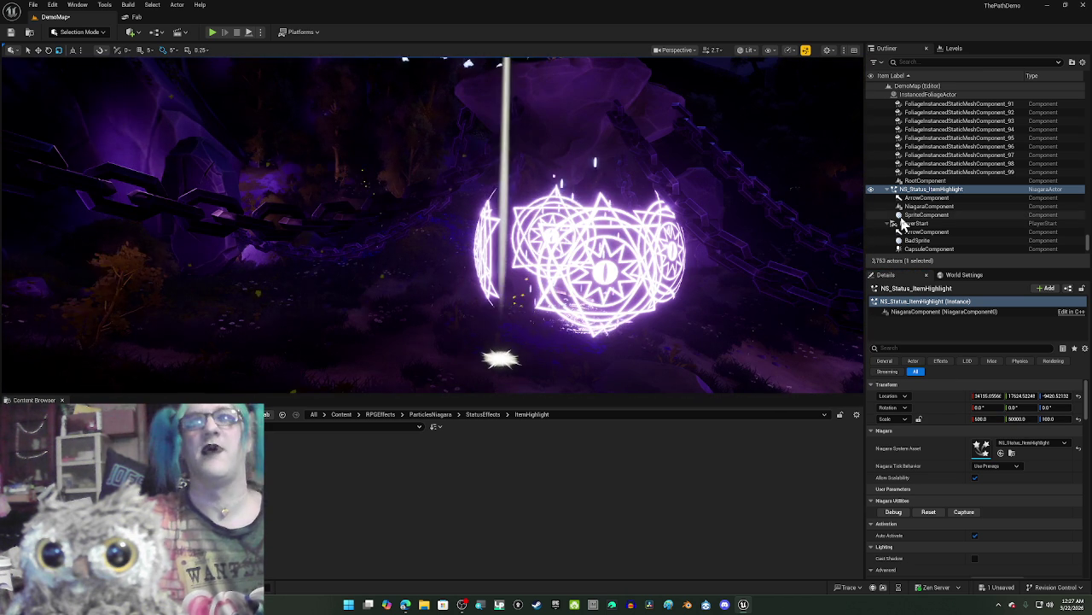
{"action": "key", "text": "Delete"}
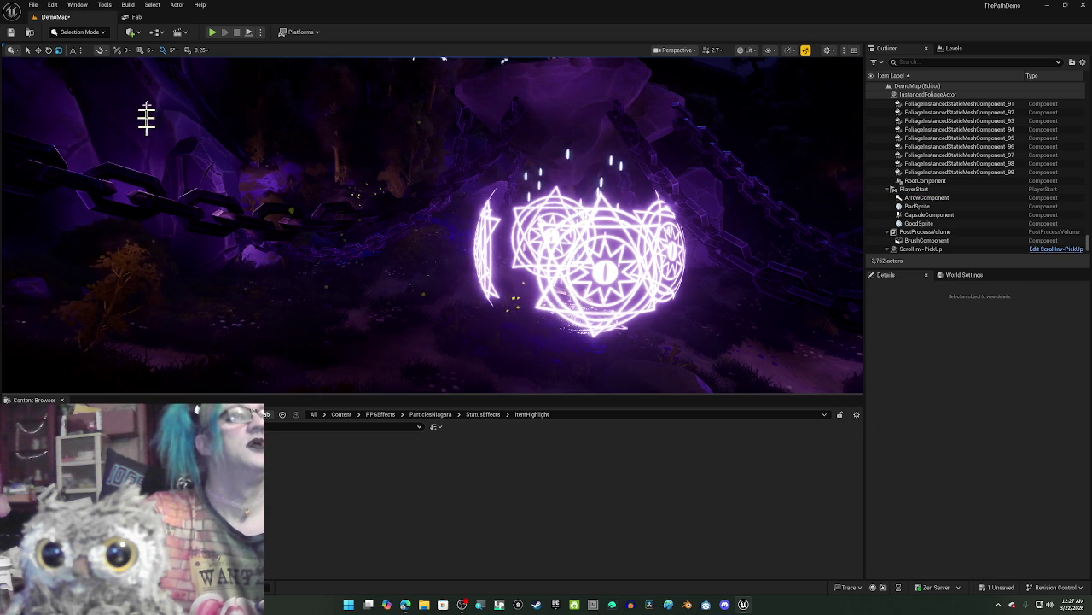
{"action": "left_click", "coordinate": [162, 17]}
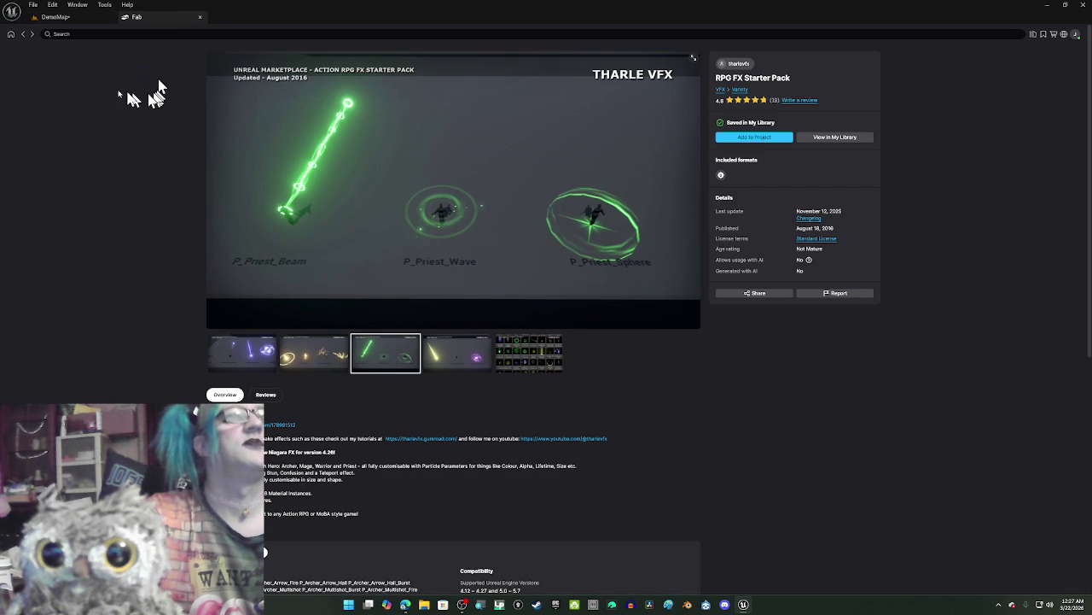
Step: Browse the Melee Weapon Aura VFX gallery's green sword, axe and pink sword images, then return to My Library
{"action": "left_click", "coordinate": [24, 36]}
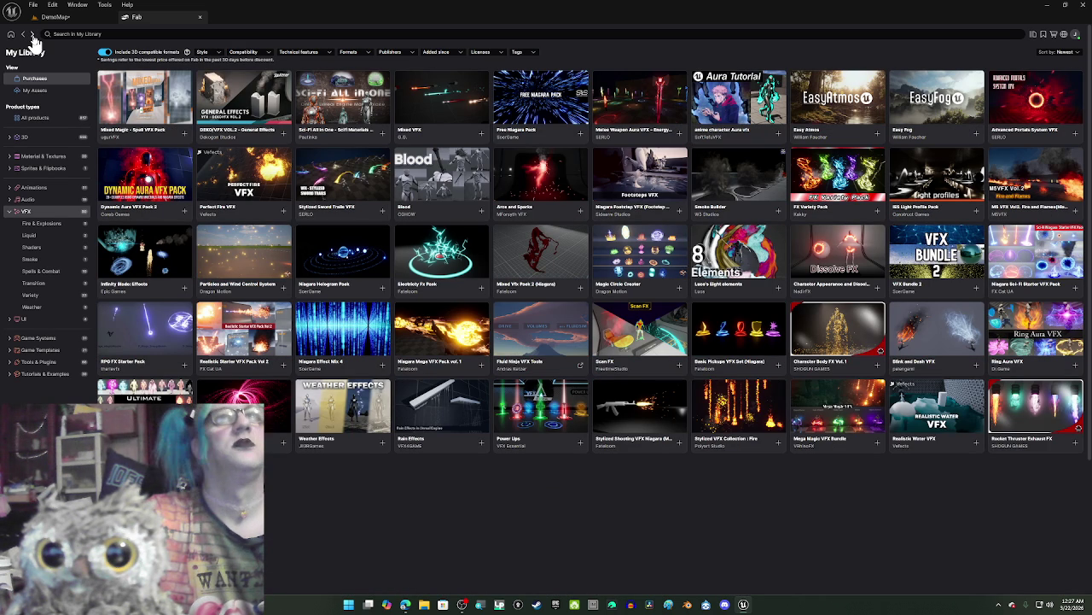
{"action": "left_click", "coordinate": [653, 100]}
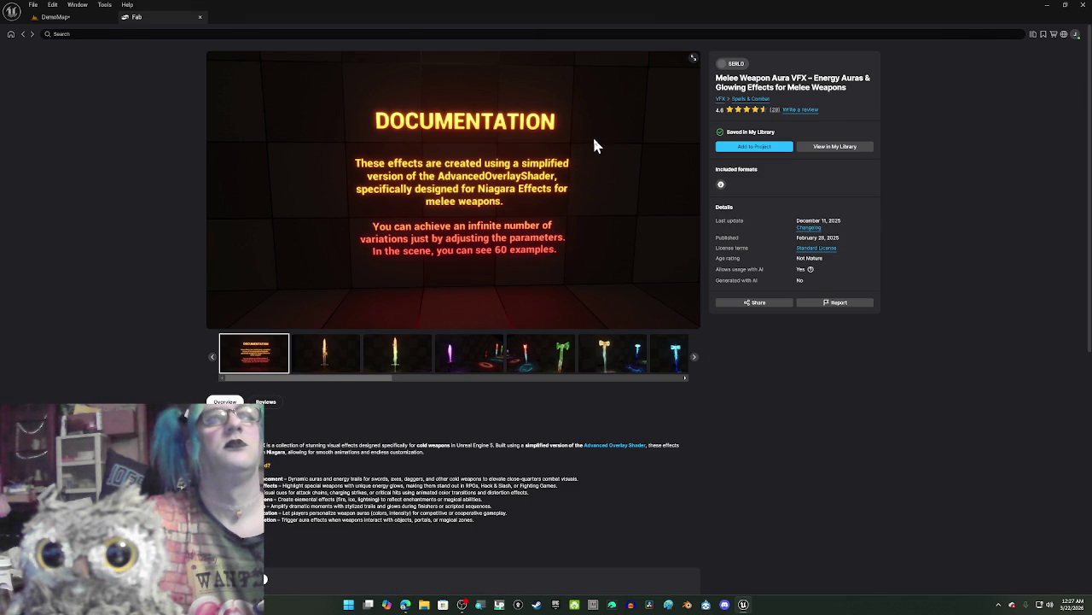
{"action": "left_click", "coordinate": [397, 352]}
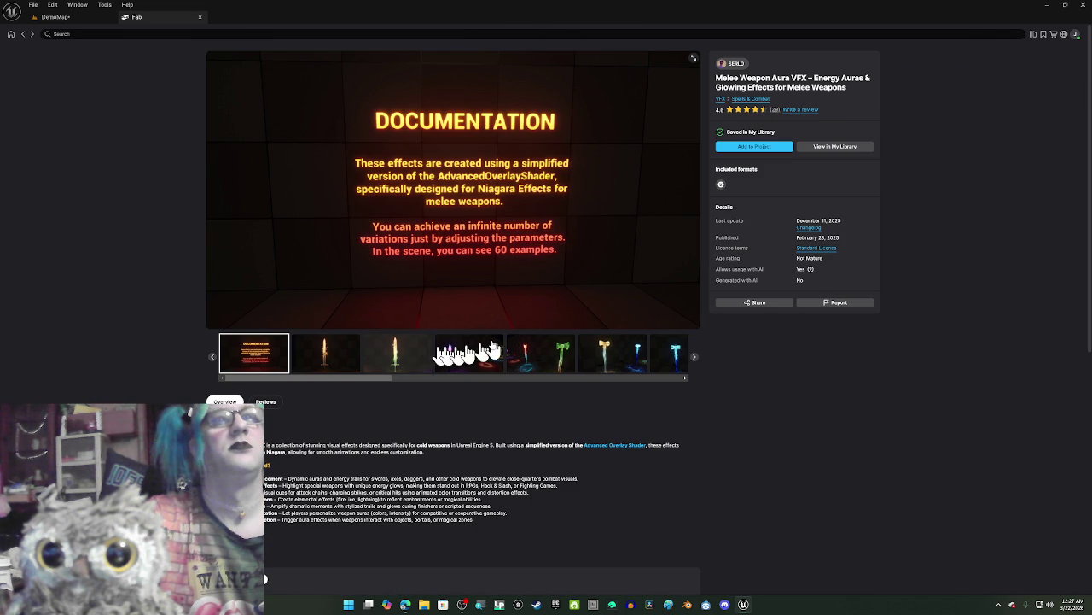
{"action": "left_click", "coordinate": [550, 359]}
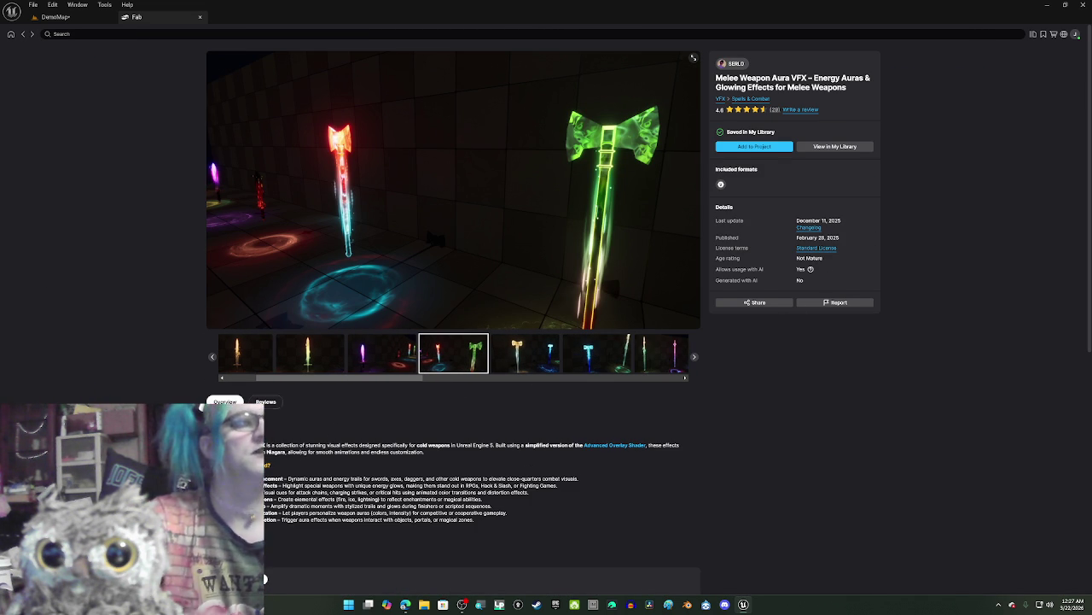
{"action": "scroll", "coordinate": [524, 448], "scroll_direction": "down", "scroll_amount": 5}
{"action": "scroll", "coordinate": [503, 461], "scroll_direction": "up", "scroll_amount": 5}
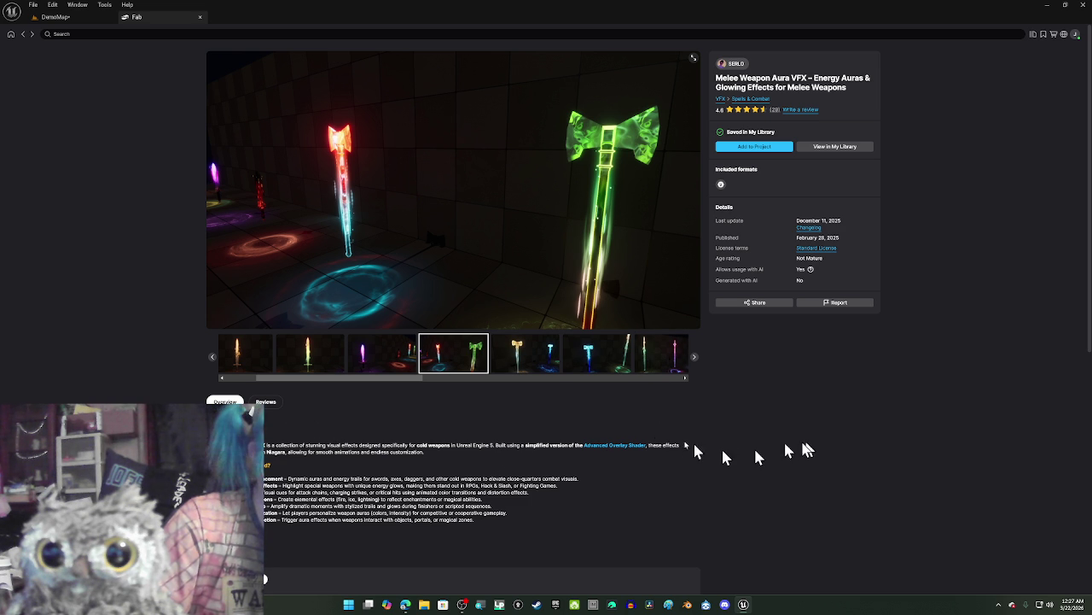
{"action": "left_click", "coordinate": [655, 358]}
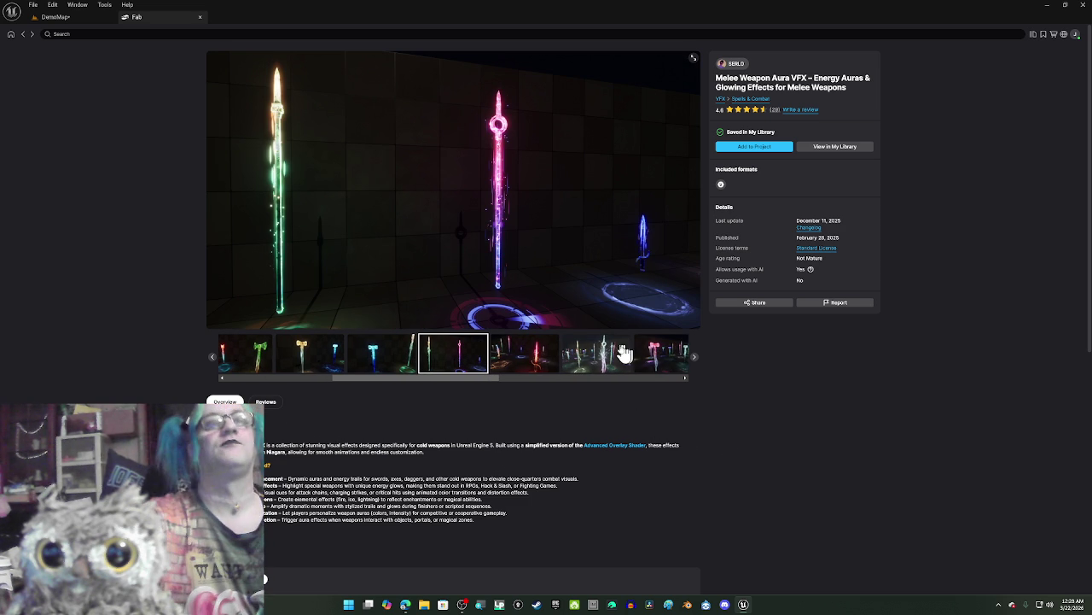
{"action": "left_click", "coordinate": [271, 377]}
{"action": "left_click", "coordinate": [271, 358]}
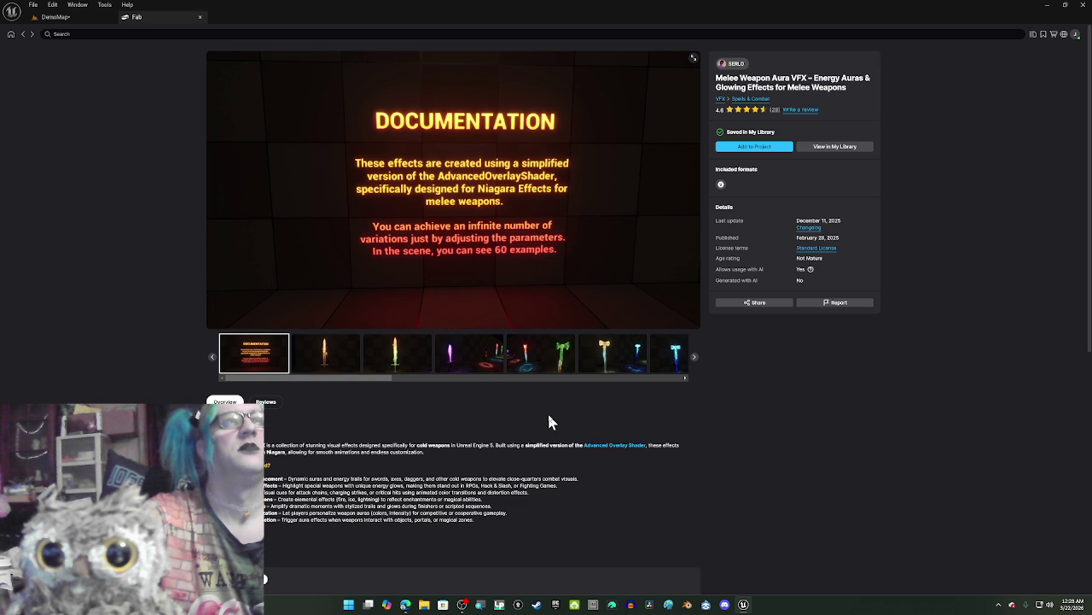
{"action": "left_click", "coordinate": [23, 35]}
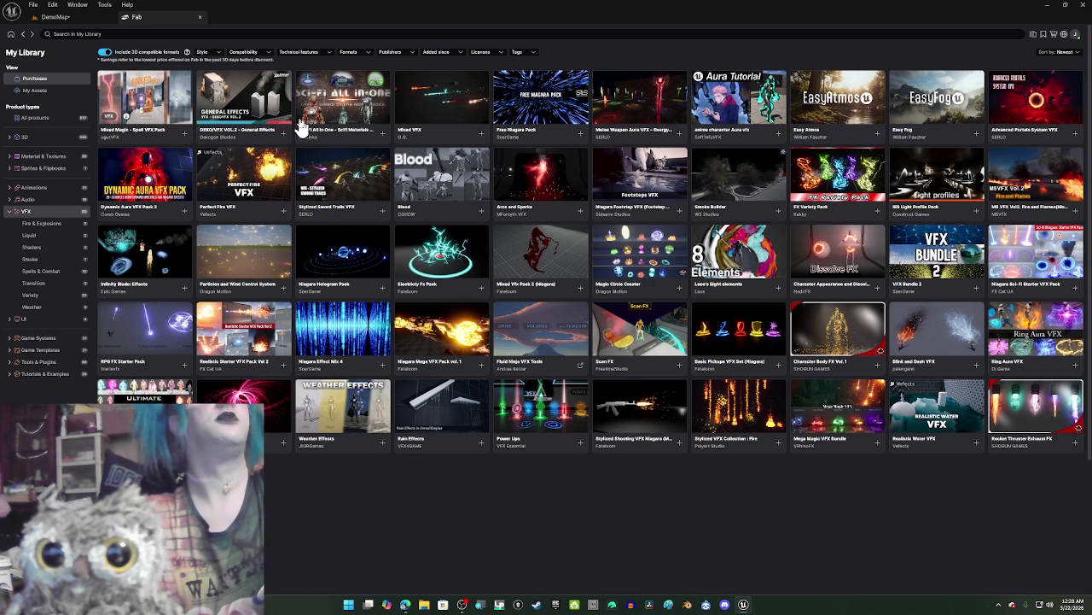
Step: Preview the Sci-Fi All In One images (green sphere, portals, hologram dome, arena), then return to My Library
{"action": "left_click", "coordinate": [370, 103]}
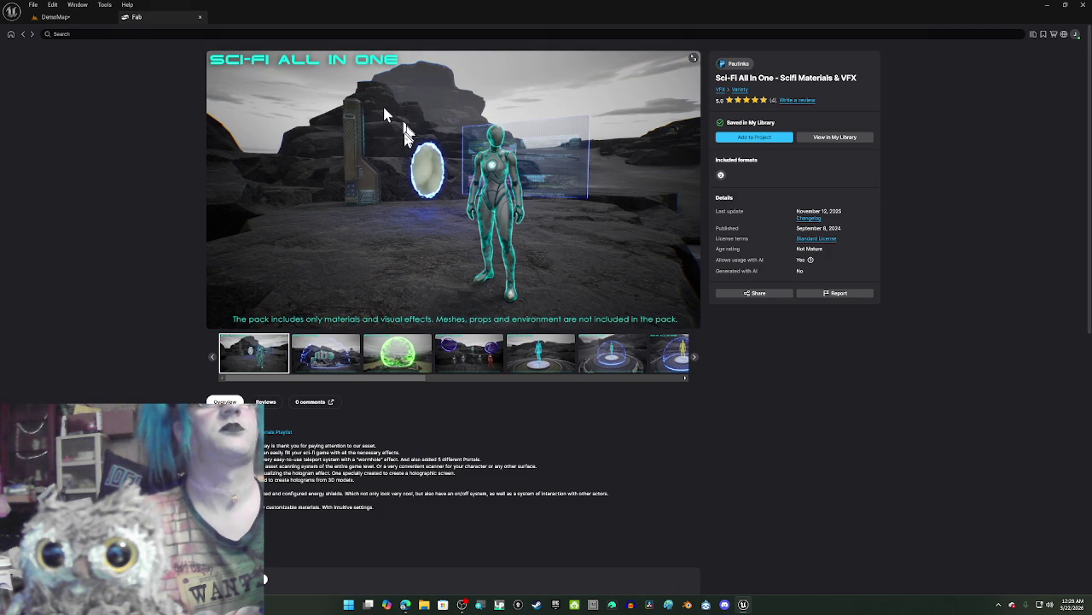
{"action": "left_click", "coordinate": [355, 356]}
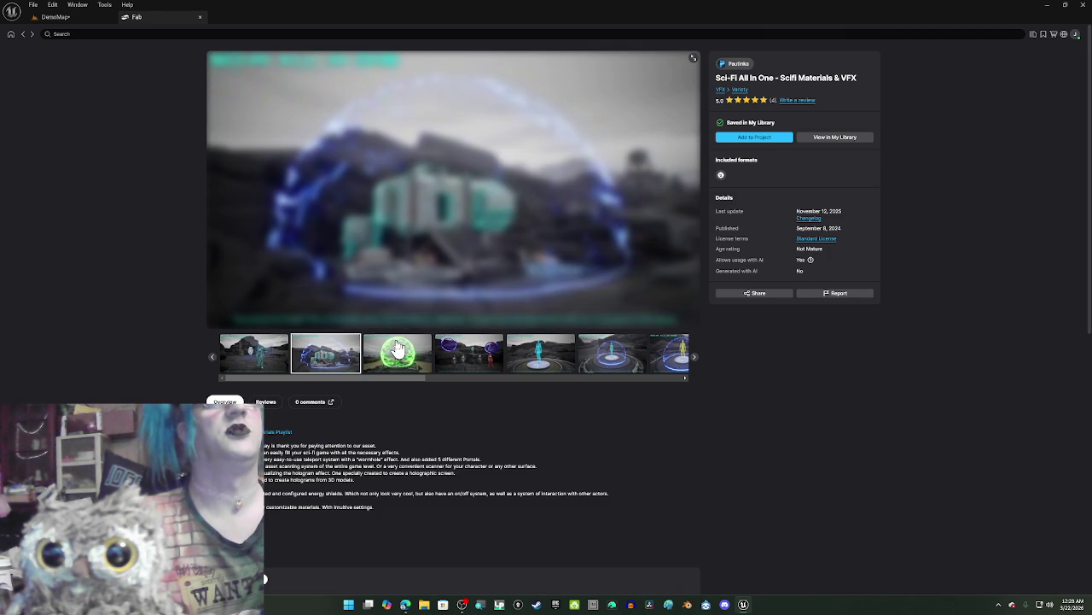
{"action": "left_click", "coordinate": [398, 350]}
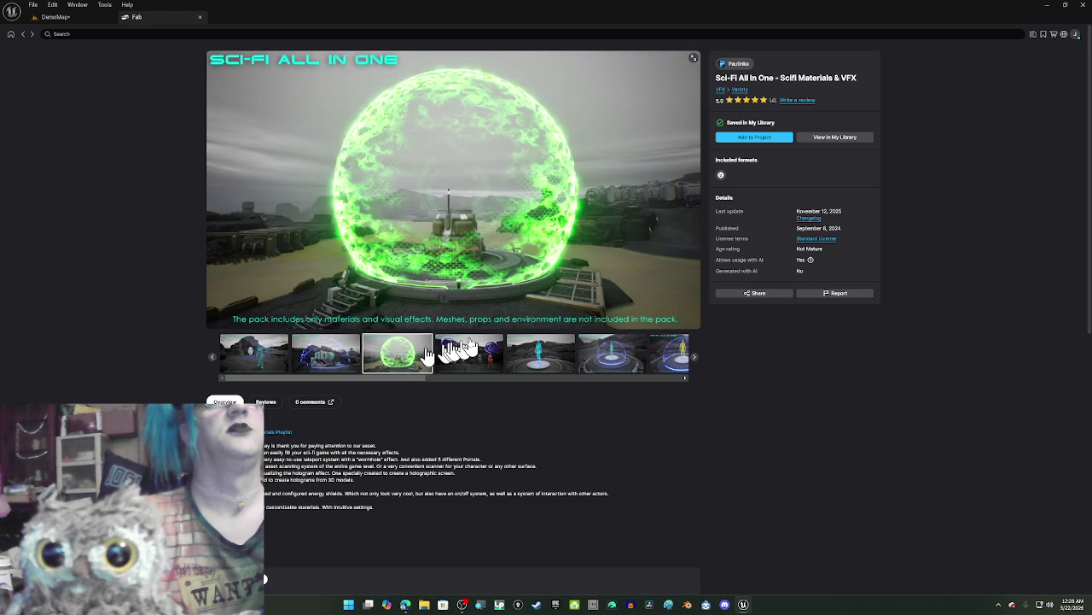
{"action": "left_click", "coordinate": [474, 356]}
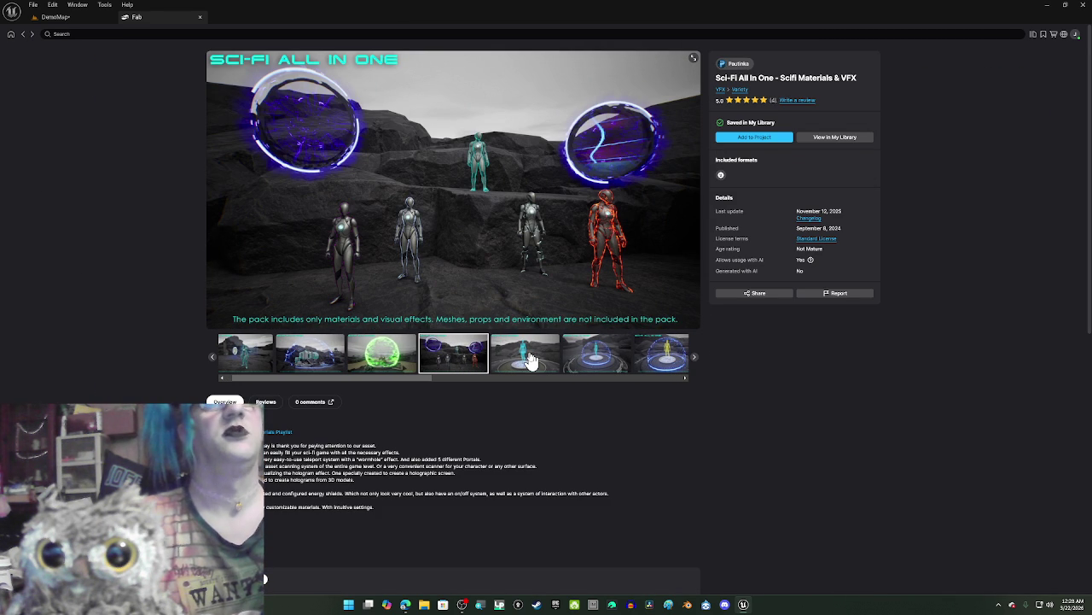
{"action": "left_click", "coordinate": [584, 358]}
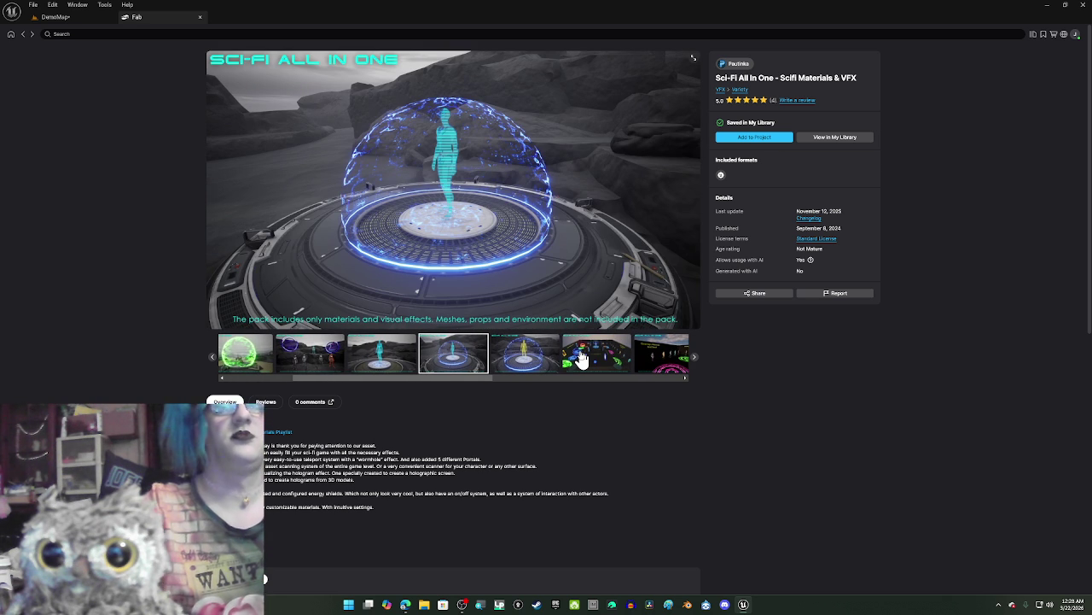
{"action": "left_click", "coordinate": [580, 358]}
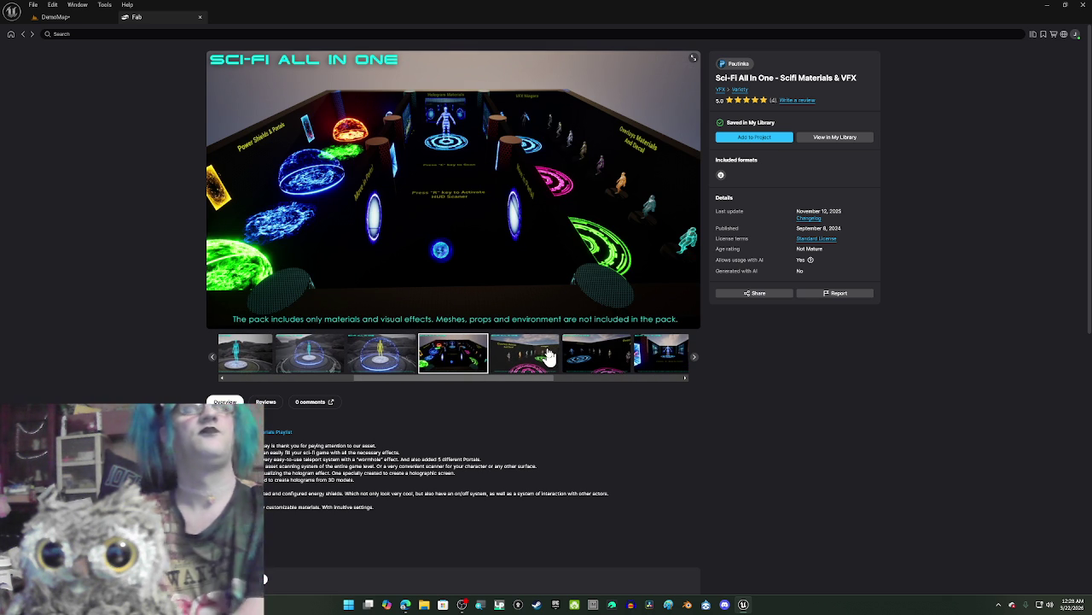
{"action": "left_click", "coordinate": [549, 357]}
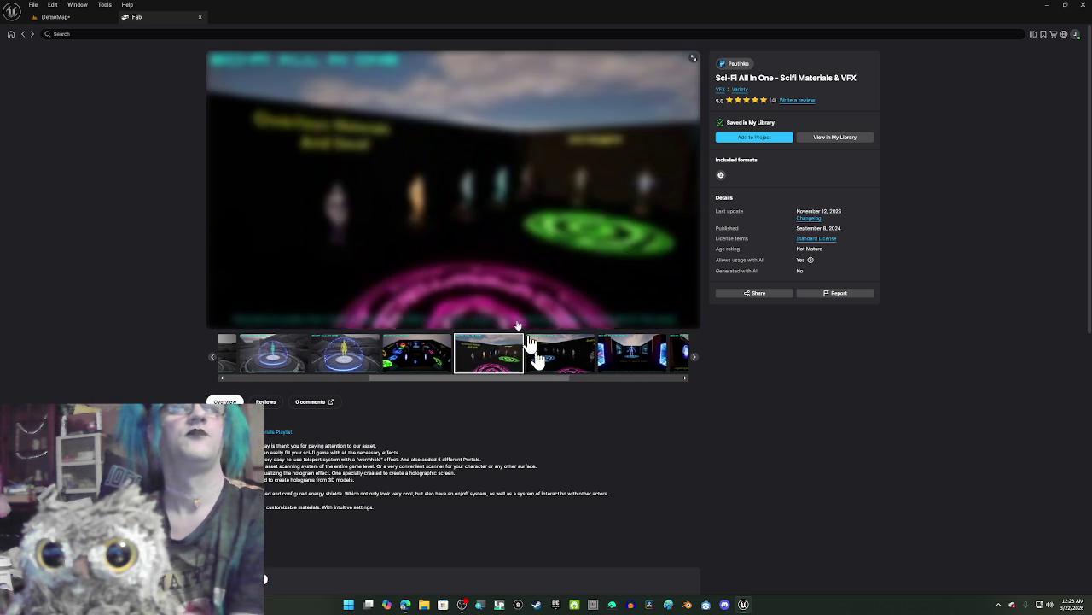
{"action": "left_click", "coordinate": [23, 34]}
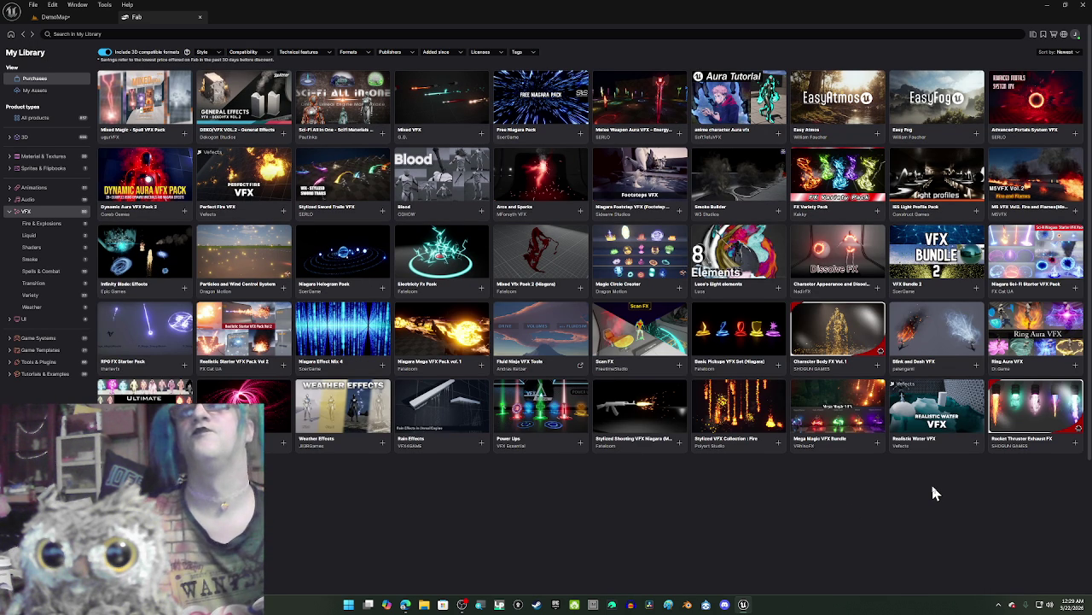
Step: Search My Library for 'laser' and, finding no matches, go back to the Fab home page
{"action": "left_click", "coordinate": [313, 34]}
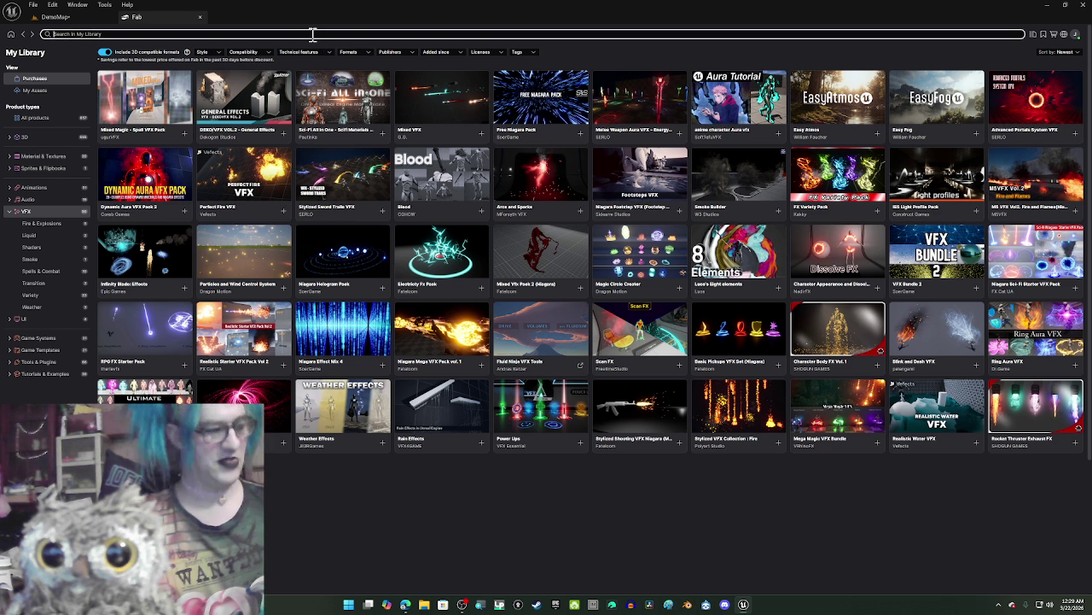
{"action": "type", "text": "laser"}
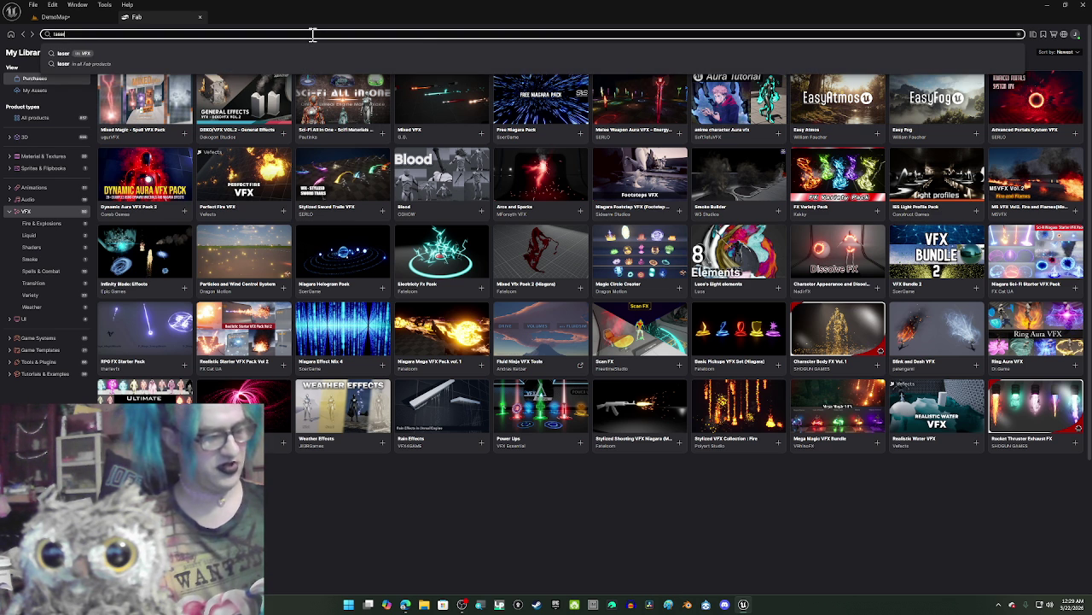
{"action": "key", "text": "Return"}
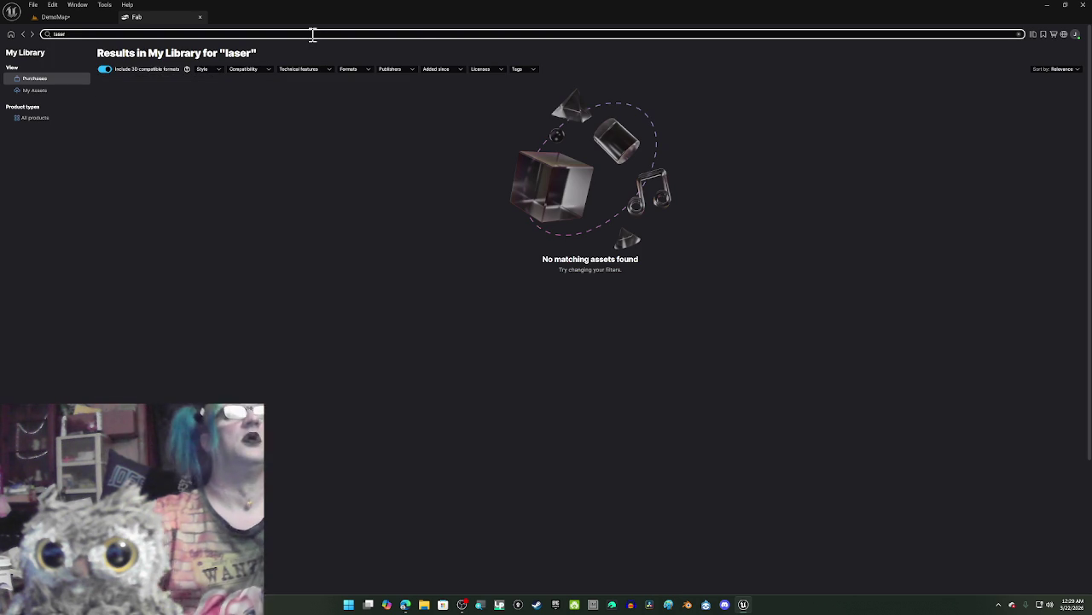
{"action": "left_click", "coordinate": [50, 89]}
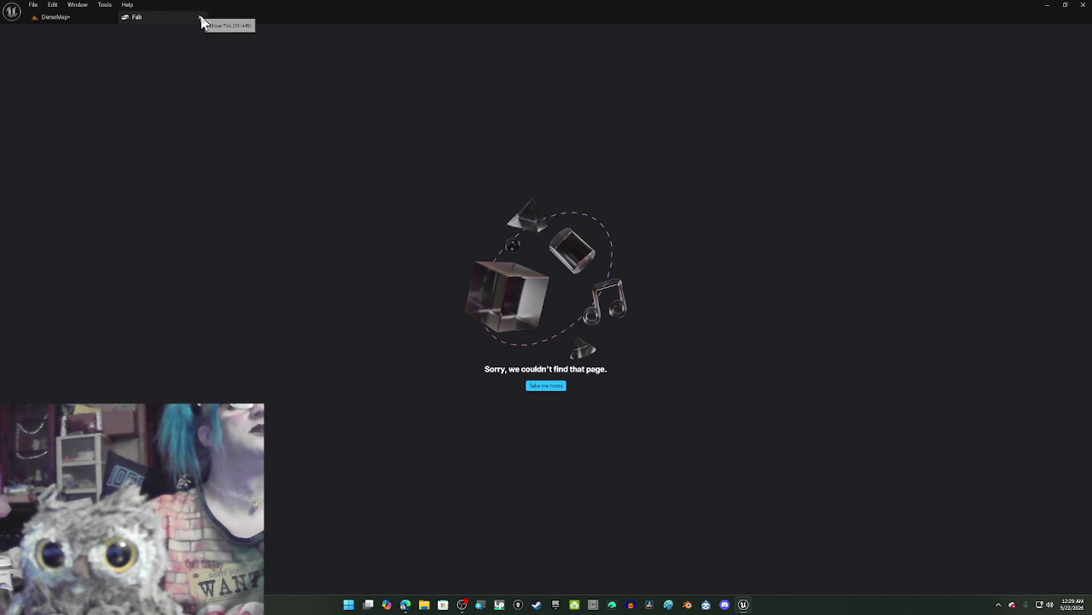
{"action": "left_click", "coordinate": [546, 388]}
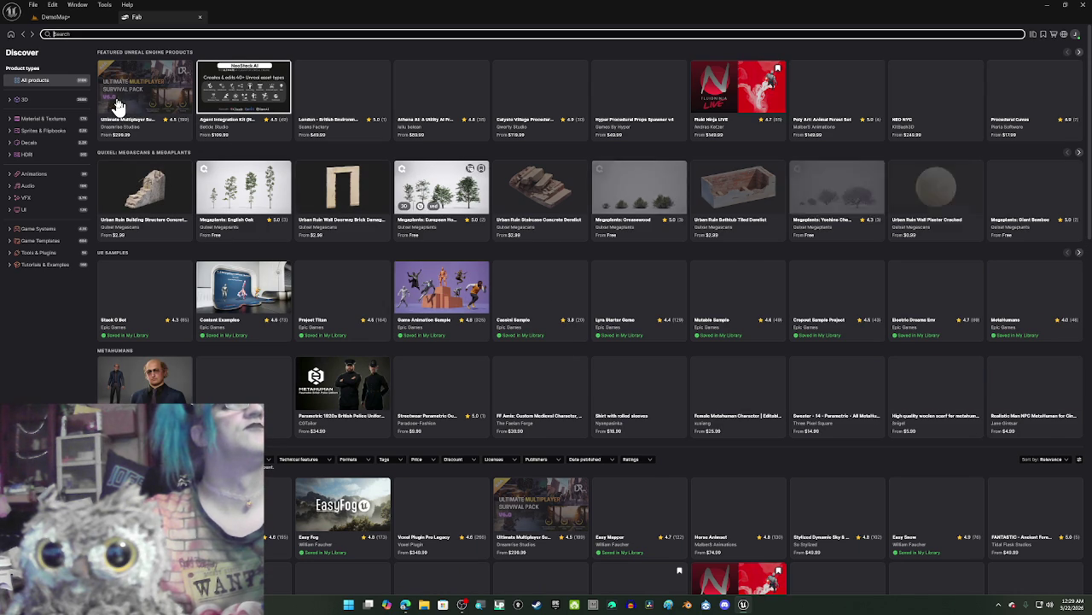
Step: Search the whole Fab store for 'laser', then refine the query to 'lase'
{"action": "left_click", "coordinate": [67, 34]}
{"action": "type", "text": "laser"}
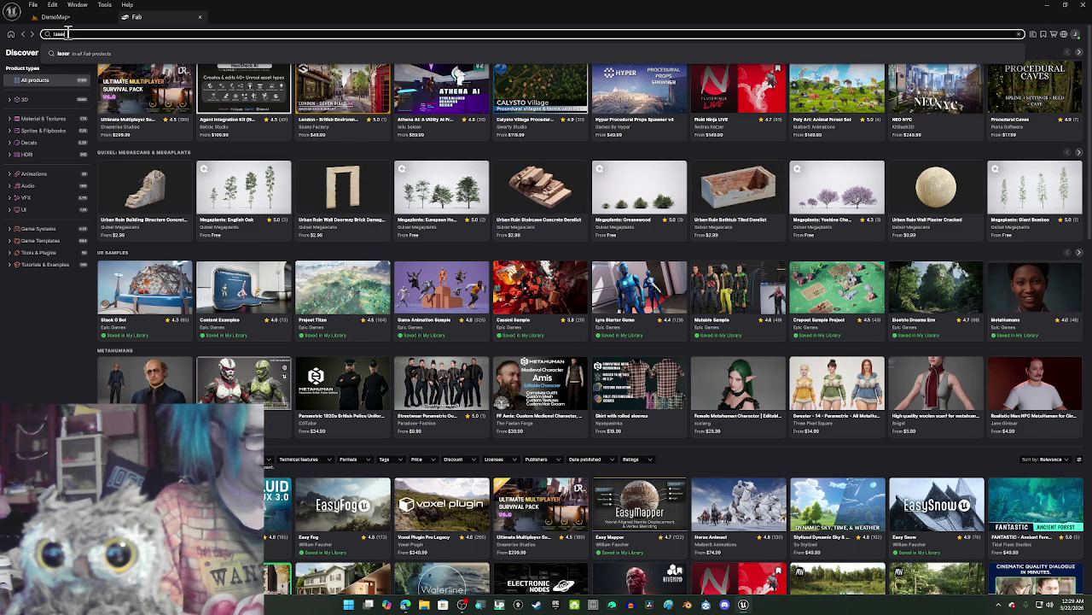
{"action": "key", "text": "Return"}
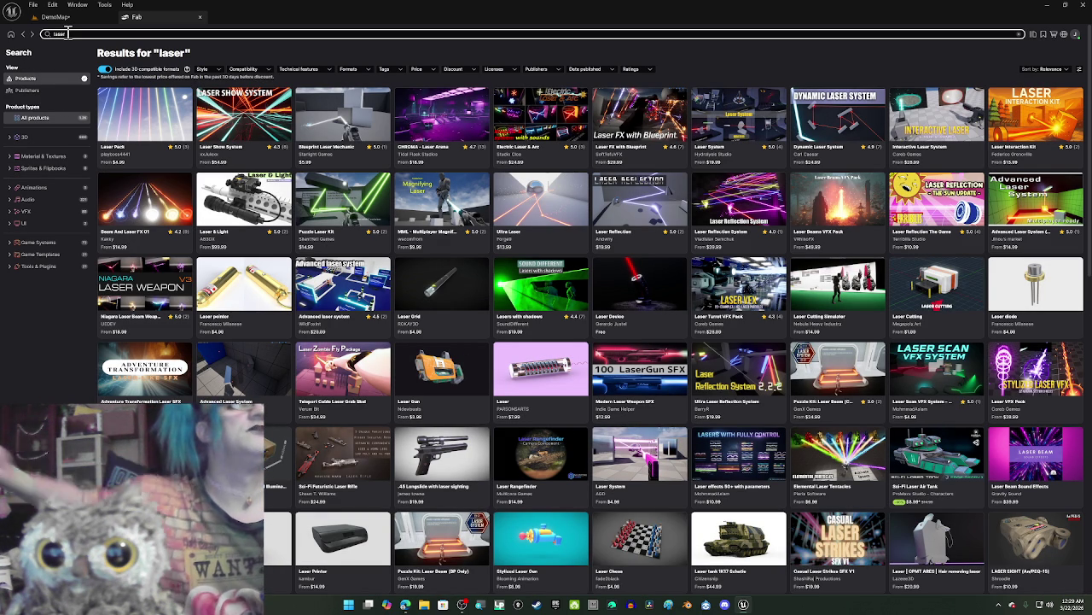
{"action": "left_click", "coordinate": [135, 32]}
{"action": "key", "text": "BackSpace"}
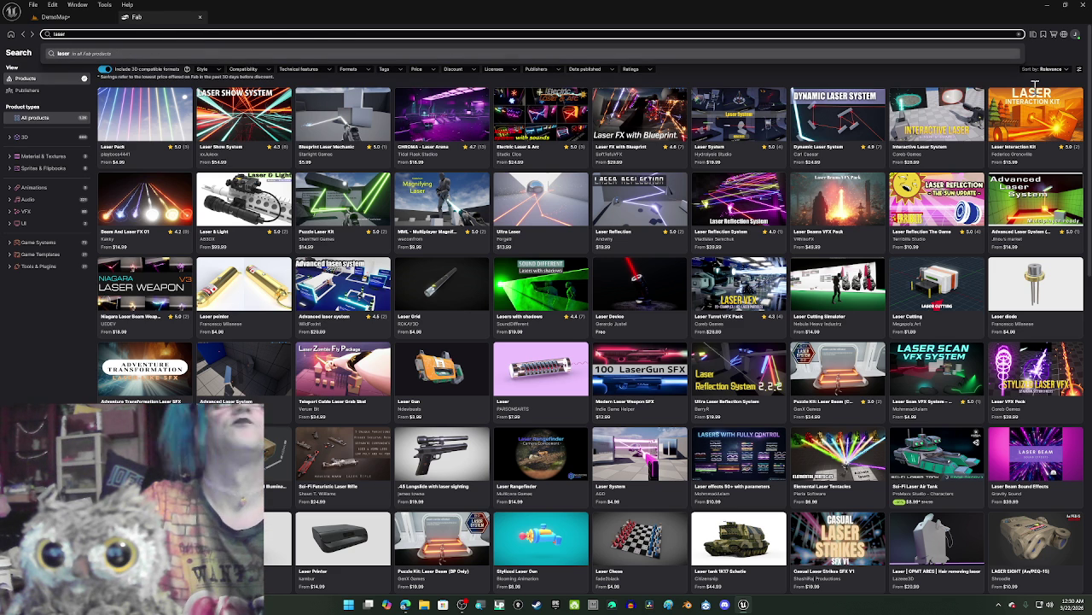
{"action": "left_click", "coordinate": [1032, 37]}
{"action": "left_click", "coordinate": [134, 33]}
{"action": "left_click", "coordinate": [1033, 37]}
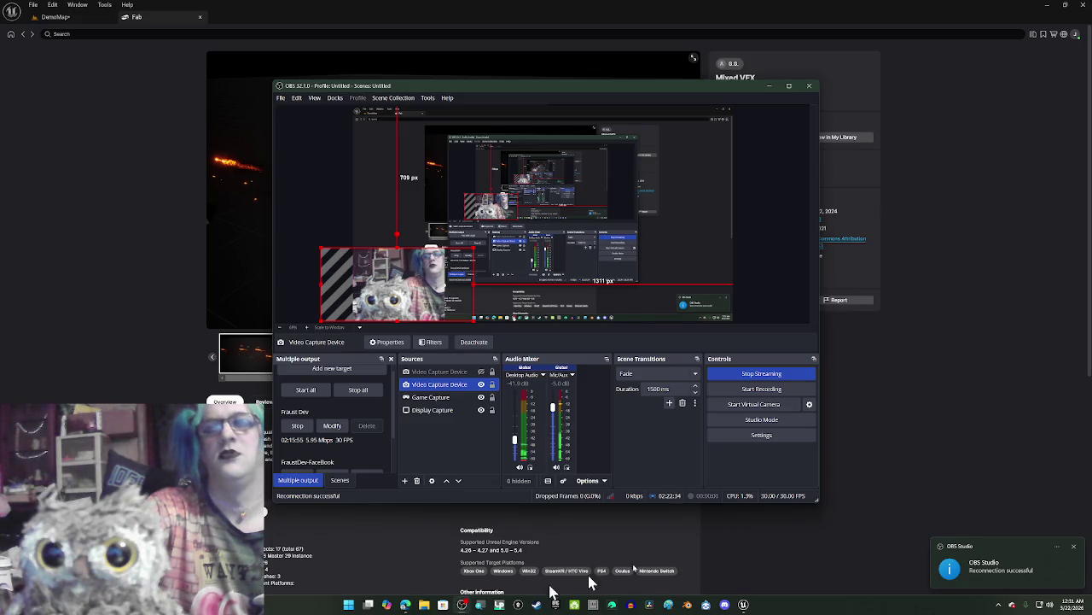
Step: Check the OBS stream, then return to the Mixed VFX page and preview its fire and red projectile shots
{"action": "left_click", "coordinate": [265, 511]}
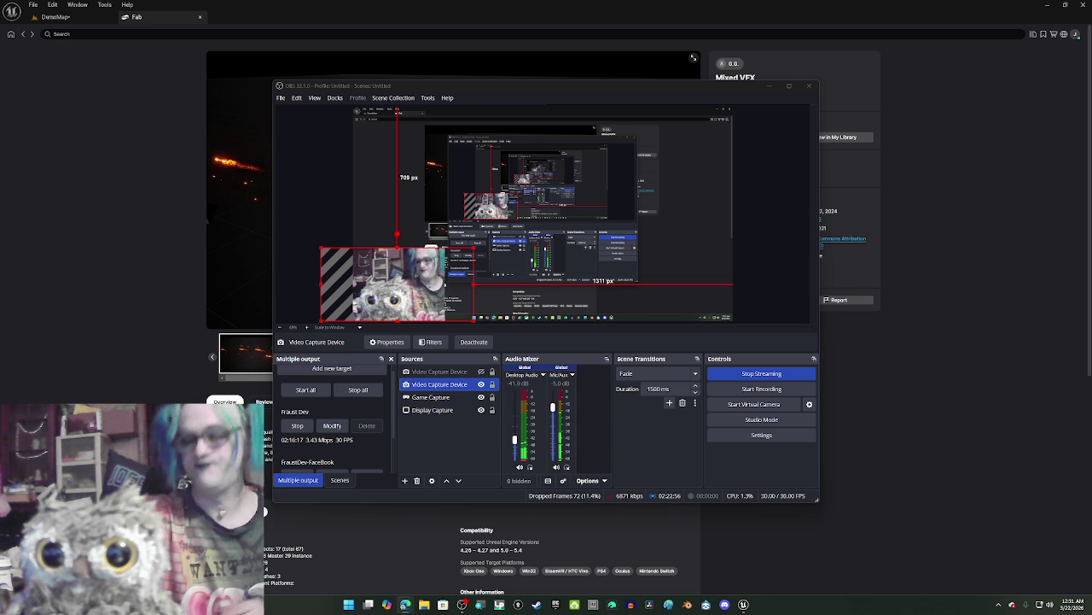
{"action": "left_click", "coordinate": [901, 286]}
{"action": "left_click", "coordinate": [382, 348]}
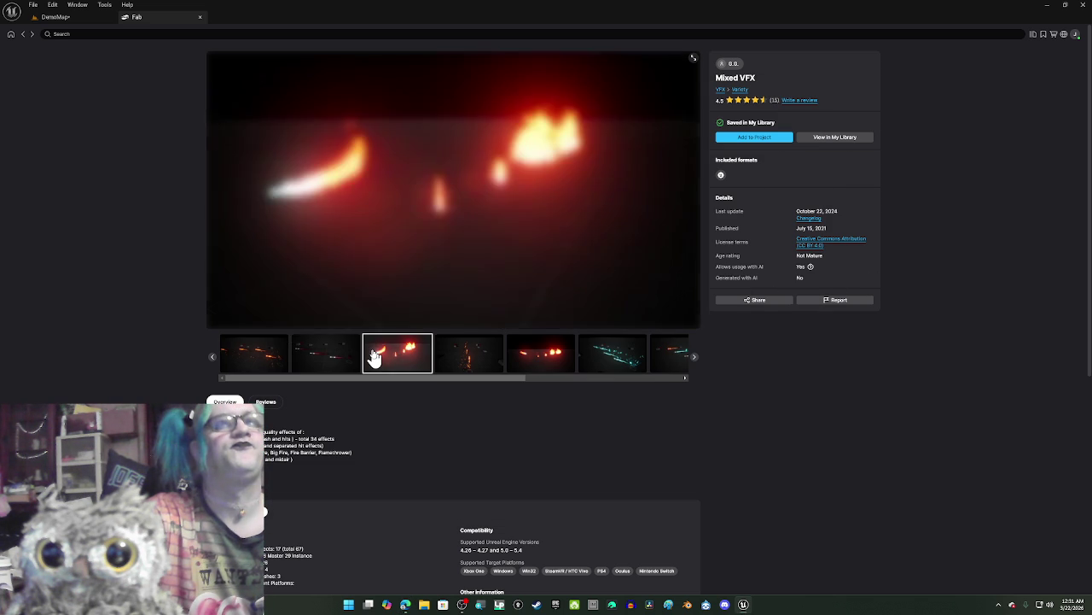
{"action": "left_click", "coordinate": [300, 362]}
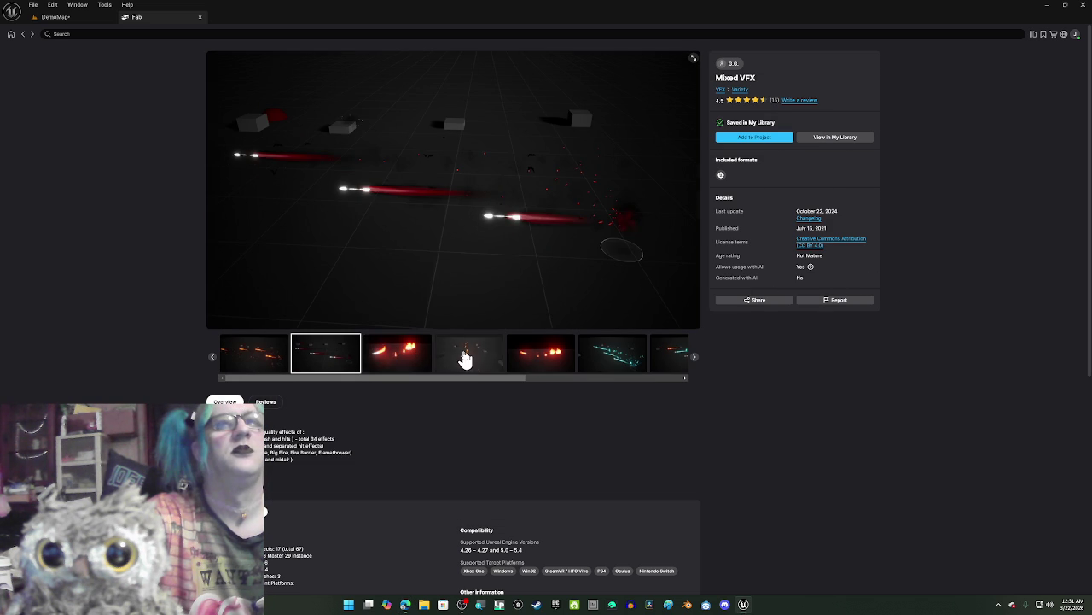
Step: Preview the Mixed VFX fire trail, teal, fire and fireworks shots, then go back to My Library
{"action": "left_click", "coordinate": [455, 359]}
{"action": "left_click", "coordinate": [536, 359]}
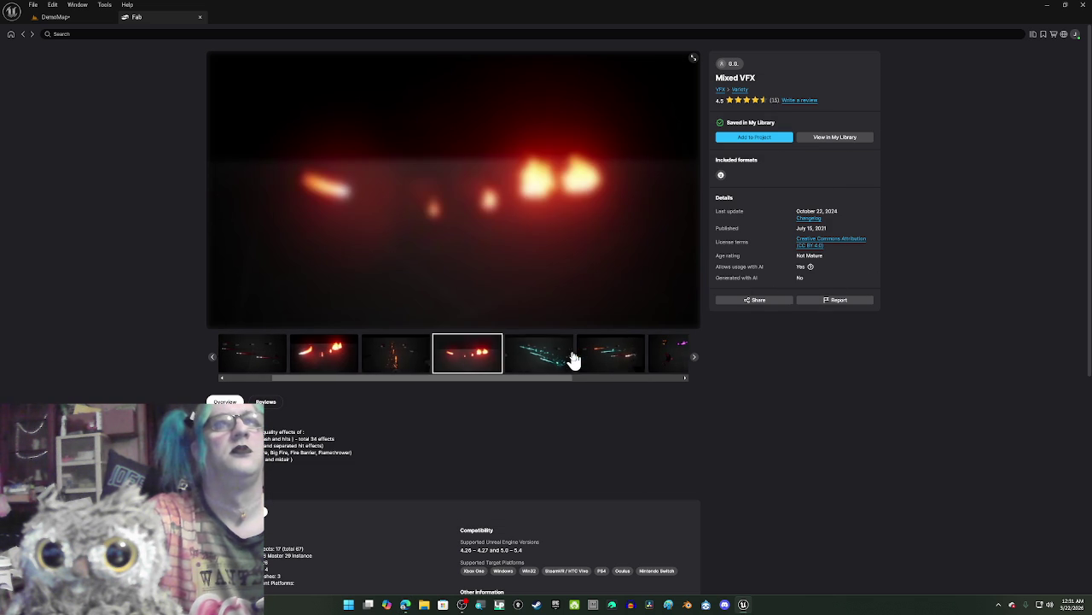
{"action": "left_click", "coordinate": [568, 358]}
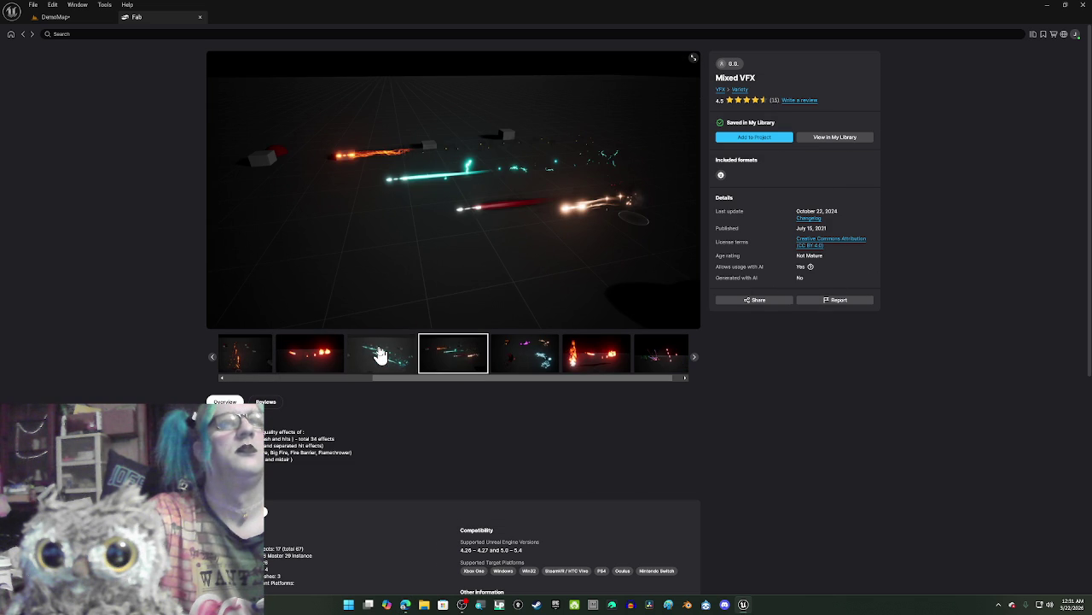
{"action": "left_click", "coordinate": [380, 356]}
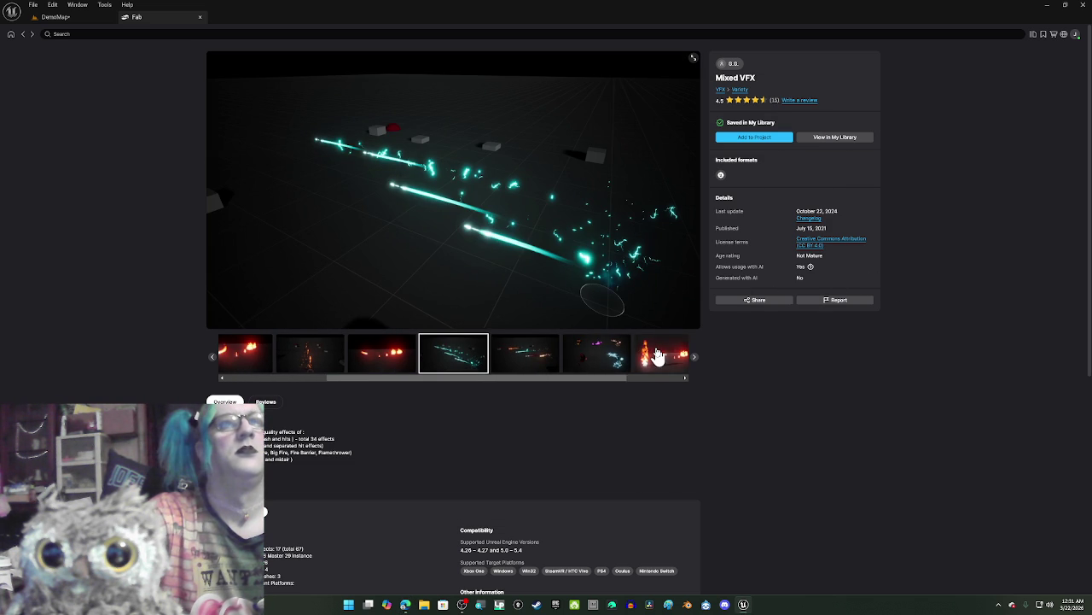
{"action": "left_click", "coordinate": [657, 357]}
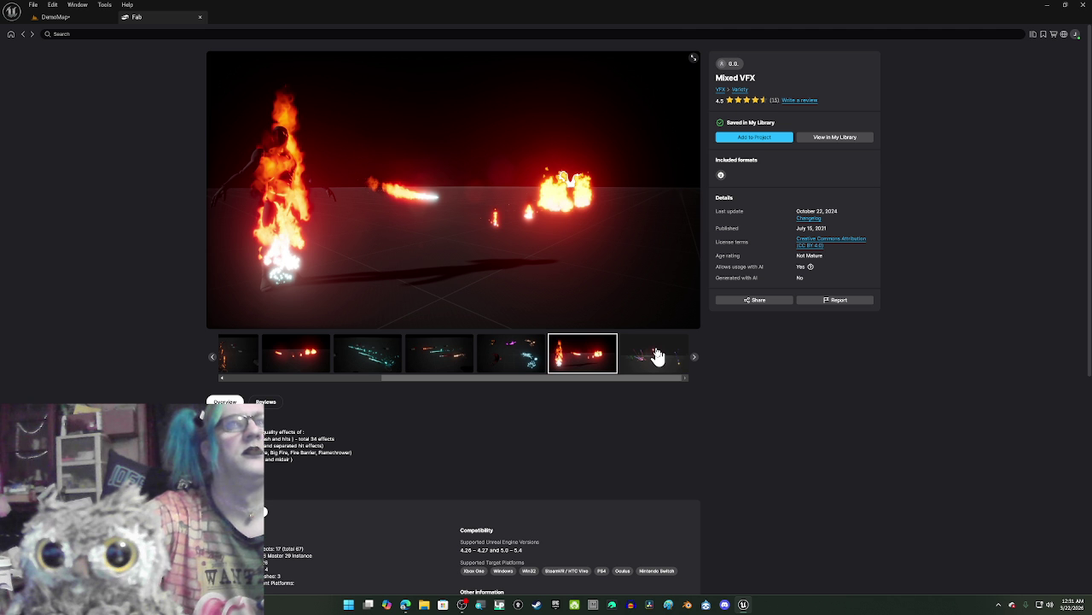
{"action": "left_click", "coordinate": [658, 357]}
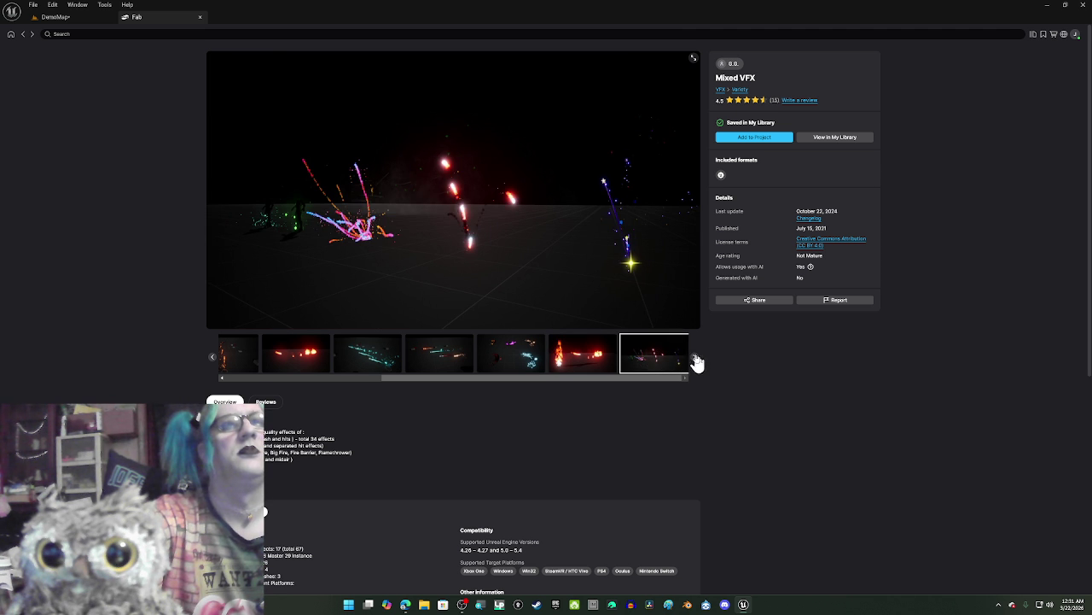
{"action": "left_click", "coordinate": [695, 359]}
{"action": "left_click", "coordinate": [694, 360]}
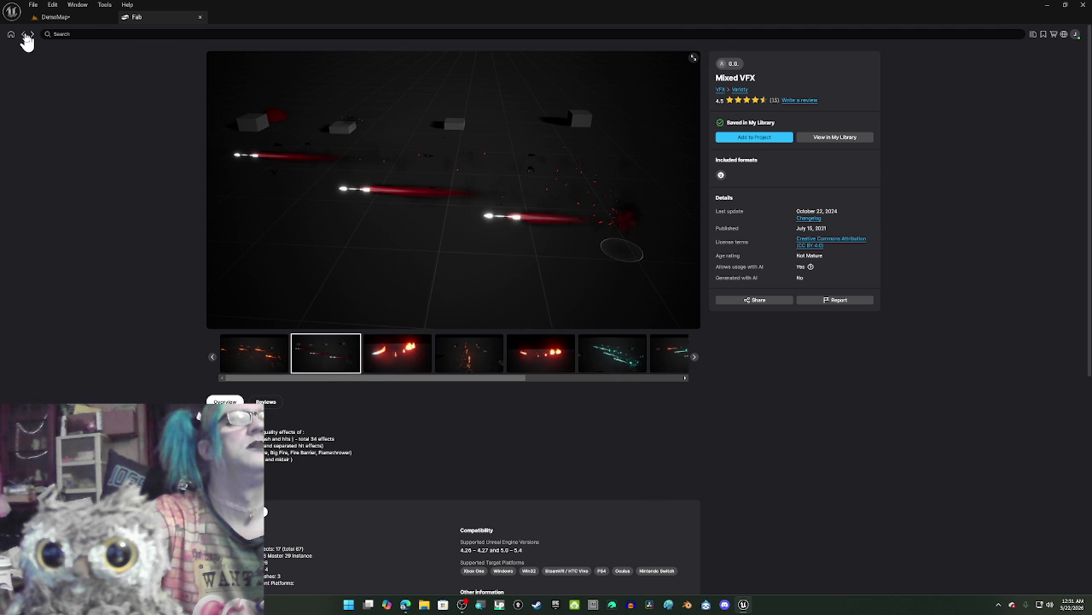
{"action": "left_click", "coordinate": [25, 36]}
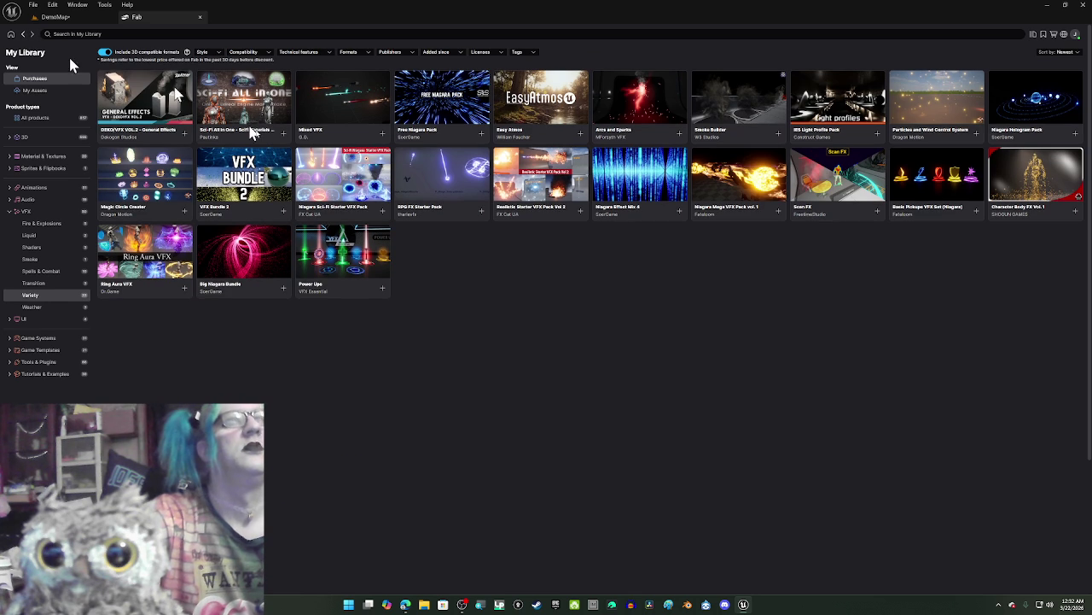
Step: Open the Niagara Sci-Fi Starter VFX Pack, view its laser beam preview, and add it to the project
{"action": "left_click", "coordinate": [327, 167]}
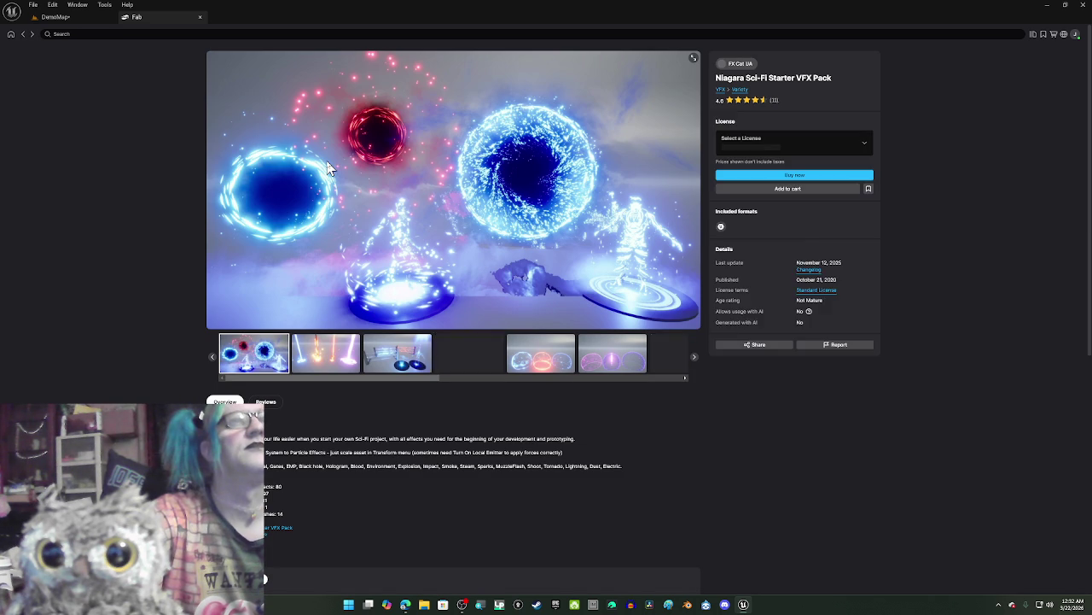
{"action": "left_click", "coordinate": [331, 372]}
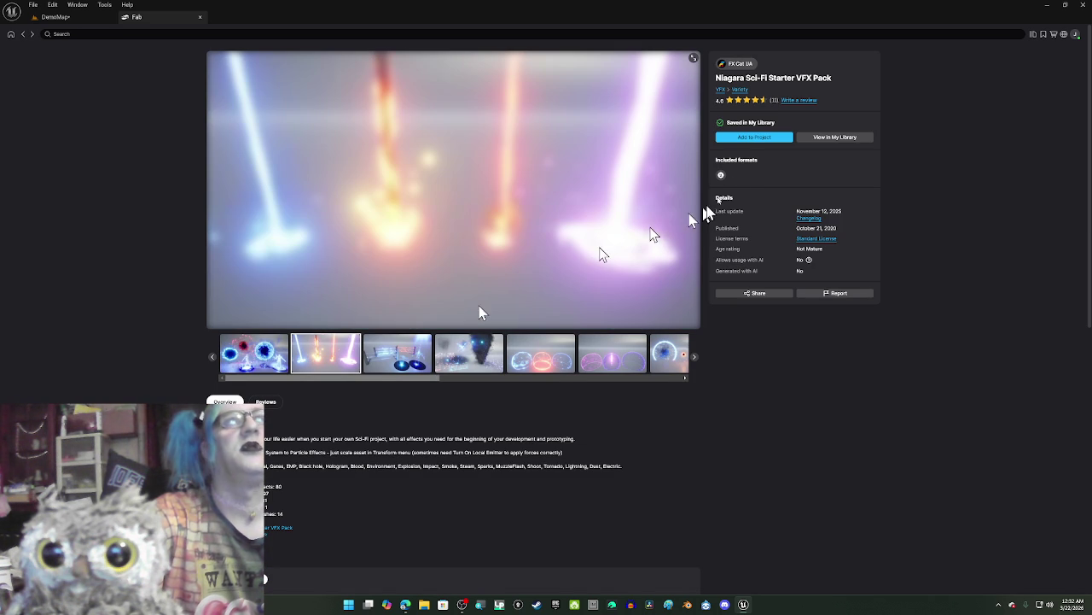
{"action": "left_click", "coordinate": [748, 140]}
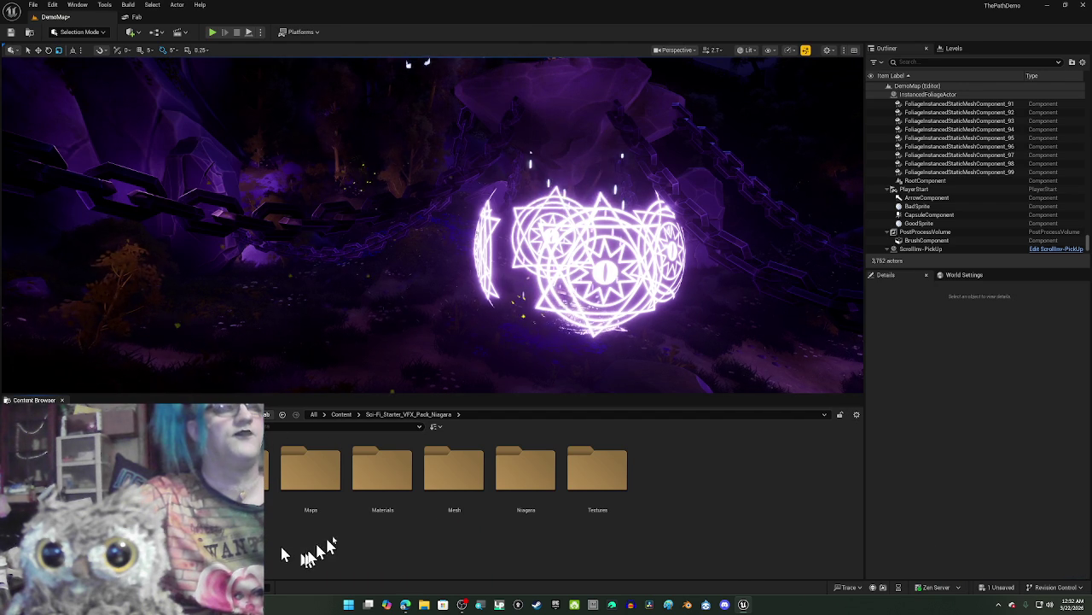
Step: From the pack's Niagara > Laser folder, drop NS_Laser_4 onto the magic circle and stretch it taller
{"action": "double_click", "coordinate": [526, 478]}
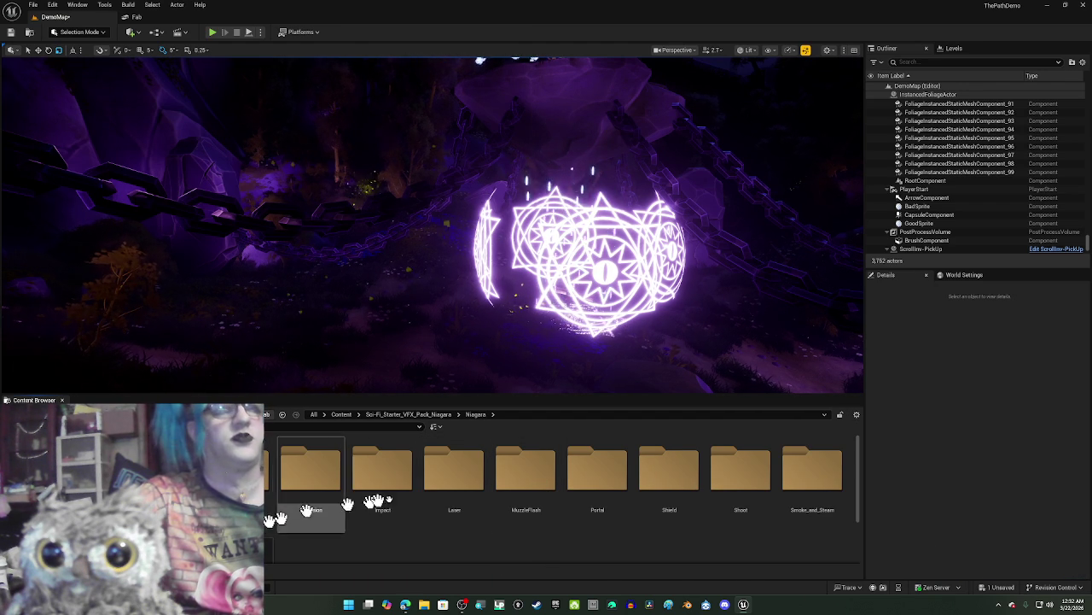
{"action": "double_click", "coordinate": [459, 503]}
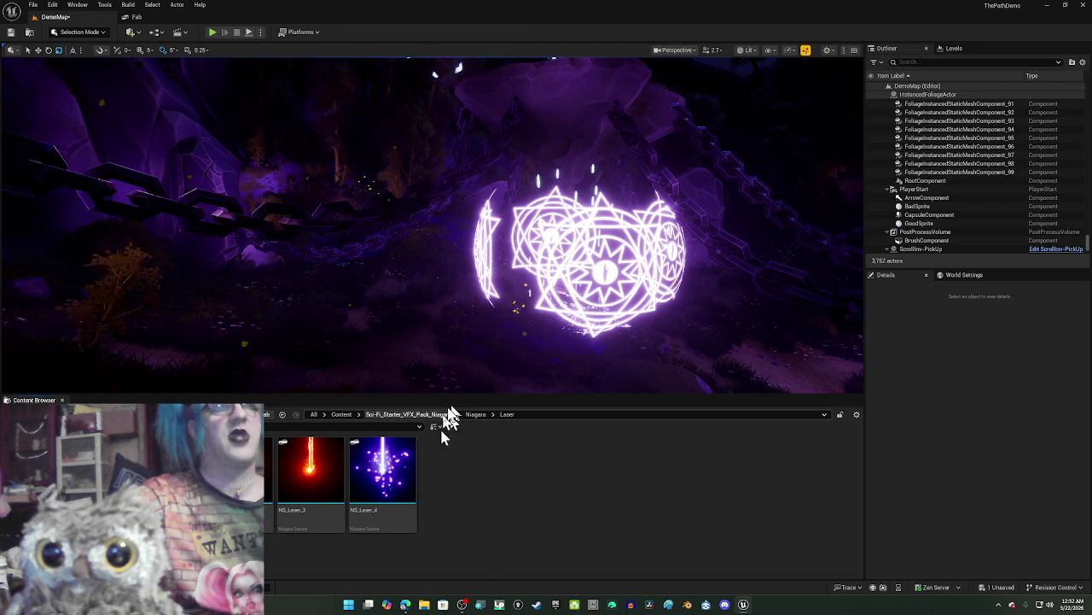
{"action": "mouse_move", "coordinate": [476, 390]}
{"action": "left_mouse_down"}
{"action": "mouse_move", "coordinate": [475, 342]}
{"action": "mouse_move", "coordinate": [475, 376]}
{"action": "left_mouse_up"}
{"action": "left_click_drag", "start_coordinate": [382, 469], "coordinate": [489, 245]}
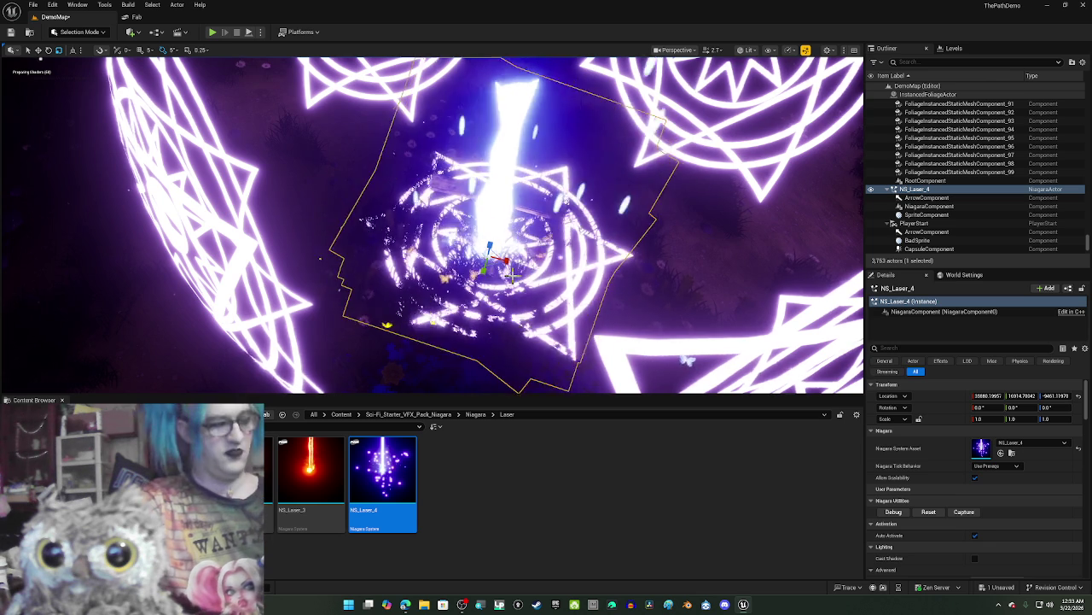
{"action": "scroll", "coordinate": [490, 245], "scroll_direction": "up", "scroll_amount": 5}
{"action": "scroll", "coordinate": [512, 276], "scroll_direction": "down", "scroll_amount": 5}
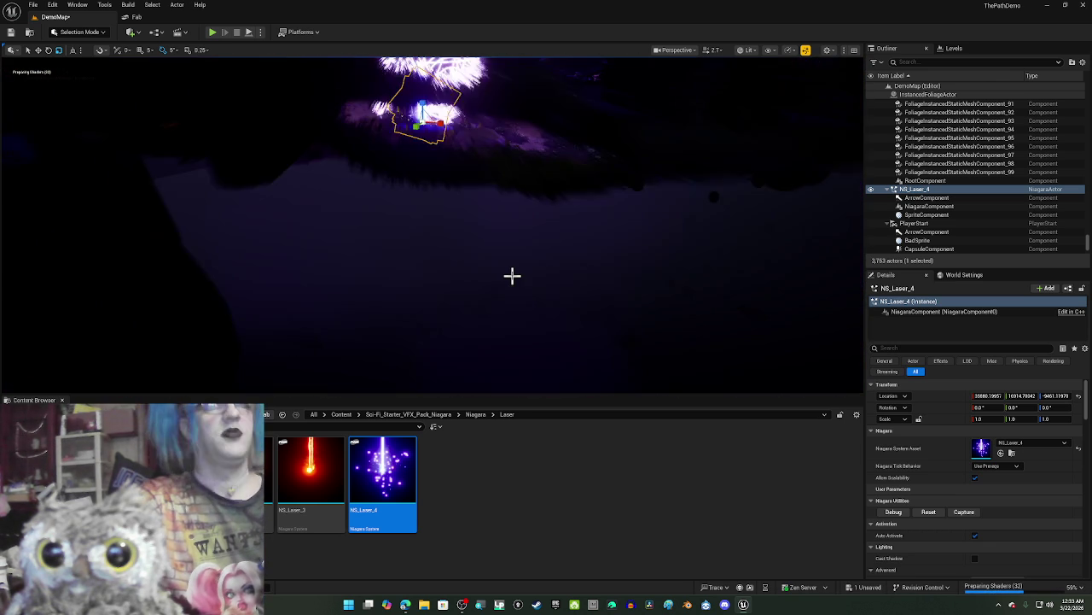
{"action": "mouse_move", "coordinate": [512, 265]}
{"action": "left_mouse_down"}
{"action": "mouse_move", "coordinate": [521, 300]}
{"action": "mouse_move", "coordinate": [514, 284]}
{"action": "left_mouse_up"}
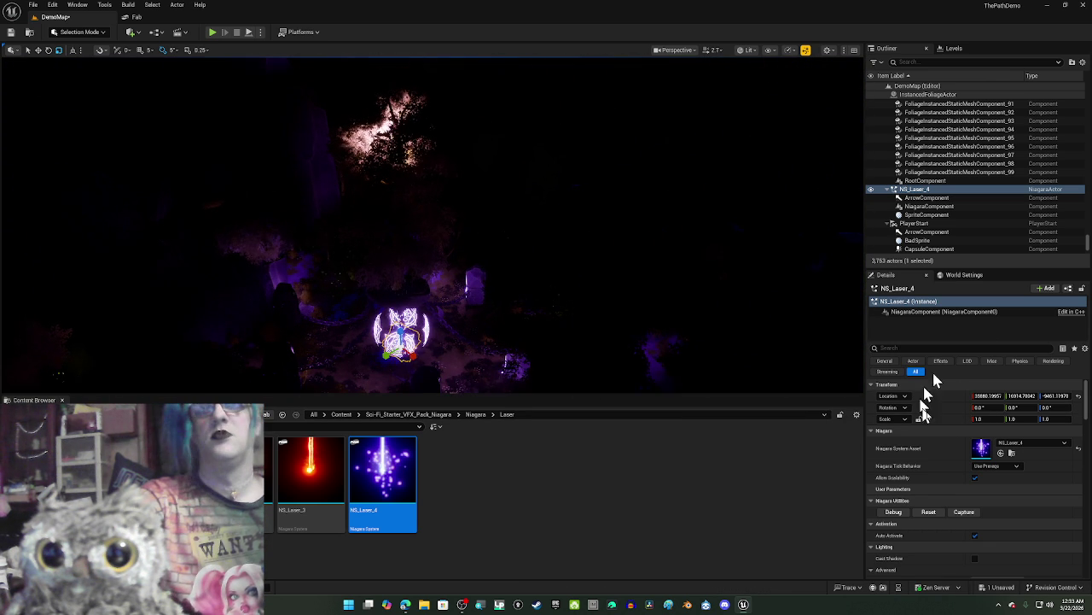
{"action": "left_click_drag", "start_coordinate": [1050, 418], "coordinate": [1066, 419]}
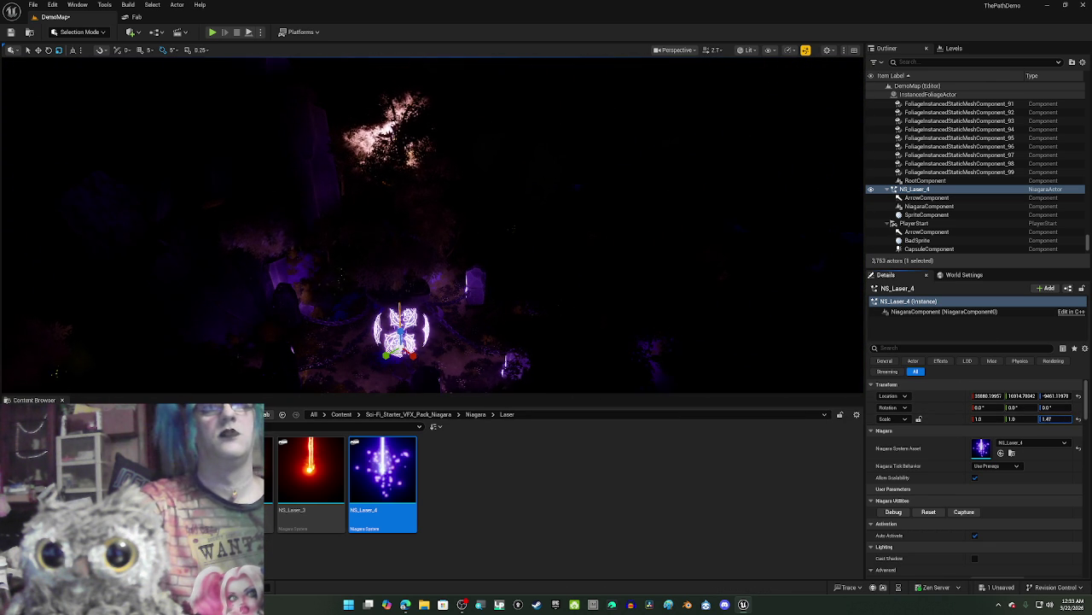
Step: Set the NS_Laser_4 beam's Z scale to 100 and frame the stretched beam
{"action": "left_click", "coordinate": [1058, 419]}
{"action": "type", "text": "100"}
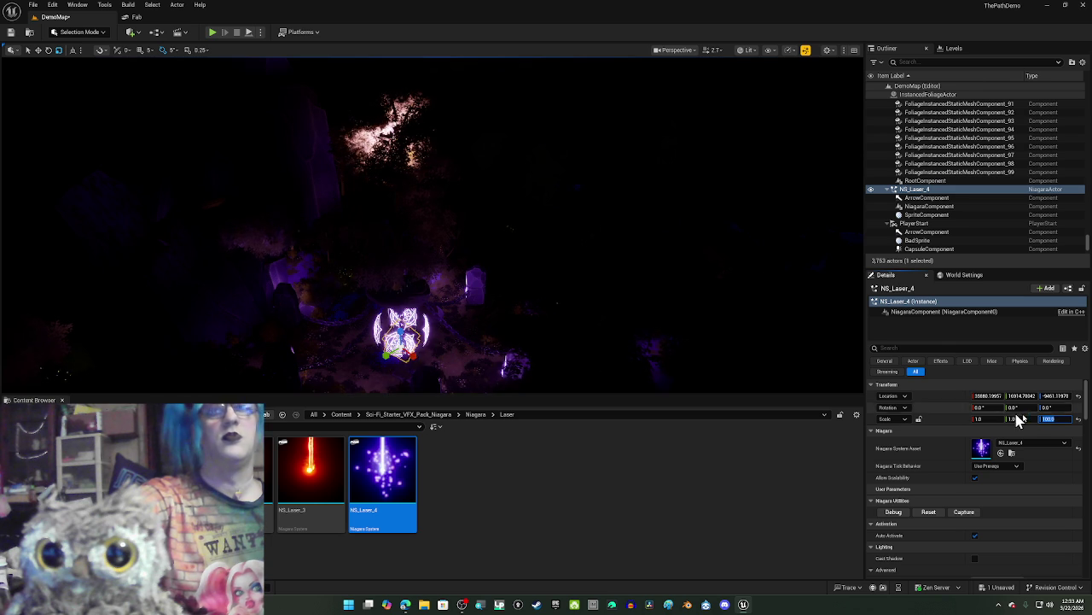
{"action": "left_click_drag", "start_coordinate": [756, 273], "coordinate": [757, 179]}
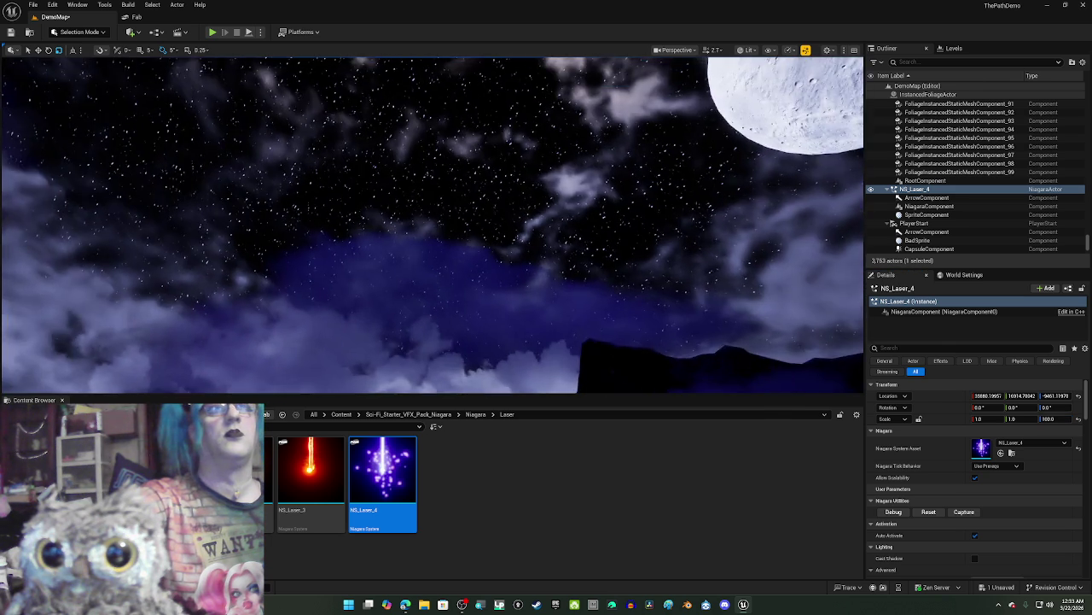
{"action": "key", "text": "f"}
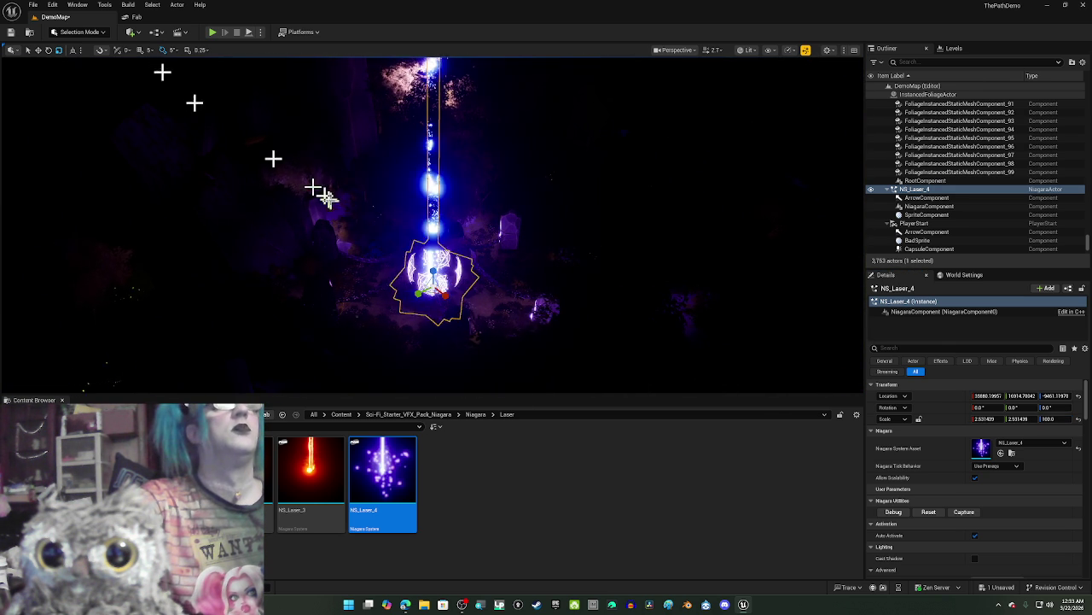
{"action": "scroll", "coordinate": [408, 250], "scroll_direction": "up", "scroll_amount": 3}
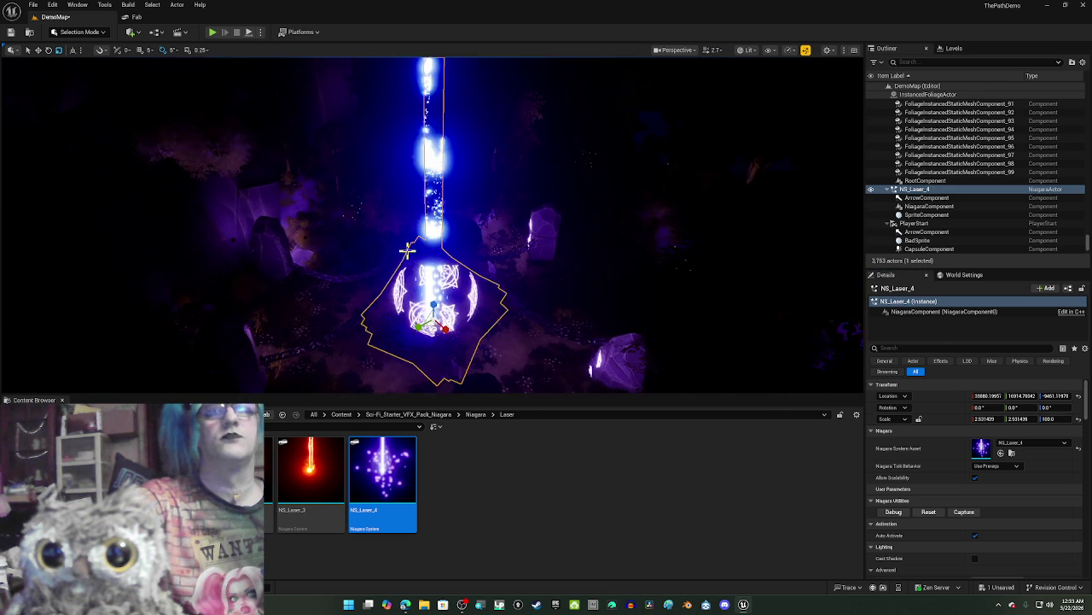
{"action": "scroll", "coordinate": [408, 249], "scroll_direction": "up", "scroll_amount": 1}
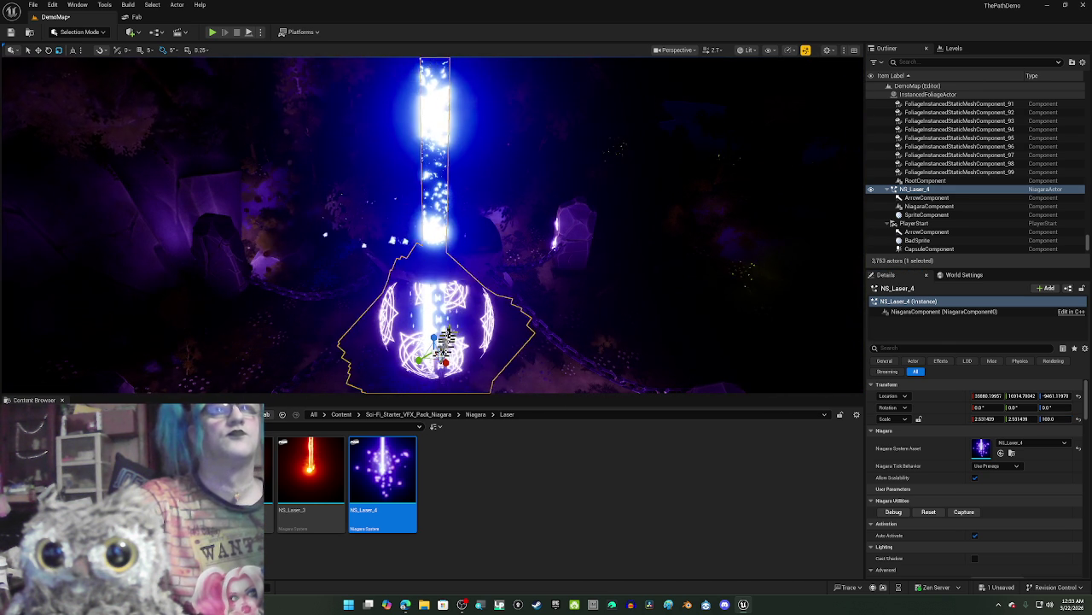
Step: Widen the beam to about 2.2 on X and Y, undoing a trial downward move
{"action": "left_click_drag", "start_coordinate": [431, 356], "coordinate": [434, 351]}
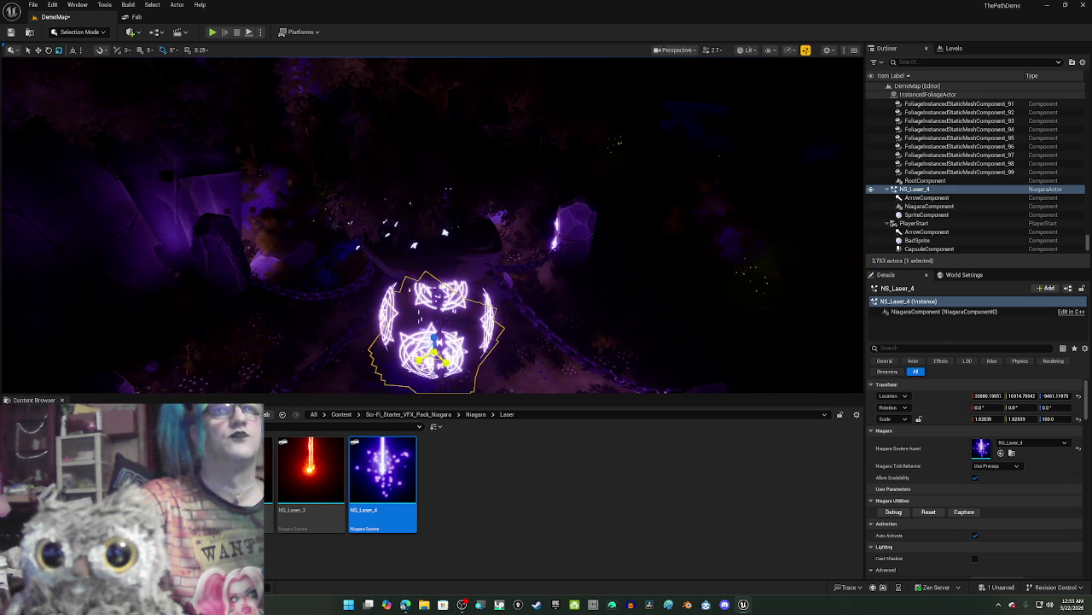
{"action": "left_click_drag", "start_coordinate": [435, 351], "coordinate": [437, 346]}
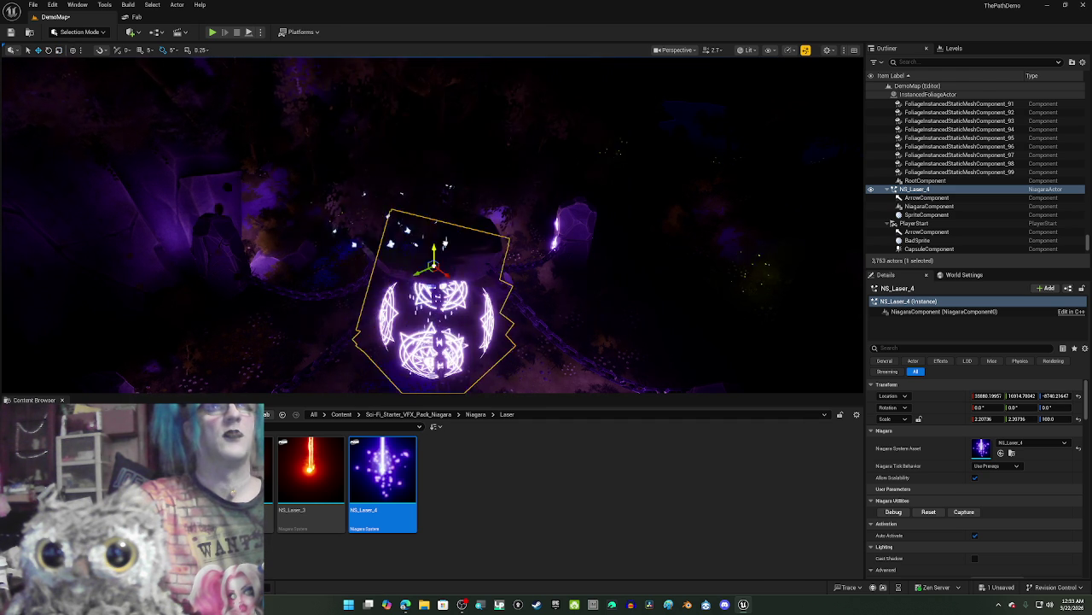
{"action": "left_click_drag", "start_coordinate": [433, 223], "coordinate": [434, 241]}
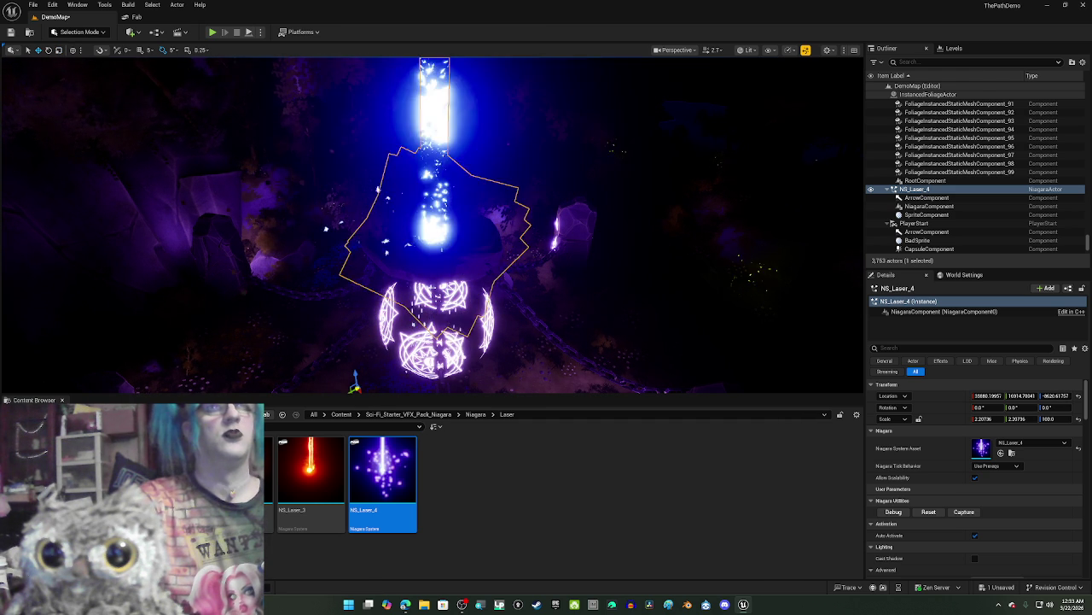
{"action": "key", "text": "ctrl+z"}
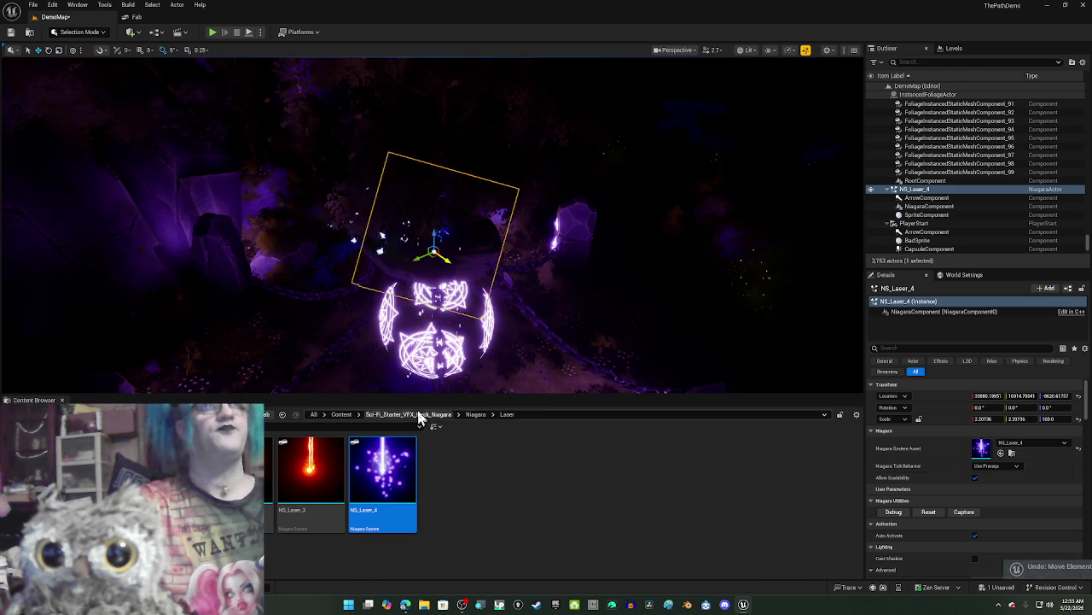
{"action": "mouse_move", "coordinate": [577, 331]}
{"action": "left_mouse_down"}
{"action": "mouse_move", "coordinate": [585, 334]}
{"action": "mouse_move", "coordinate": [586, 315]}
{"action": "mouse_move", "coordinate": [574, 313]}
{"action": "left_mouse_up"}
Step: Select the laser's NiagaraComponent in the Outliner and frame it in the forest
{"action": "key", "text": "f"}
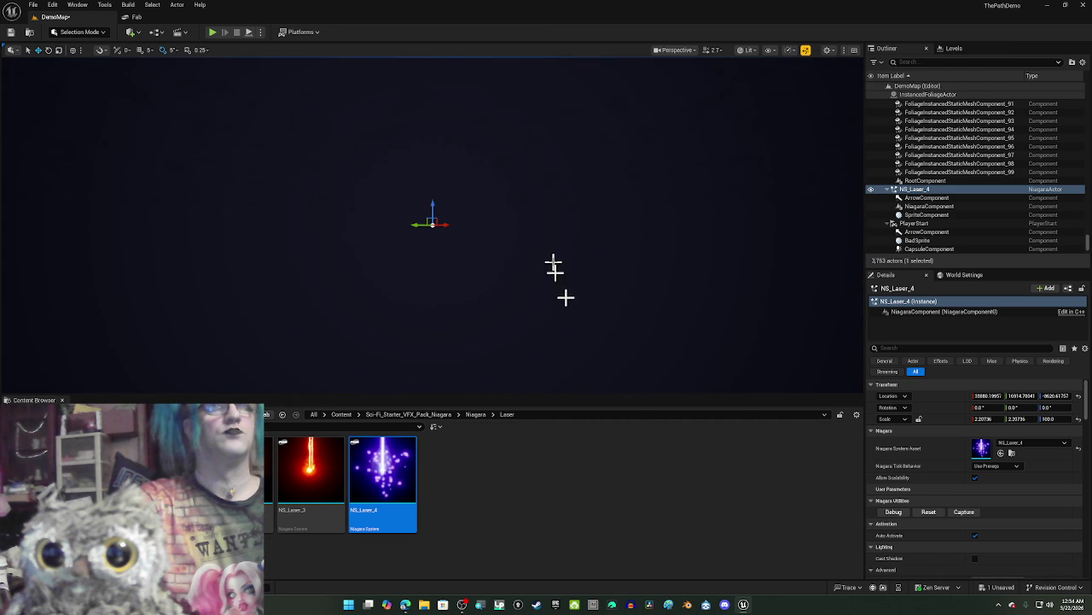
{"action": "scroll", "coordinate": [572, 331], "scroll_direction": "down", "scroll_amount": 3}
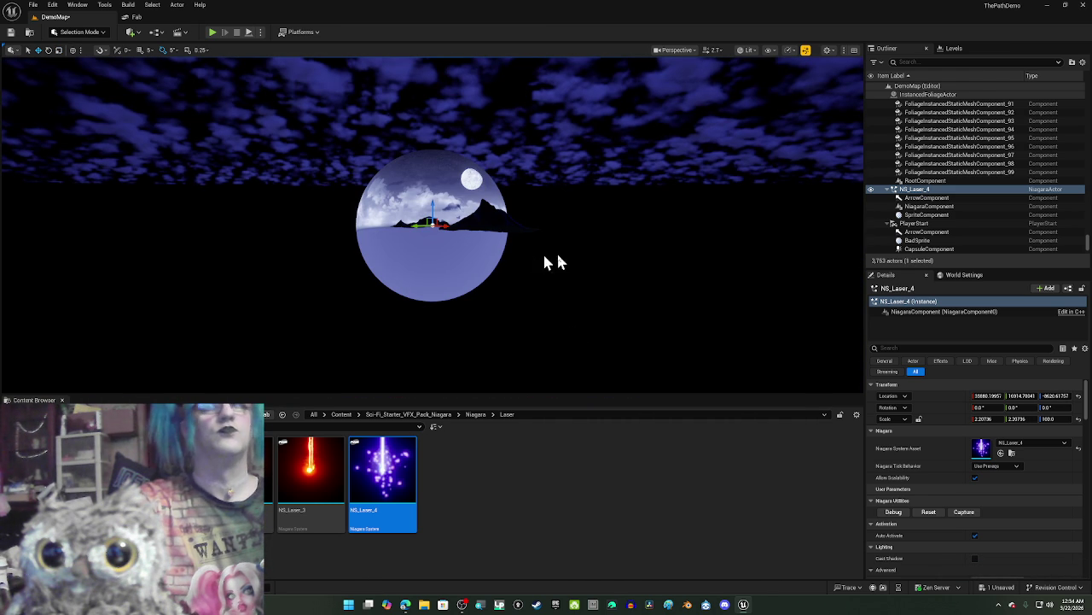
{"action": "left_click", "coordinate": [939, 208]}
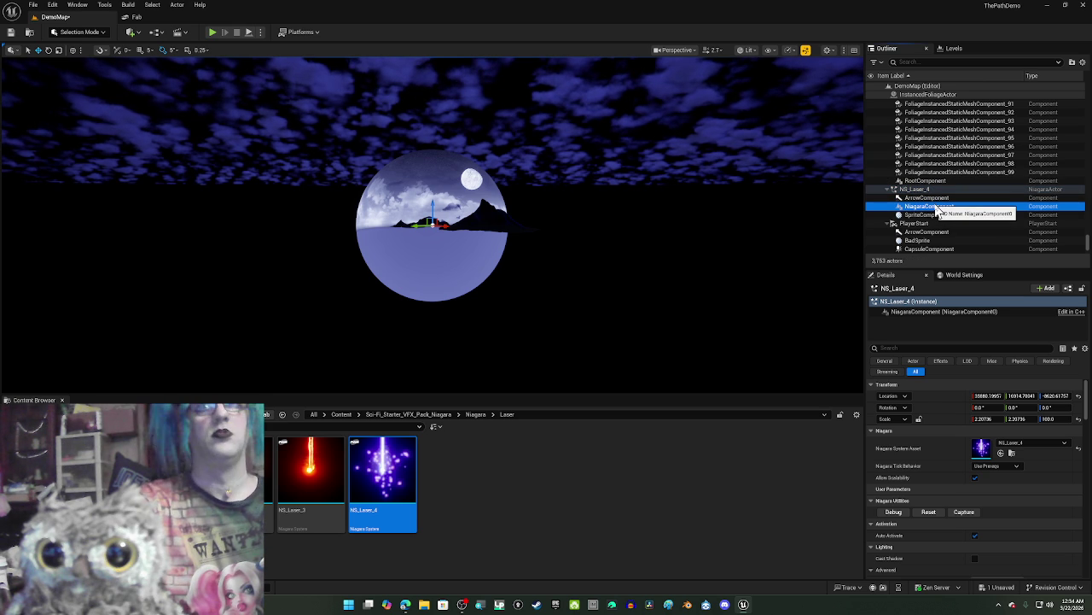
{"action": "double_click", "coordinate": [938, 207]}
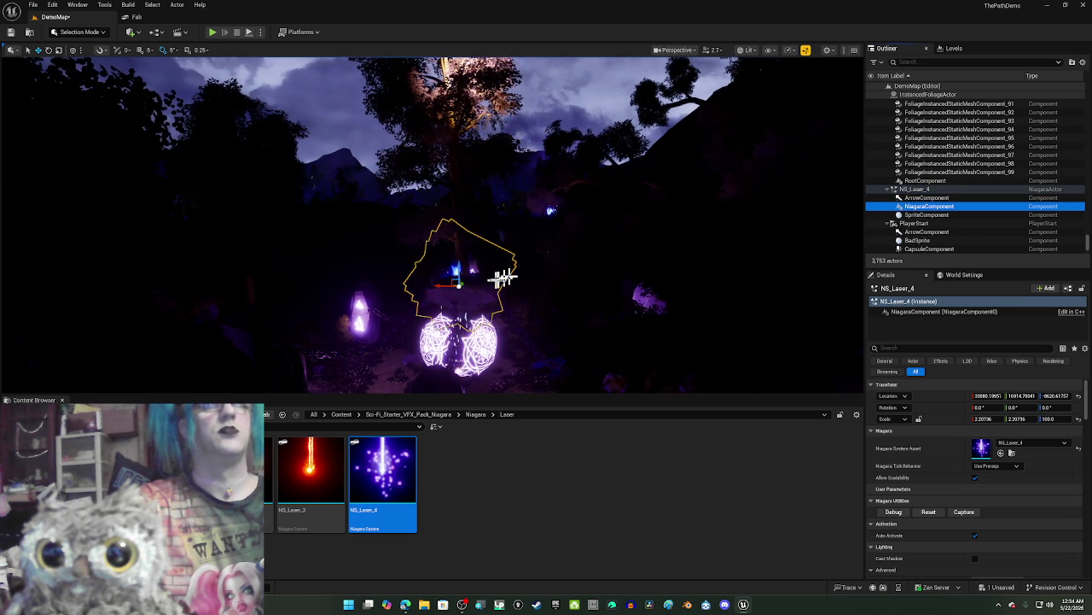
{"action": "mouse_move", "coordinate": [488, 276]}
{"action": "left_mouse_down"}
{"action": "mouse_move", "coordinate": [484, 285]}
{"action": "mouse_move", "coordinate": [521, 250]}
{"action": "left_mouse_up"}
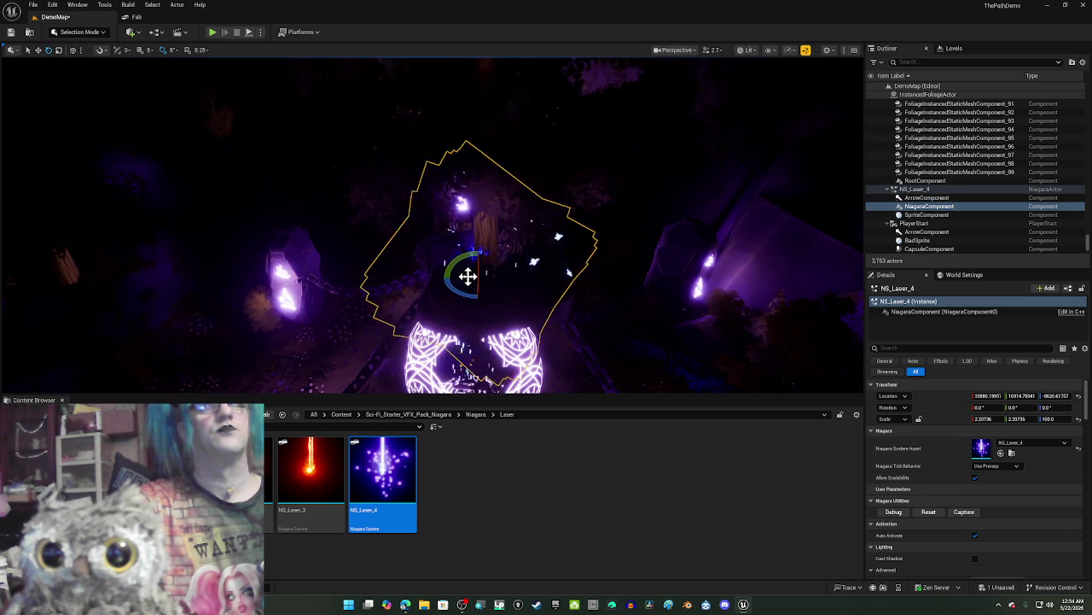
{"action": "mouse_move", "coordinate": [470, 284]}
{"action": "left_mouse_down"}
{"action": "mouse_move", "coordinate": [427, 284]}
{"action": "mouse_move", "coordinate": [449, 288]}
{"action": "left_mouse_up"}
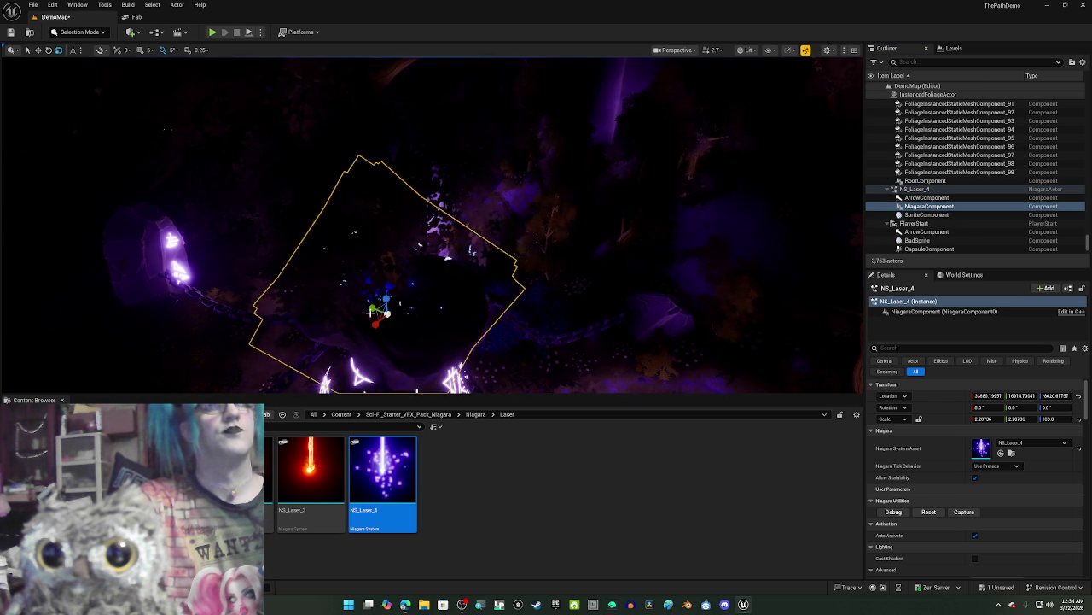
Step: Scale the beam to about 2.5 on X and Y, nudge it sideways, and reset Z scale to 1.0
{"action": "left_click_drag", "start_coordinate": [371, 312], "coordinate": [477, 258]}
{"action": "left_click_drag", "start_coordinate": [988, 419], "coordinate": [999, 418]}
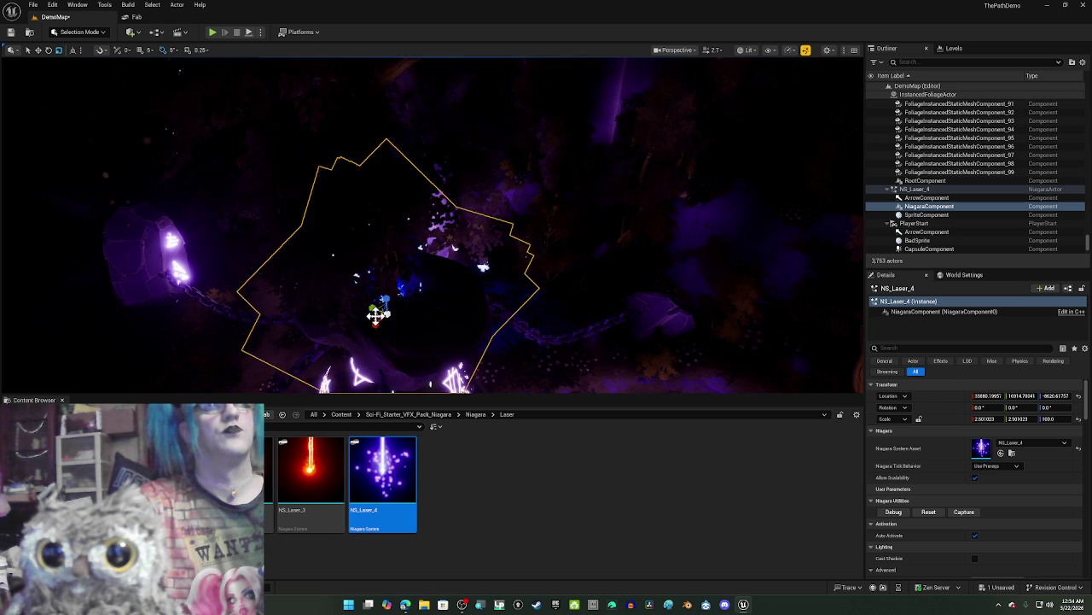
{"action": "left_click_drag", "start_coordinate": [391, 314], "coordinate": [392, 312]}
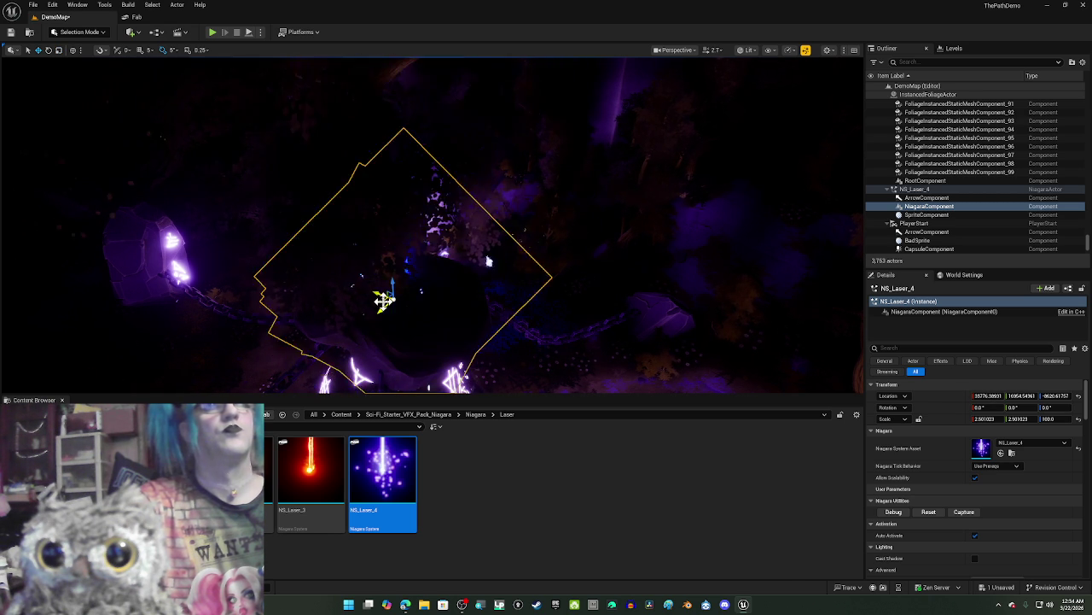
{"action": "mouse_move", "coordinate": [471, 281]}
{"action": "left_mouse_down"}
{"action": "mouse_move", "coordinate": [461, 239]}
{"action": "mouse_move", "coordinate": [482, 371]}
{"action": "left_mouse_up"}
{"action": "type", "text": "1"}
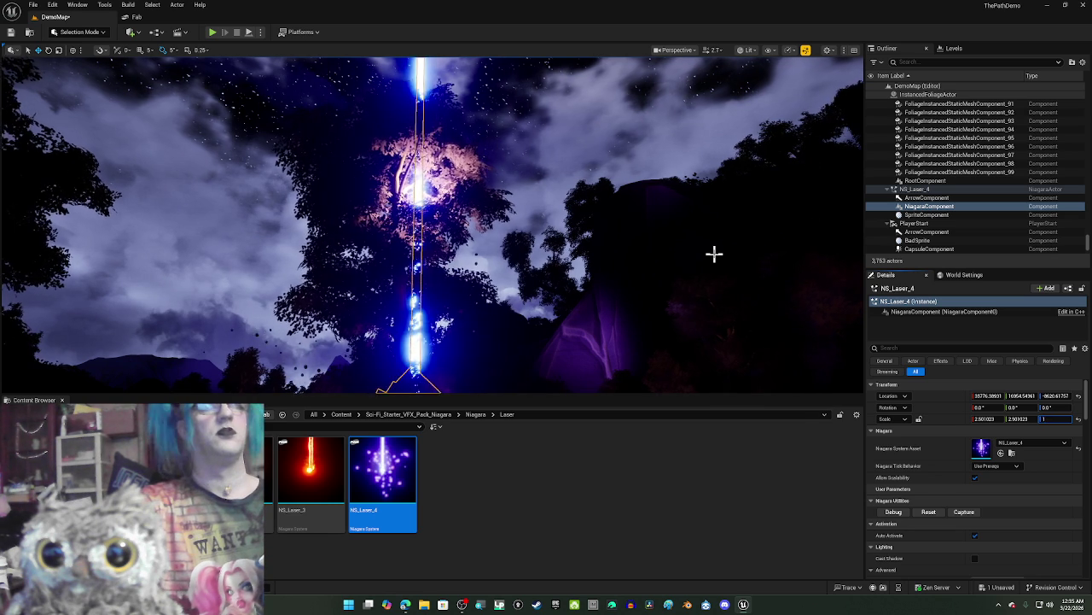
{"action": "key", "text": "Return"}
{"action": "key", "text": "f"}
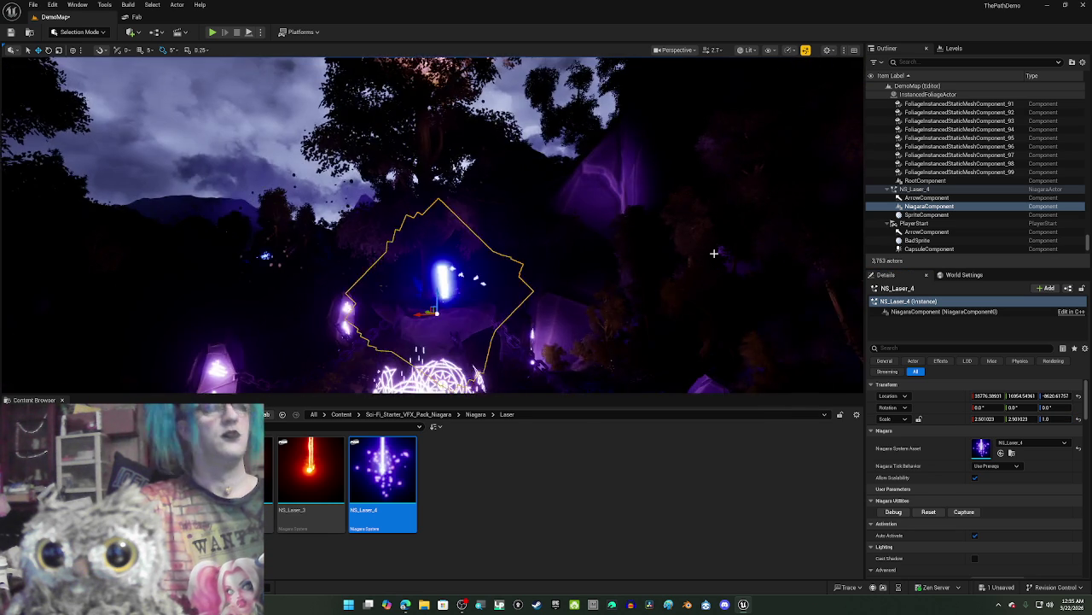
Step: Select the NS_Laser_4 actor and try editing its Z scale, undoing the change
{"action": "left_click_drag", "start_coordinate": [702, 248], "coordinate": [702, 248]}
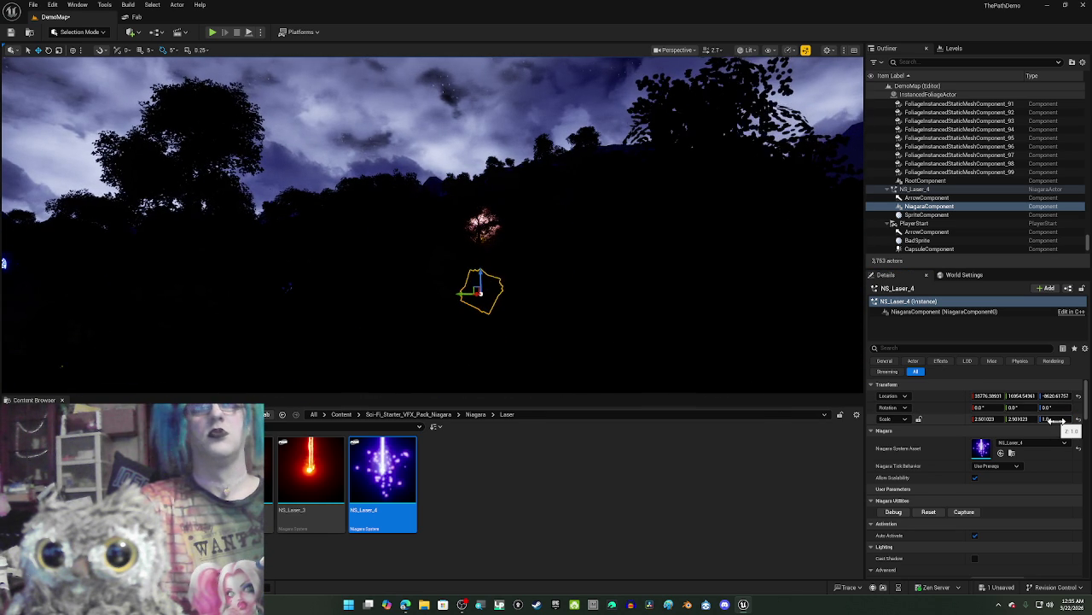
{"action": "left_click", "coordinate": [920, 190]}
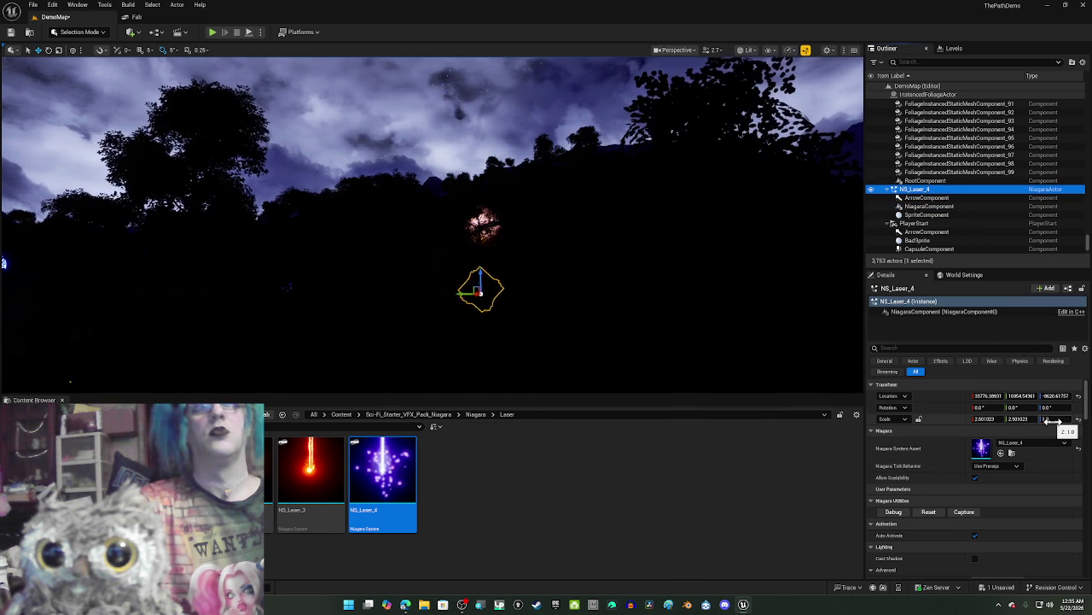
{"action": "mouse_move", "coordinate": [380, 184]}
{"action": "left_mouse_down"}
{"action": "mouse_move", "coordinate": [410, 102]}
{"action": "mouse_move", "coordinate": [480, 202]}
{"action": "left_mouse_up"}
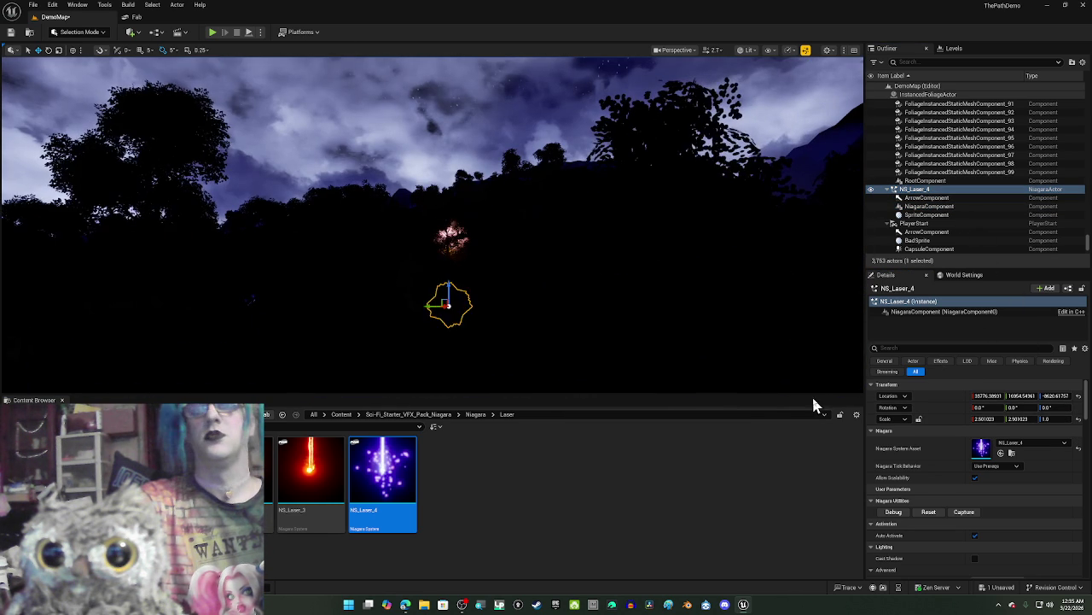
{"action": "left_click", "coordinate": [1051, 419]}
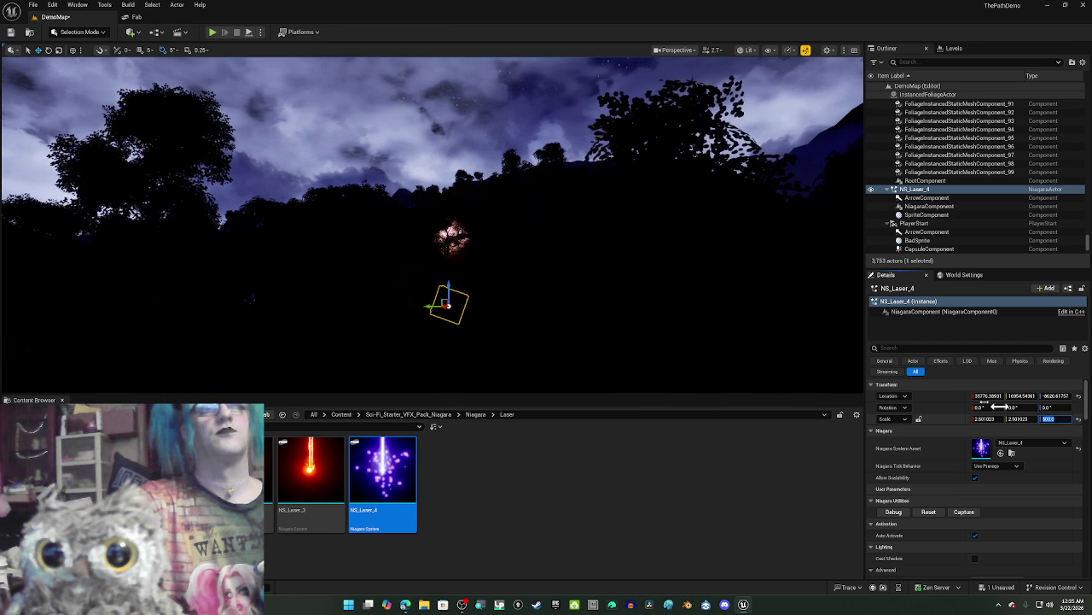
{"action": "left_click", "coordinate": [540, 510]}
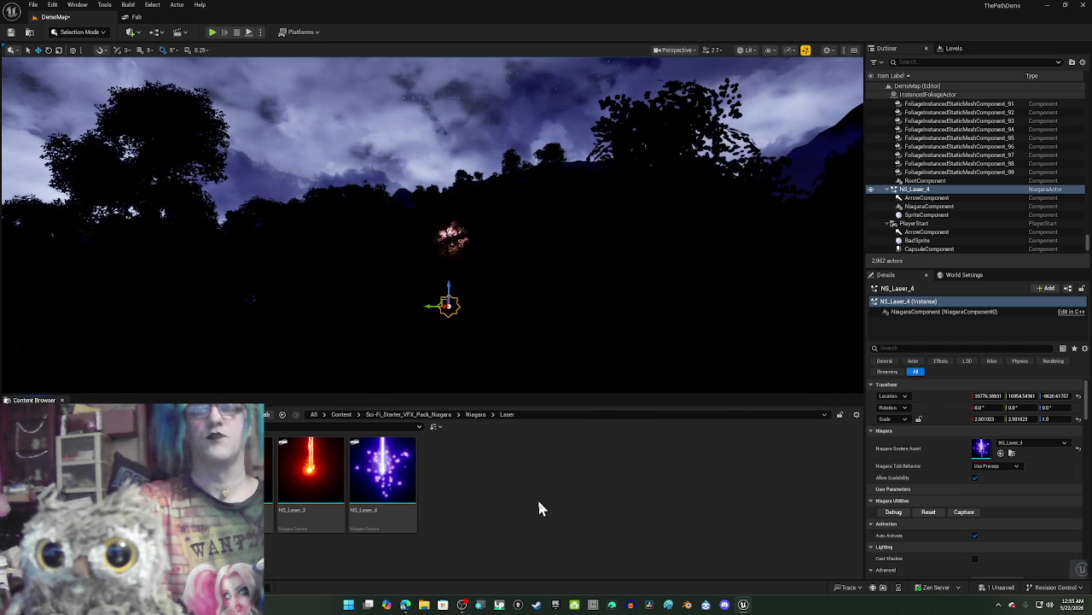
{"action": "key", "text": "ctrl+z"}
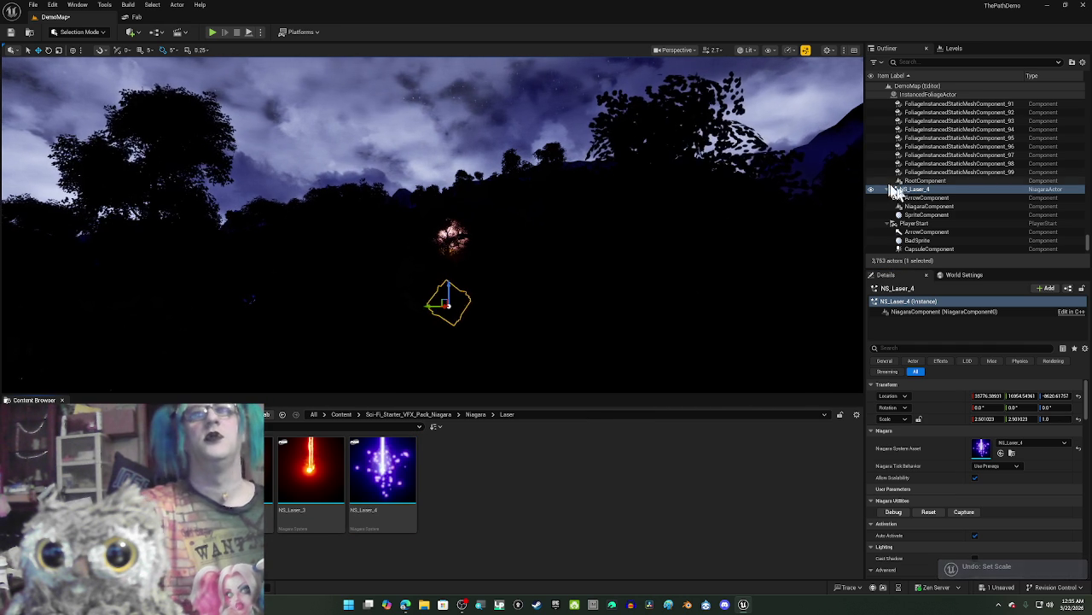
Step: Frame NS_Laser_4 beside the circles and try a Z scale of 500, then undo it
{"action": "left_click", "coordinate": [911, 191]}
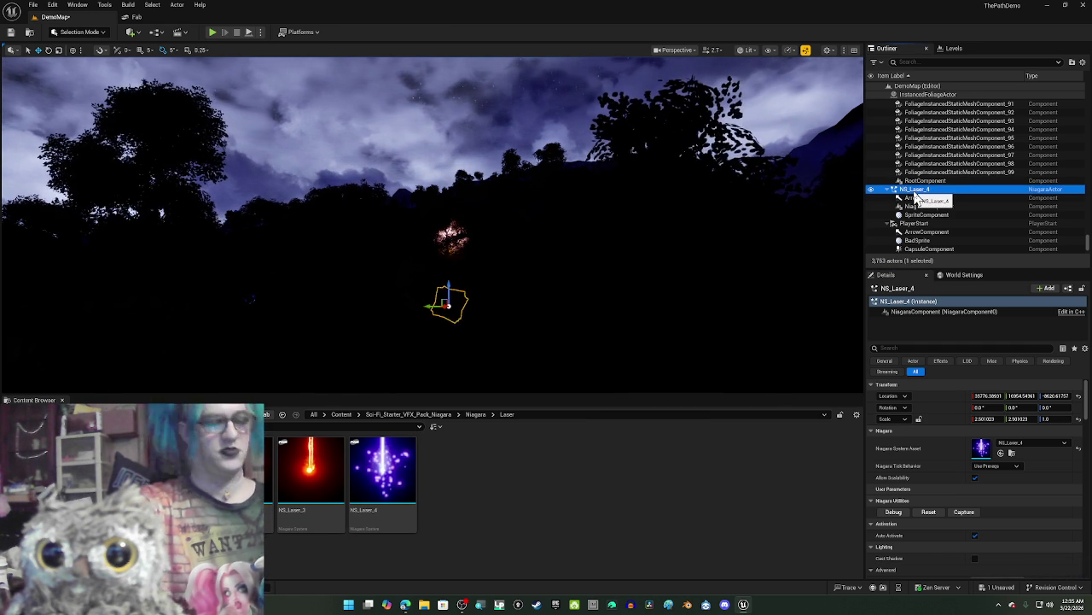
{"action": "double_click", "coordinate": [915, 189]}
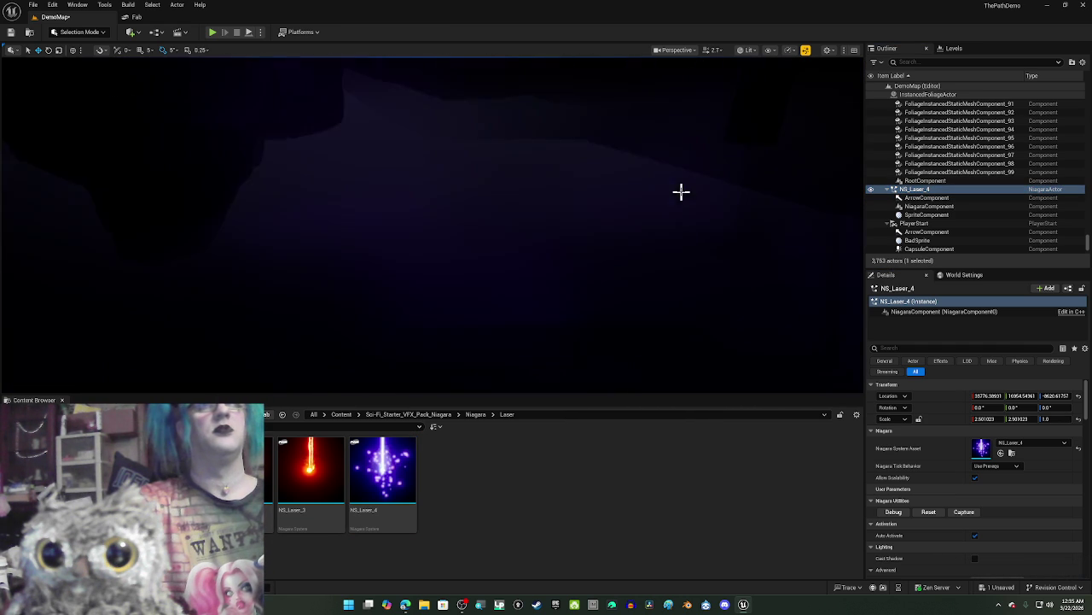
{"action": "key", "text": "Left"}
{"action": "key", "text": "Left"}
{"action": "key", "text": "Left"}
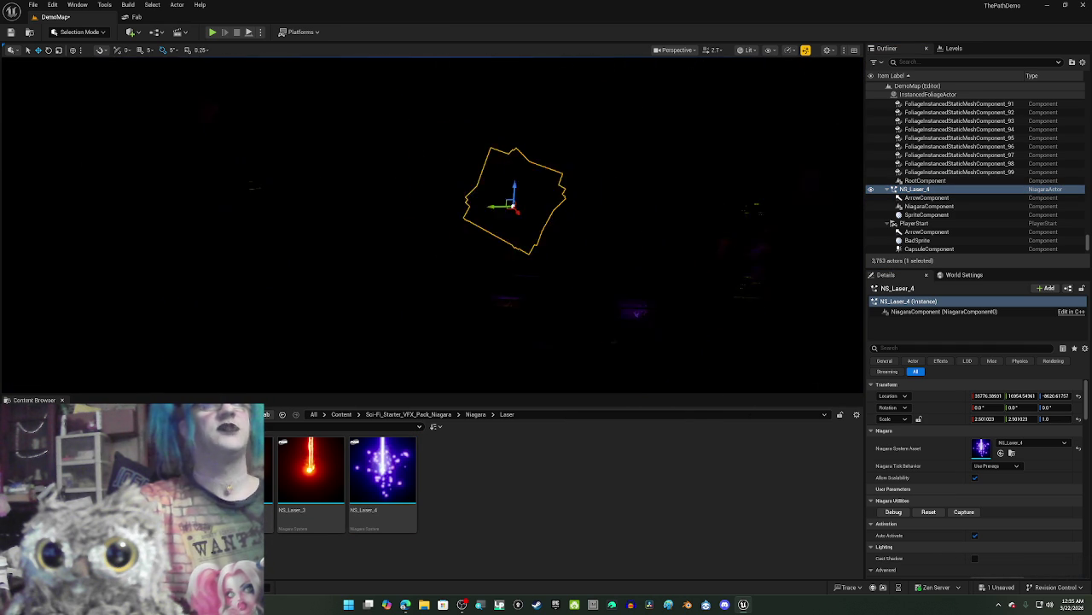
{"action": "scroll", "coordinate": [683, 189], "scroll_direction": "up", "scroll_amount": 3}
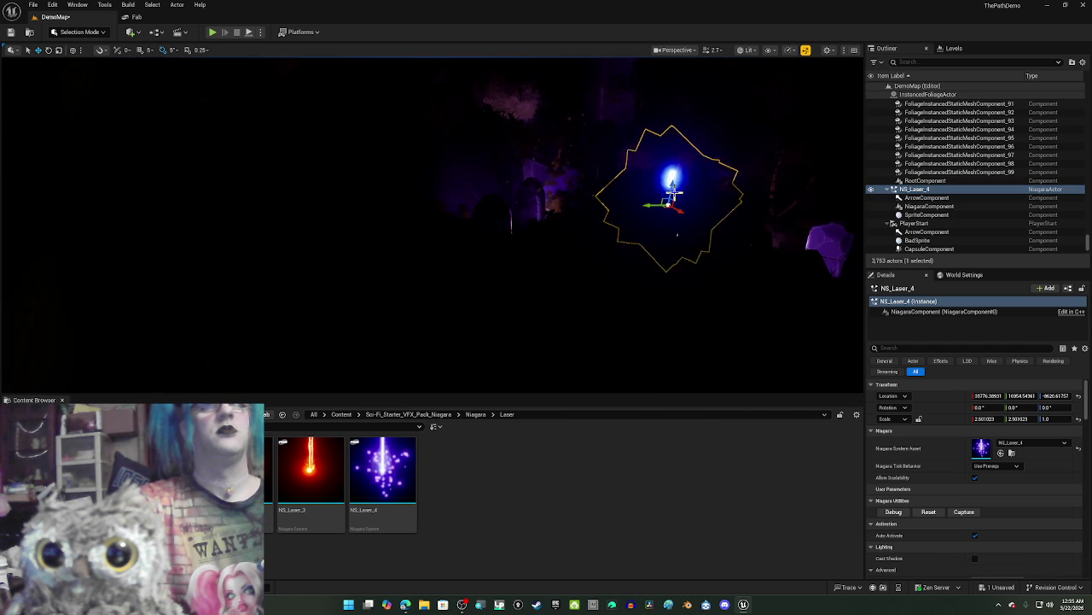
{"action": "key", "text": "Left"}
{"action": "key", "text": "Left"}
{"action": "key", "text": "Left"}
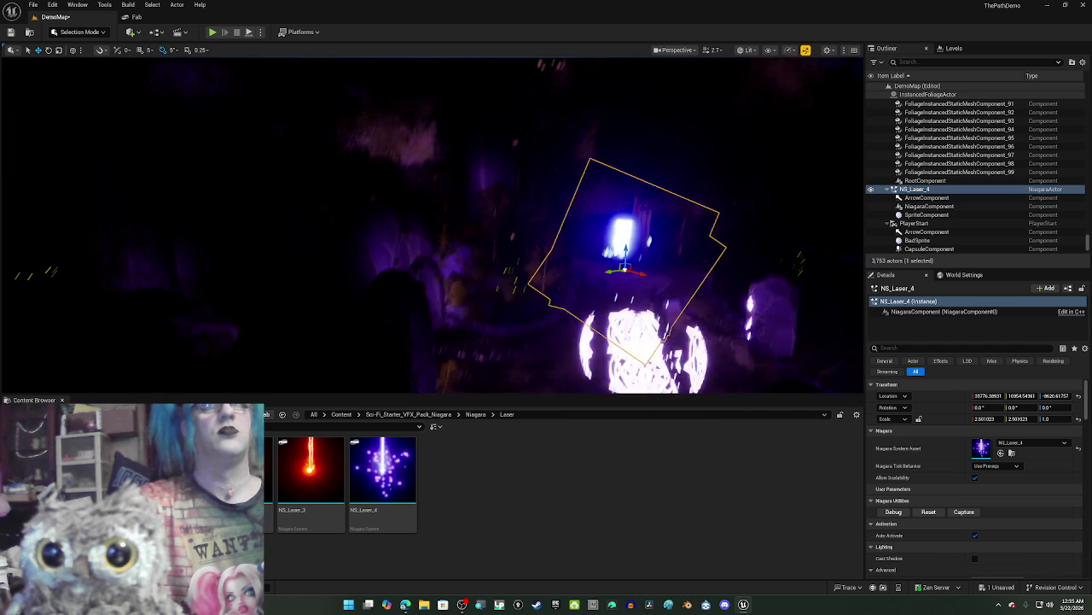
{"action": "key", "text": "Left"}
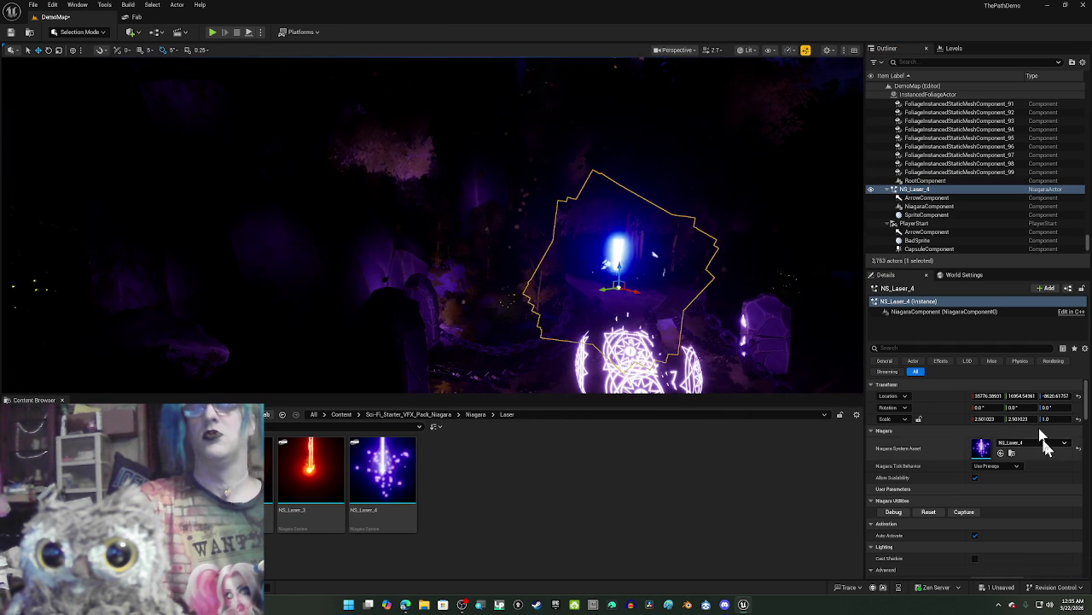
{"action": "left_click", "coordinate": [1067, 422]}
{"action": "type", "text": "50"}
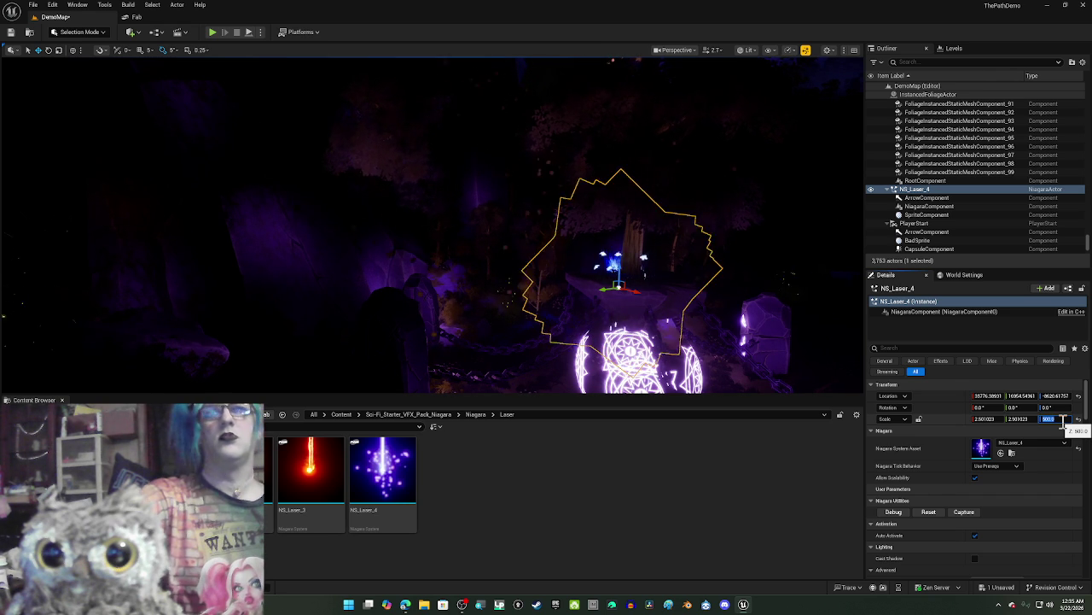
{"action": "key", "text": "Return"}
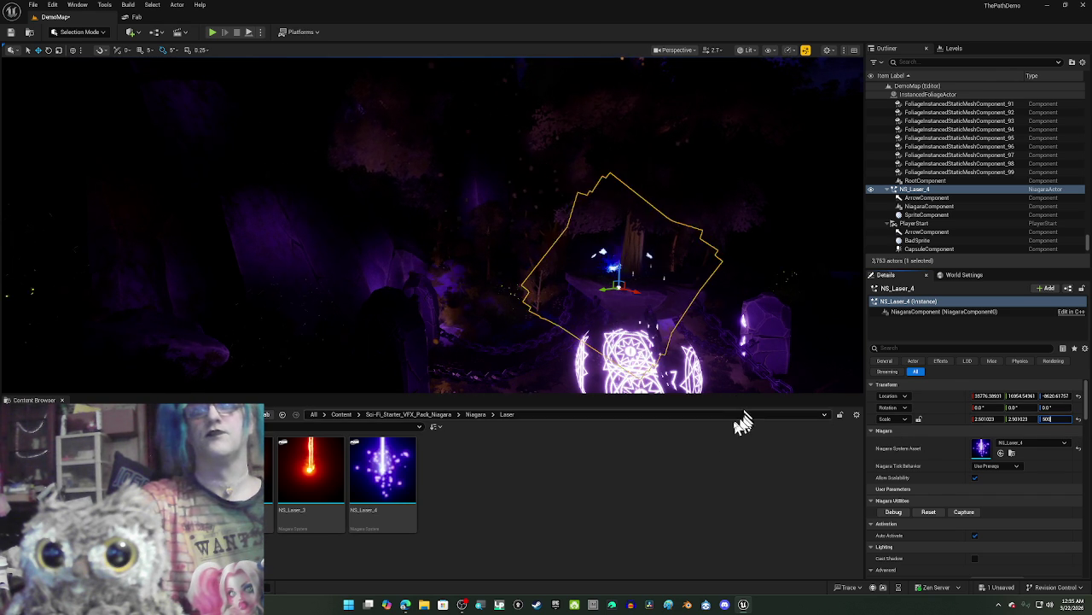
{"action": "key", "text": "ctrl+z"}
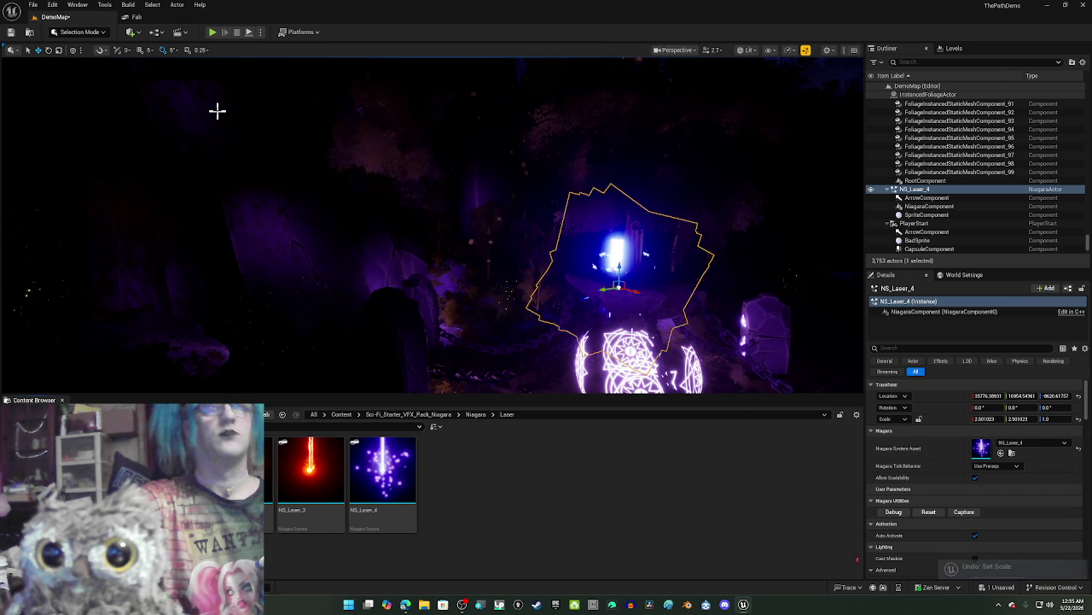
Step: Set the Z scale to 100, view the beam in the night sky, and uncheck Auto Activate
{"action": "key", "text": "f"}
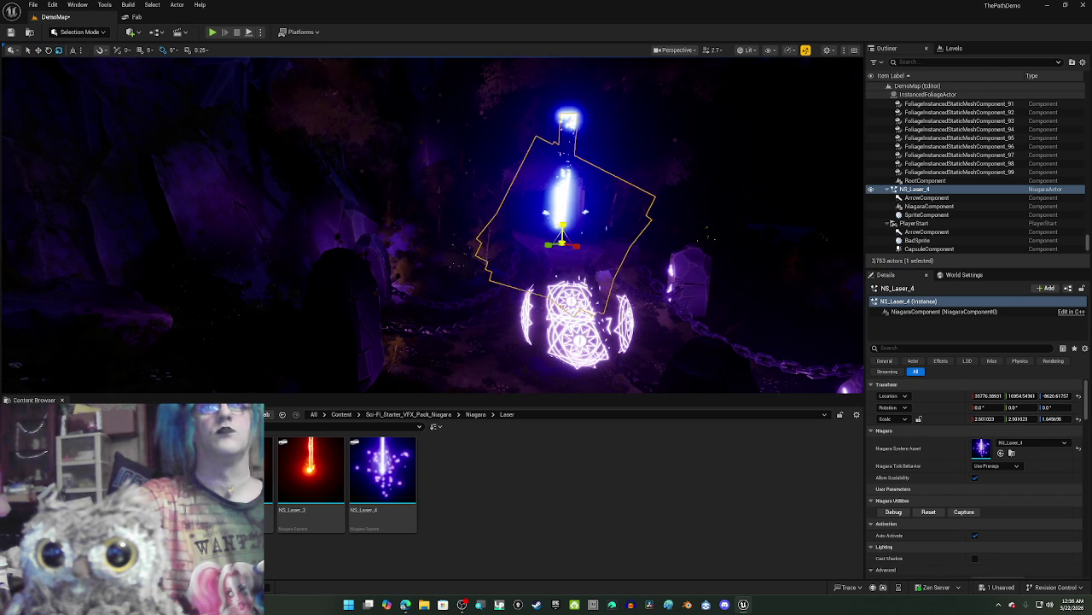
{"action": "left_click_drag", "start_coordinate": [1055, 418], "coordinate": [1067, 419]}
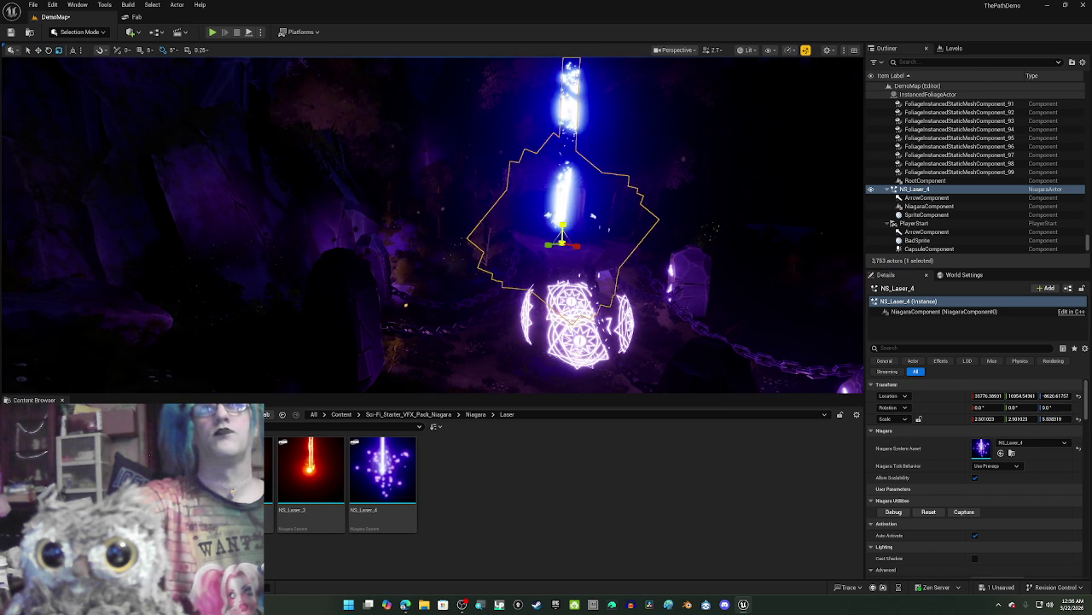
{"action": "left_click", "coordinate": [1052, 419]}
{"action": "type", "text": "100"}
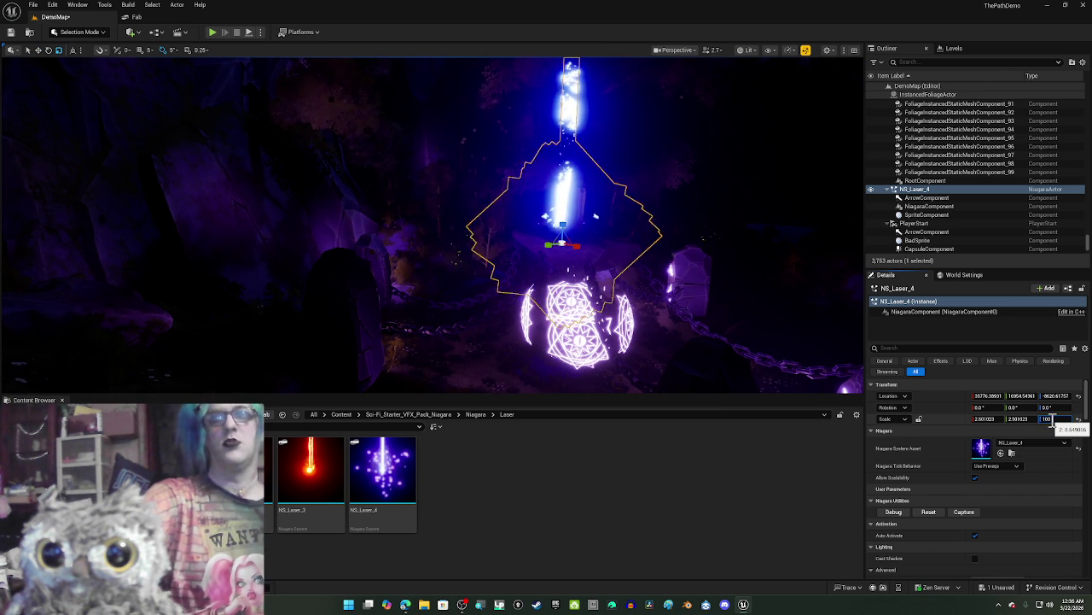
{"action": "key", "text": "Return"}
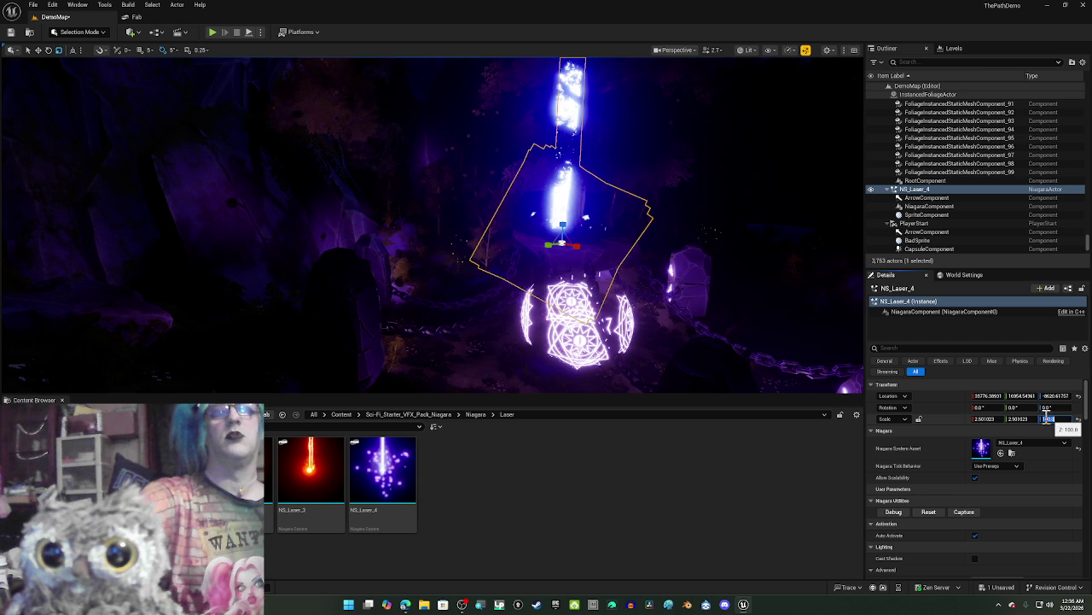
{"action": "mouse_move", "coordinate": [780, 159]}
{"action": "left_mouse_down"}
{"action": "mouse_move", "coordinate": [743, 77]}
{"action": "mouse_move", "coordinate": [726, 94]}
{"action": "mouse_move", "coordinate": [734, 111]}
{"action": "left_mouse_up"}
{"action": "key", "text": "f"}
{"action": "mouse_move", "coordinate": [549, 313]}
{"action": "left_mouse_down"}
{"action": "mouse_move", "coordinate": [503, 316]}
{"action": "mouse_move", "coordinate": [529, 323]}
{"action": "mouse_move", "coordinate": [534, 299]}
{"action": "mouse_move", "coordinate": [586, 353]}
{"action": "left_mouse_up"}
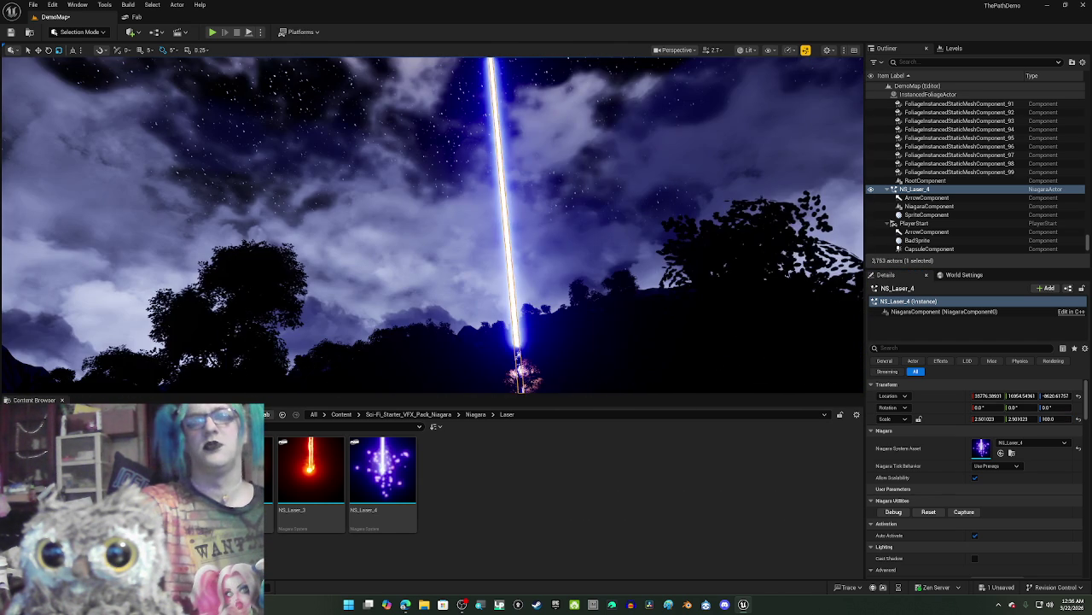
{"action": "left_click", "coordinate": [976, 535]}
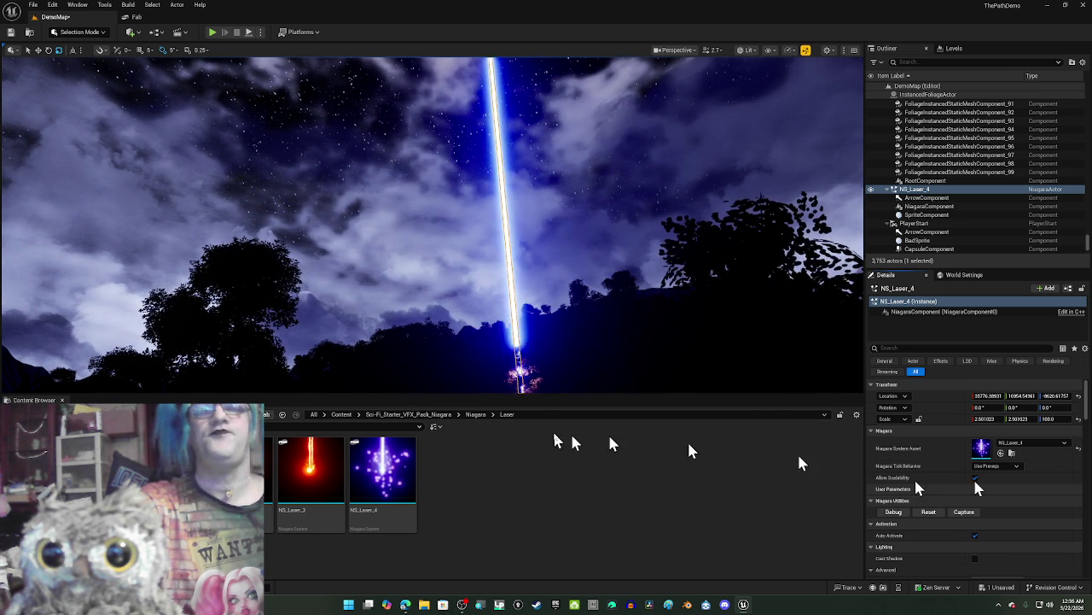
Step: Drag NS_Laser_3 from the Content Browser into the actor's Niagara System Asset slot
{"action": "mouse_move", "coordinate": [310, 470]}
{"action": "left_mouse_down"}
{"action": "mouse_move", "coordinate": [808, 475]}
{"action": "mouse_move", "coordinate": [1000, 458]}
{"action": "mouse_move", "coordinate": [979, 456]}
{"action": "left_mouse_up"}
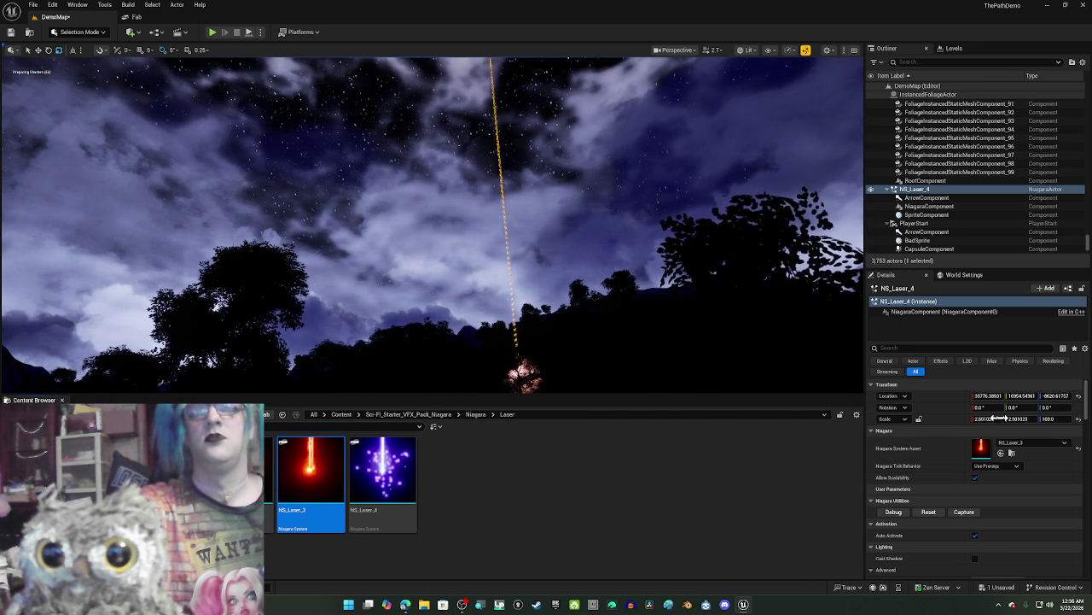
Step: Thicken the orange beam by scaling it up and frame it in the forest
{"action": "scroll", "coordinate": [490, 359], "scroll_direction": "down", "scroll_amount": 2}
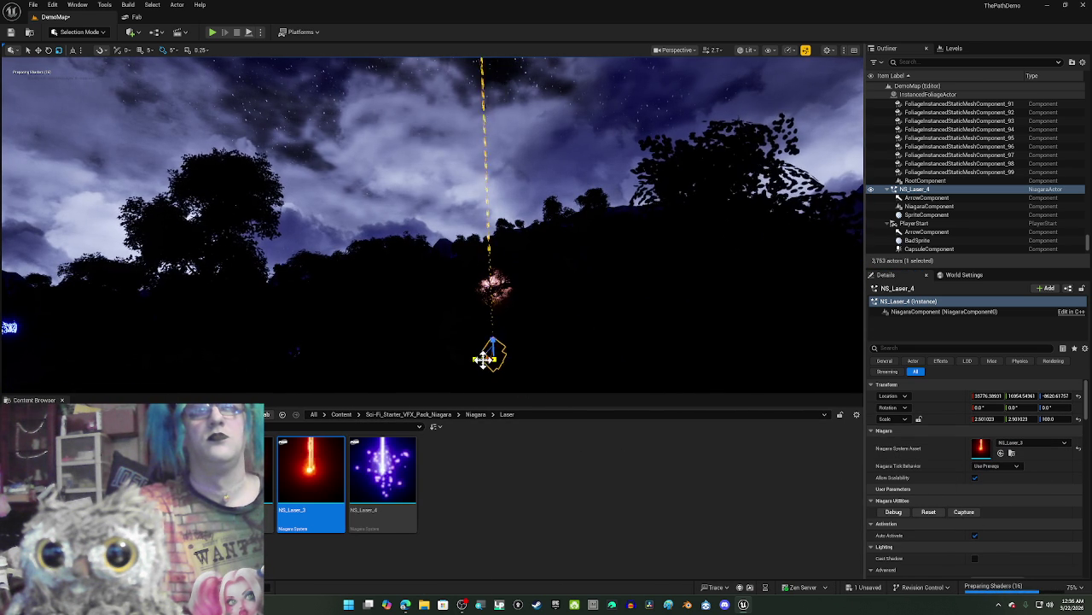
{"action": "mouse_move", "coordinate": [483, 359]}
{"action": "left_mouse_down"}
{"action": "mouse_move", "coordinate": [448, 358]}
{"action": "mouse_move", "coordinate": [554, 312]}
{"action": "mouse_move", "coordinate": [564, 324]}
{"action": "mouse_move", "coordinate": [572, 284]}
{"action": "mouse_move", "coordinate": [570, 324]}
{"action": "mouse_move", "coordinate": [699, 225]}
{"action": "left_mouse_up"}
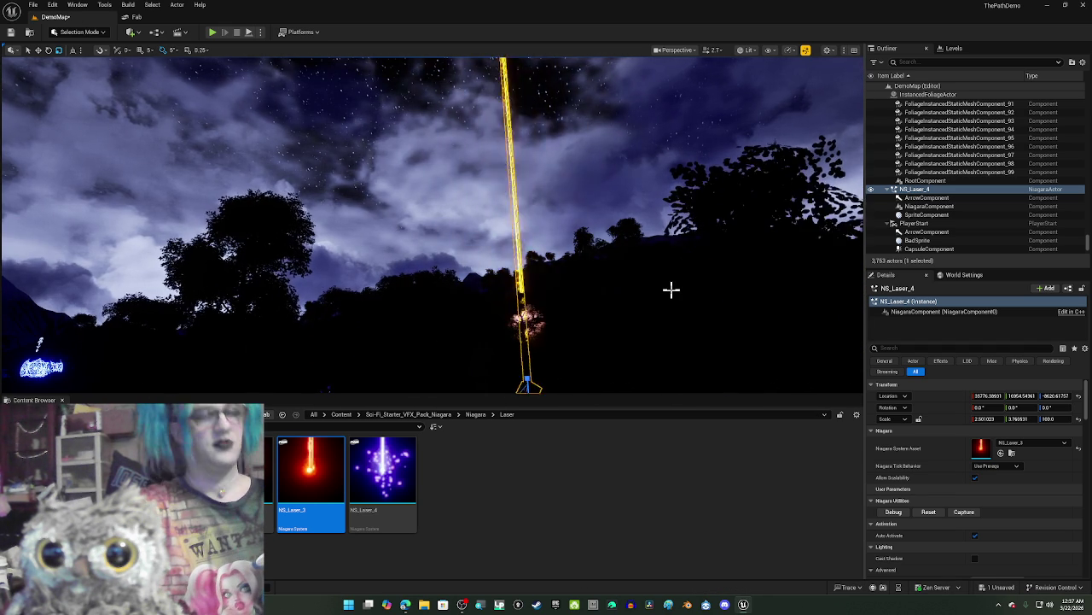
{"action": "key", "text": "f"}
{"action": "key", "text": "f"}
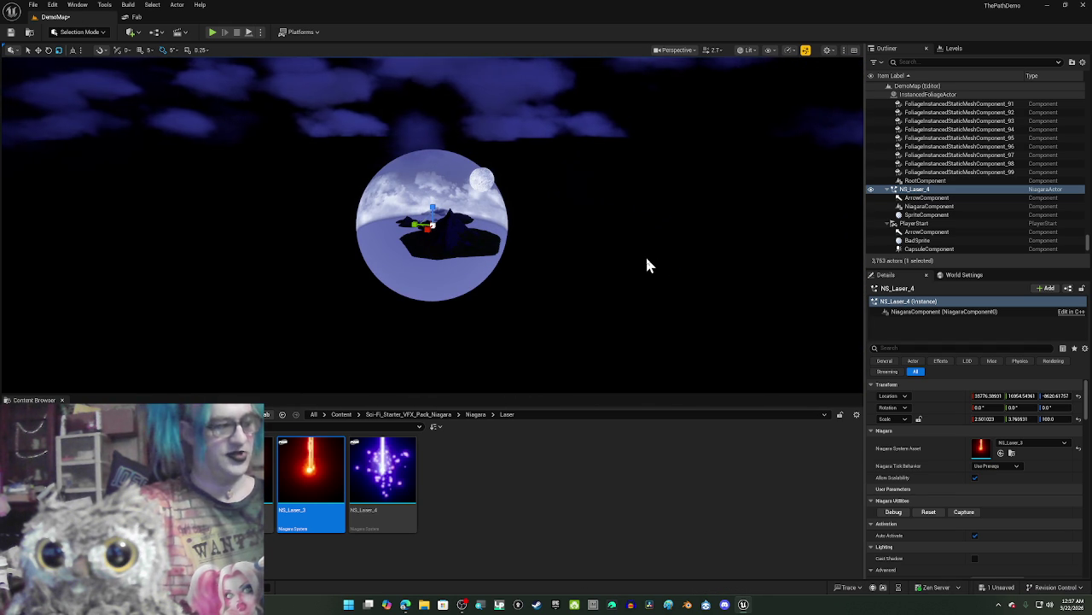
{"action": "key", "text": "f"}
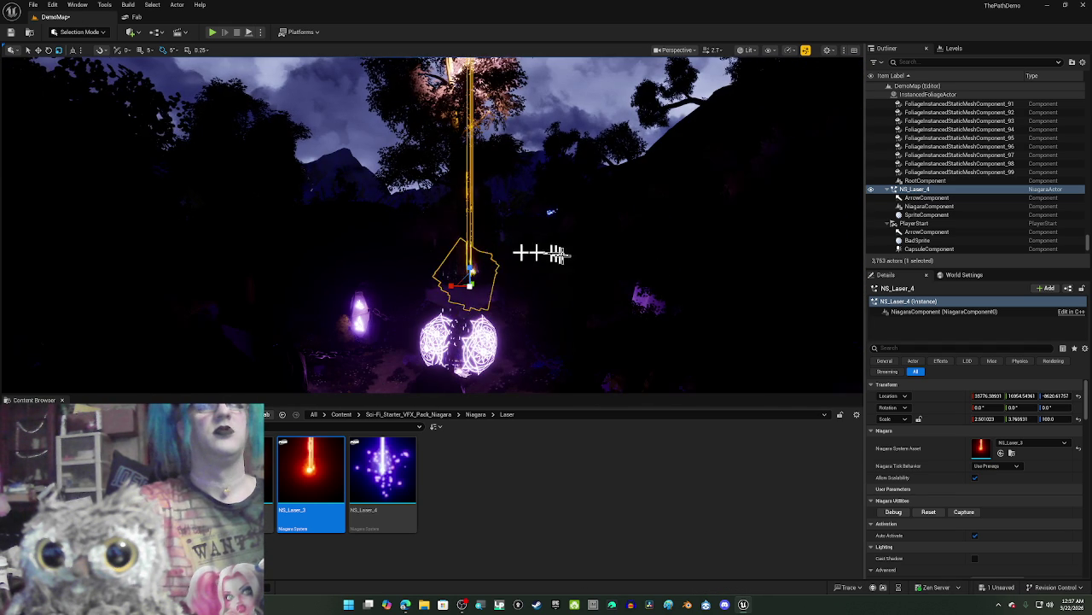
{"action": "mouse_move", "coordinate": [468, 290]}
{"action": "left_mouse_down"}
{"action": "mouse_move", "coordinate": [473, 313]}
{"action": "mouse_move", "coordinate": [504, 248]}
{"action": "left_mouse_up"}
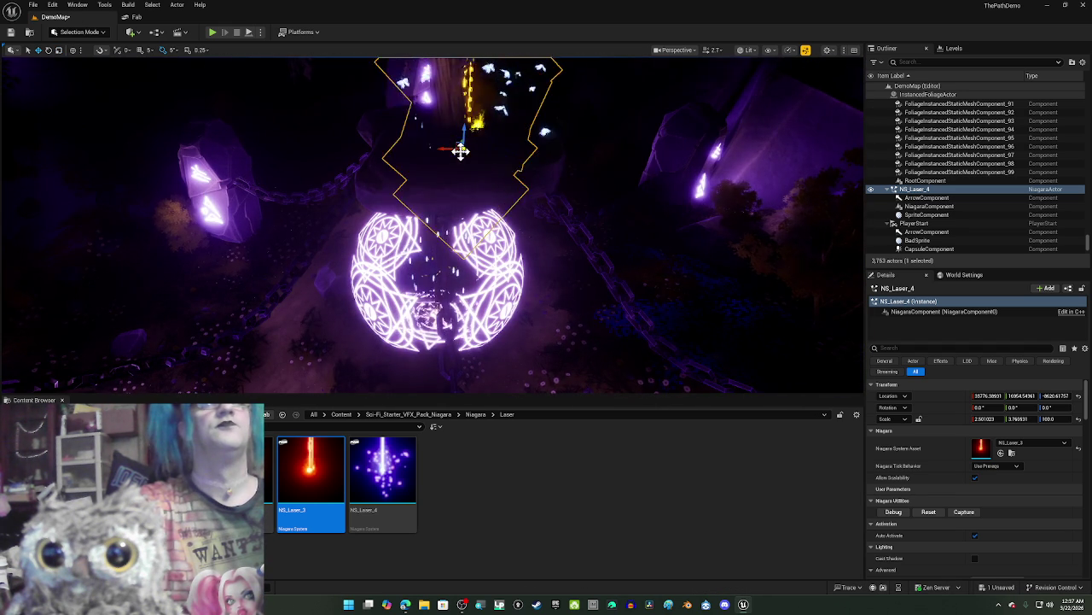
{"action": "mouse_move", "coordinate": [453, 153]}
{"action": "left_mouse_down"}
{"action": "mouse_move", "coordinate": [743, 237]}
{"action": "mouse_move", "coordinate": [456, 219]}
{"action": "left_mouse_up"}
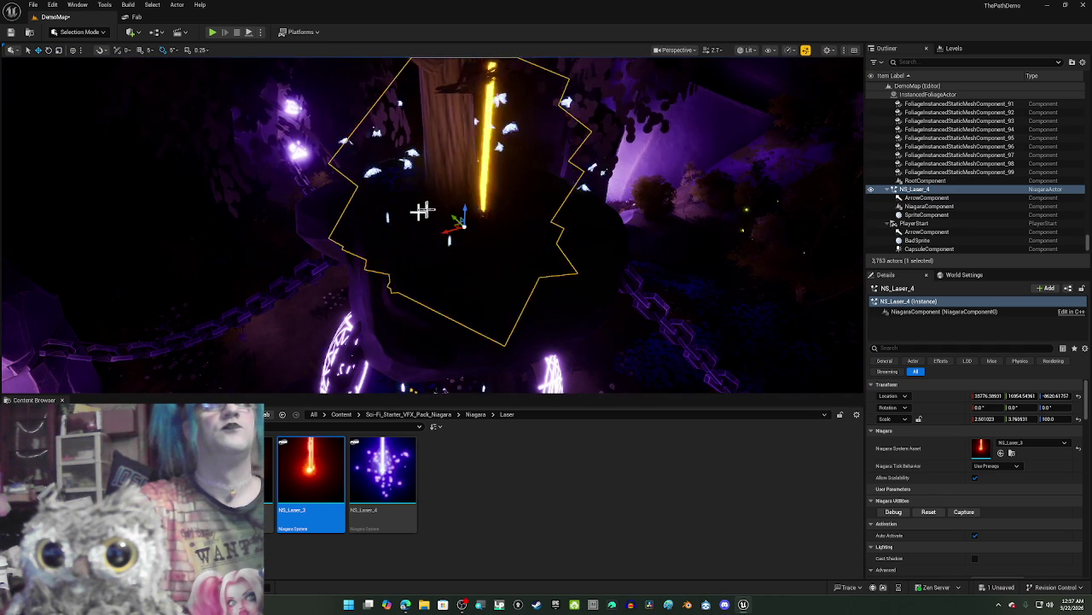
Step: Move the beam above the magic circles and select the magic circle actor
{"action": "mouse_move", "coordinate": [455, 225]}
{"action": "left_mouse_down"}
{"action": "mouse_move", "coordinate": [439, 225]}
{"action": "mouse_move", "coordinate": [436, 244]}
{"action": "mouse_move", "coordinate": [461, 247]}
{"action": "mouse_move", "coordinate": [462, 196]}
{"action": "mouse_move", "coordinate": [437, 226]}
{"action": "mouse_move", "coordinate": [530, 229]}
{"action": "mouse_move", "coordinate": [478, 229]}
{"action": "mouse_move", "coordinate": [504, 232]}
{"action": "mouse_move", "coordinate": [498, 261]}
{"action": "left_mouse_up"}
{"action": "scroll", "coordinate": [431, 223], "scroll_direction": "down", "scroll_amount": 5}
{"action": "scroll", "coordinate": [498, 262], "scroll_direction": "down", "scroll_amount": 5}
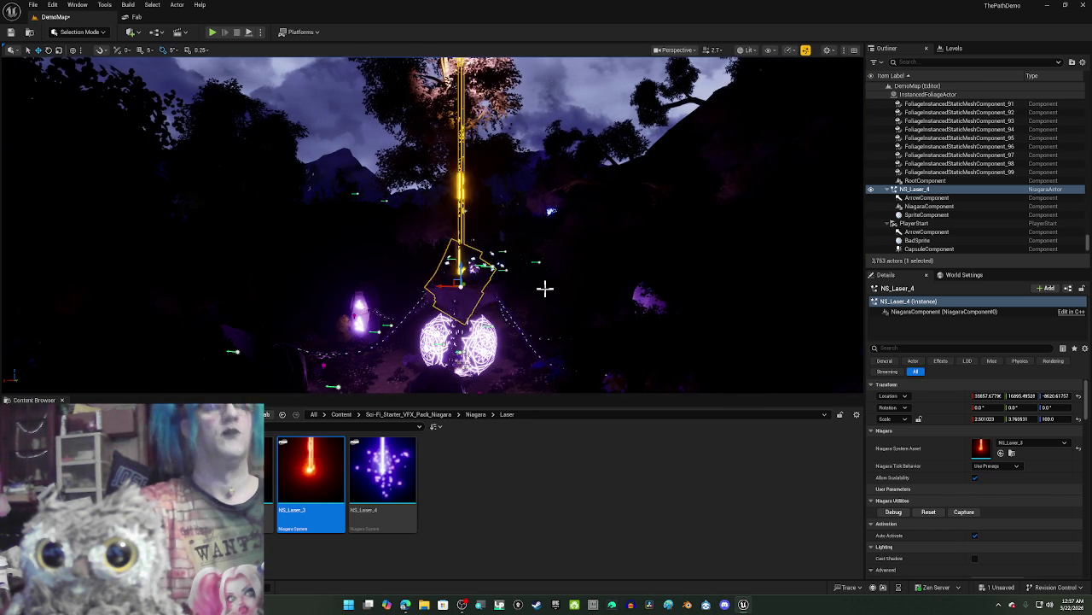
{"action": "mouse_move", "coordinate": [547, 291]}
{"action": "left_mouse_down"}
{"action": "mouse_move", "coordinate": [548, 242]}
{"action": "mouse_move", "coordinate": [540, 299]}
{"action": "left_mouse_up"}
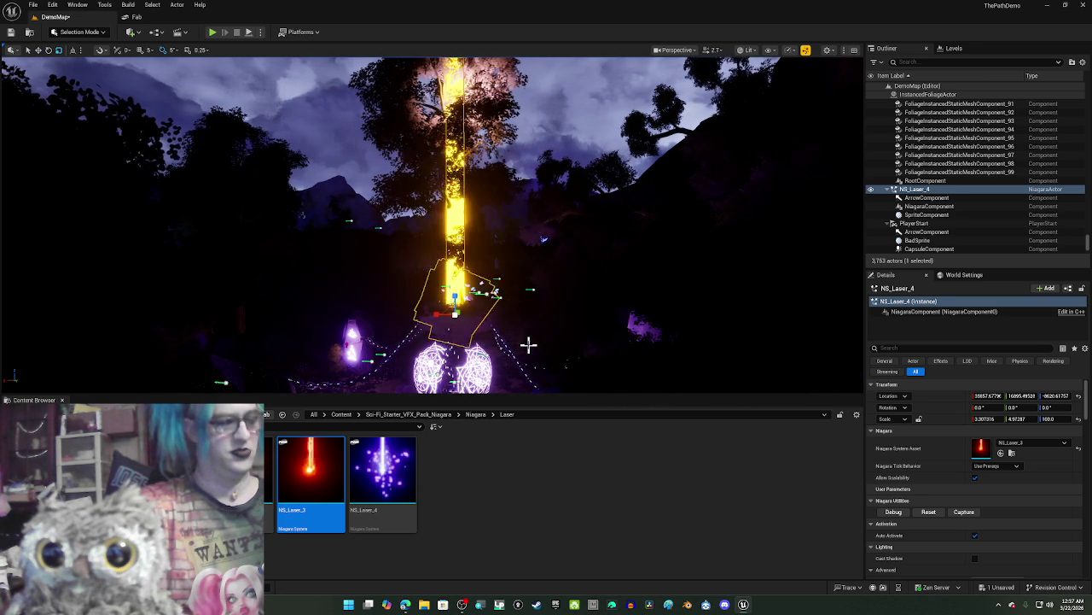
{"action": "mouse_move", "coordinate": [543, 240]}
{"action": "left_mouse_down"}
{"action": "mouse_move", "coordinate": [546, 205]}
{"action": "mouse_move", "coordinate": [563, 213]}
{"action": "mouse_move", "coordinate": [527, 363]}
{"action": "mouse_move", "coordinate": [537, 223]}
{"action": "mouse_move", "coordinate": [529, 341]}
{"action": "left_mouse_up"}
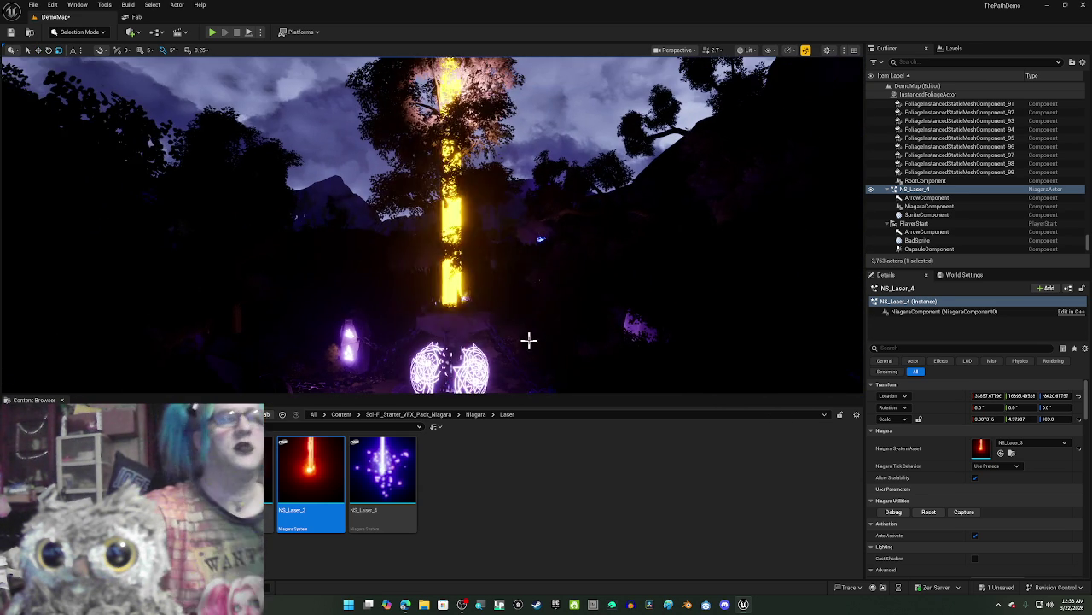
{"action": "mouse_move", "coordinate": [501, 257]}
{"action": "left_mouse_down"}
{"action": "mouse_move", "coordinate": [503, 230]}
{"action": "mouse_move", "coordinate": [501, 256]}
{"action": "left_mouse_up"}
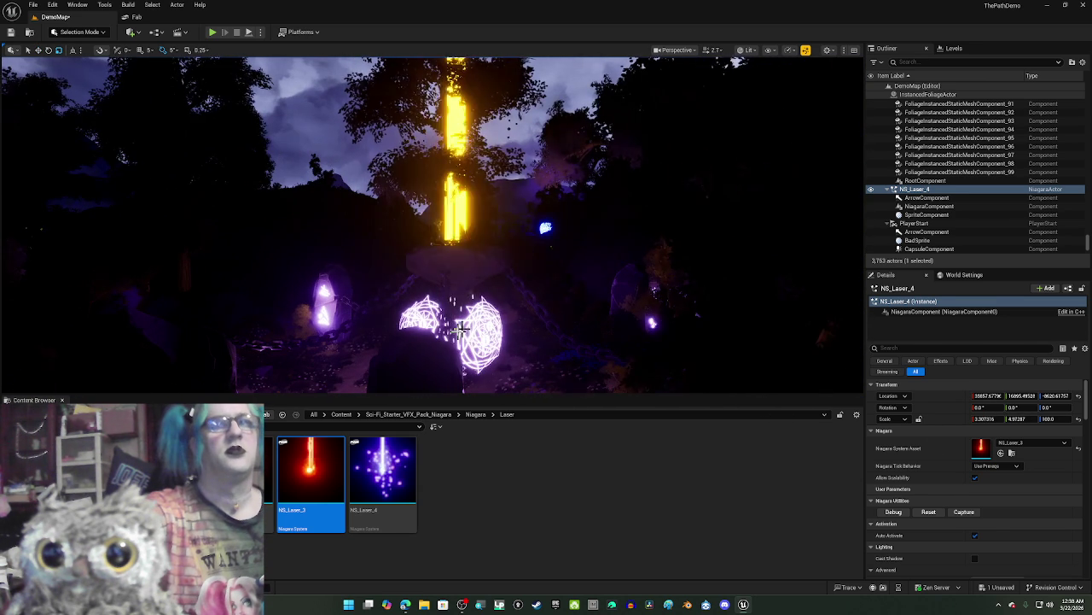
{"action": "left_click", "coordinate": [462, 329]}
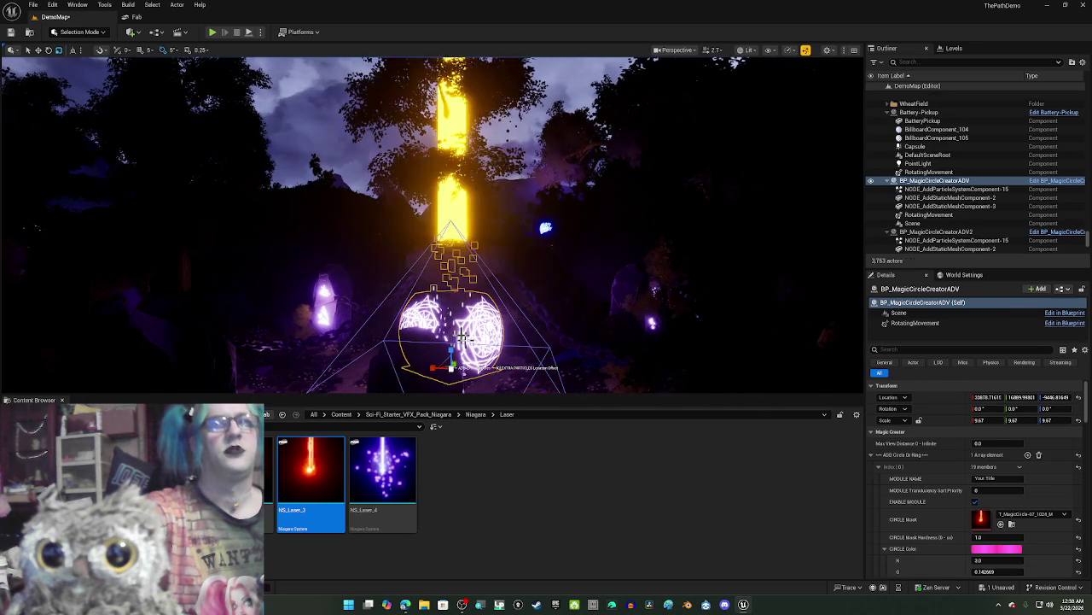
Step: Copy the magic circle's pink Circle Color and reselect the laser actor
{"action": "right_click", "coordinate": [998, 551]}
{"action": "left_click", "coordinate": [990, 506]}
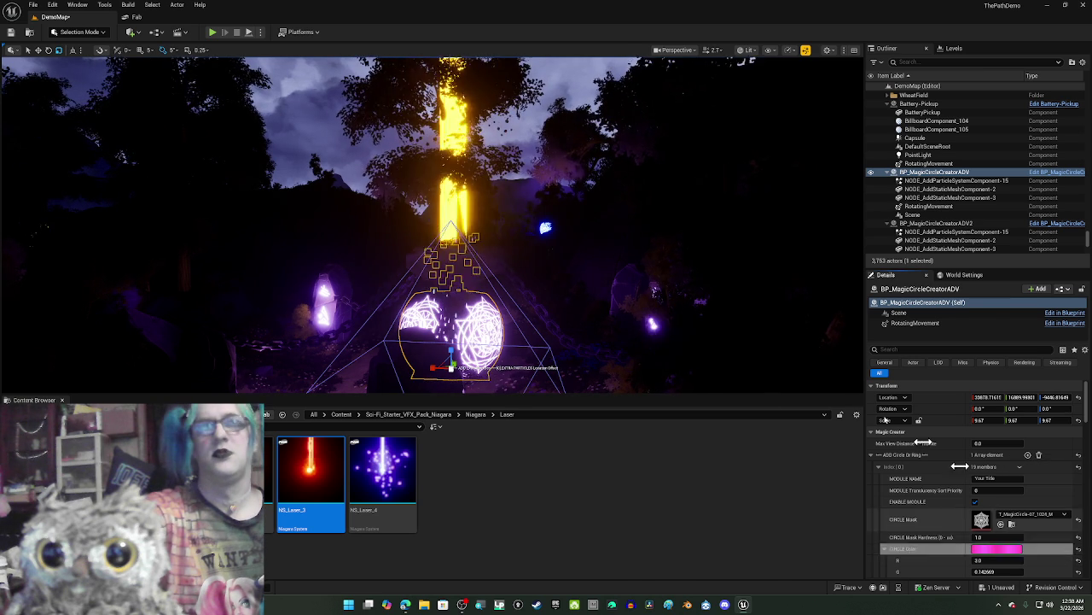
{"action": "left_click", "coordinate": [461, 209]}
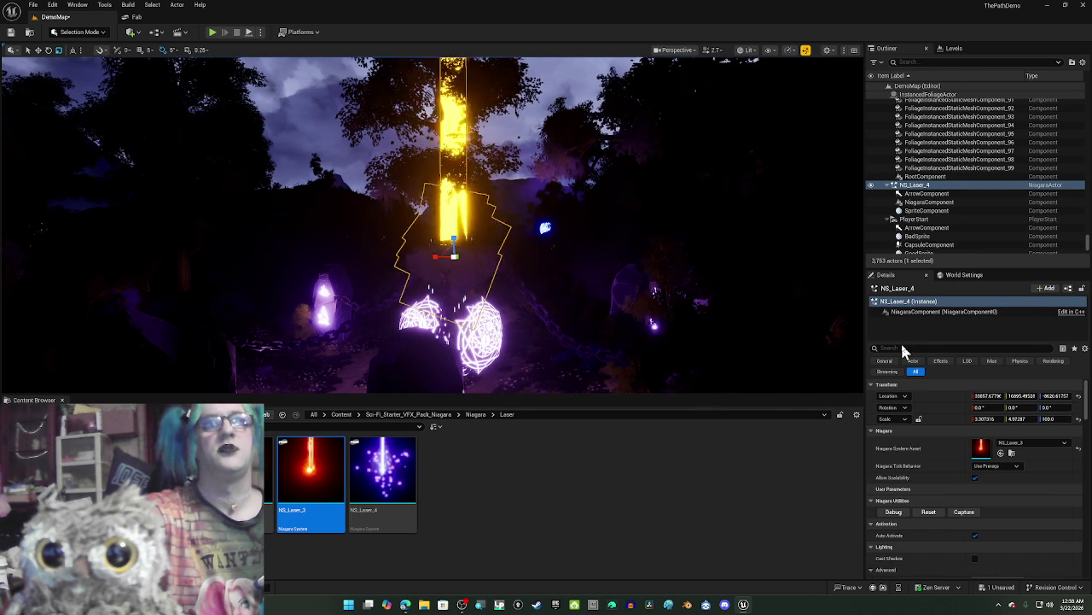
Step: Open NS_Laser_3 at its laser_main emitter and dock the editor on the right half
{"action": "double_click", "coordinate": [978, 449]}
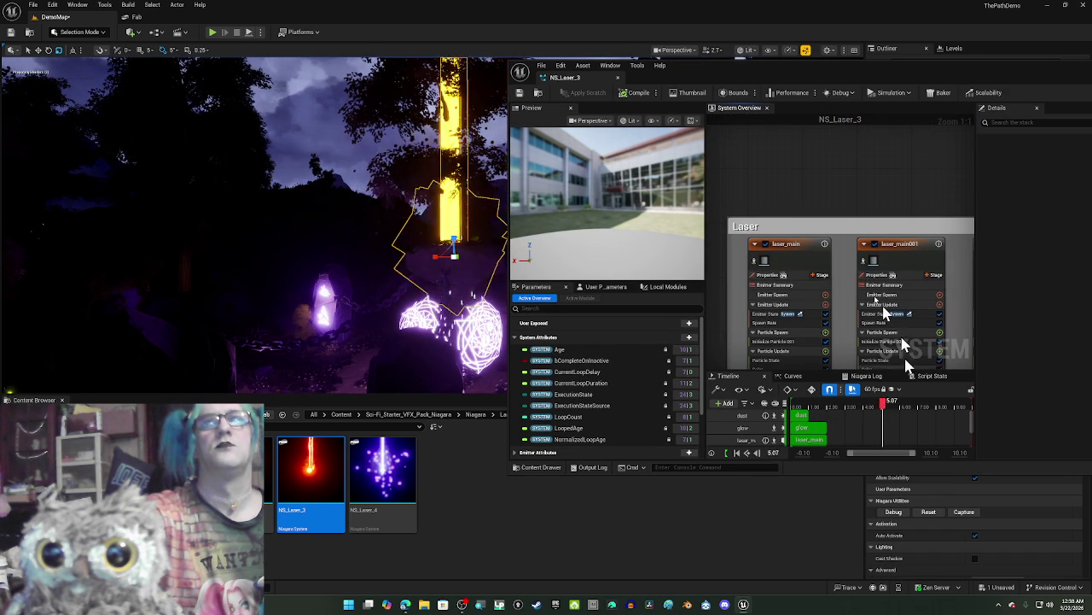
{"action": "left_click", "coordinate": [791, 251]}
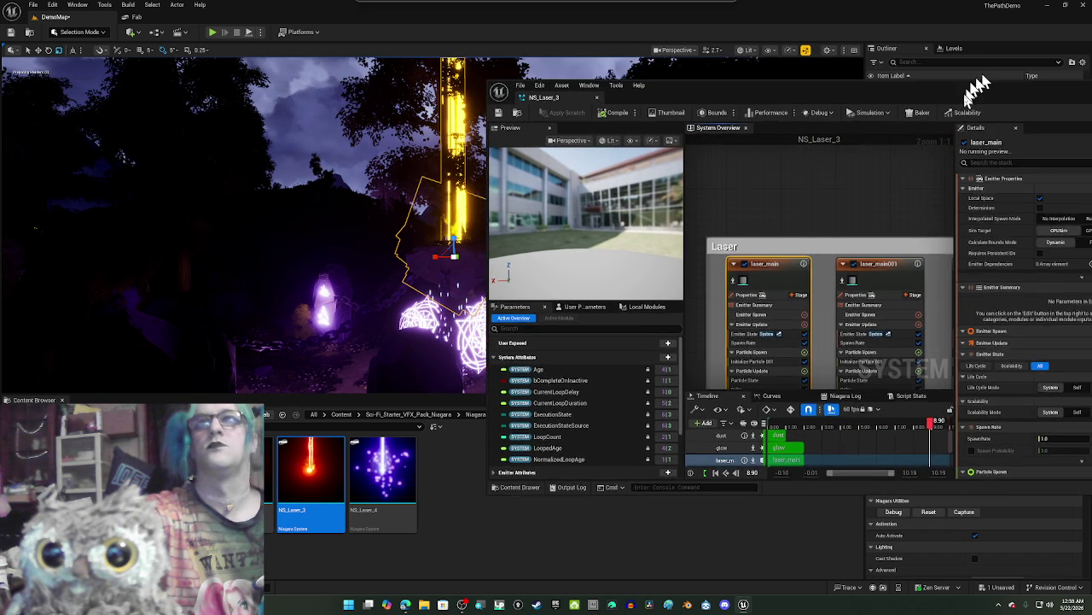
{"action": "key", "text": "super+Down"}
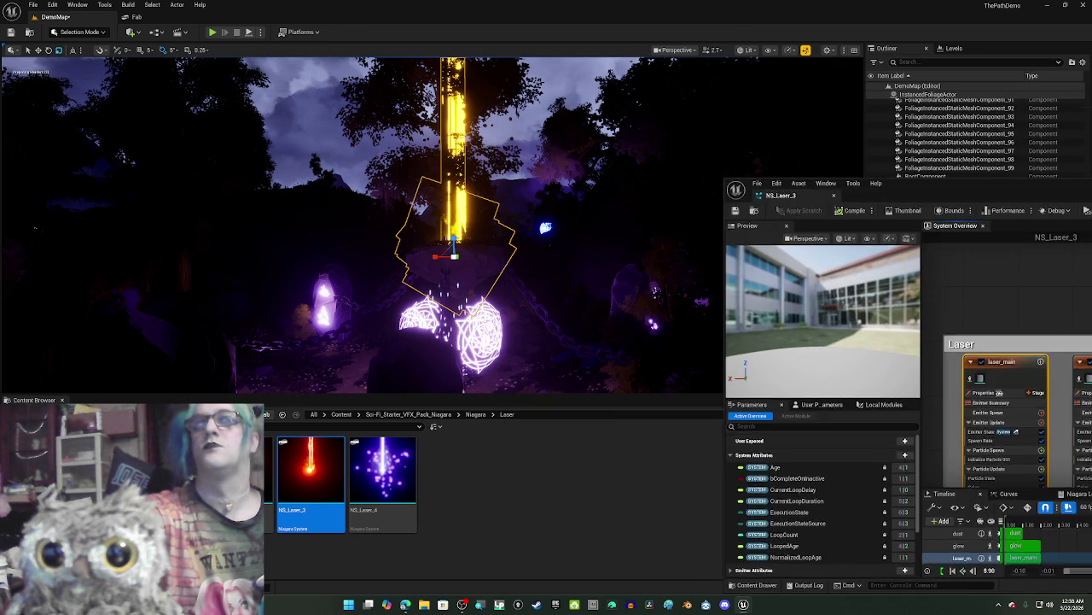
{"action": "mouse_move", "coordinate": [1091, 171]}
{"action": "left_mouse_down"}
{"action": "mouse_move", "coordinate": [780, 162]}
{"action": "mouse_move", "coordinate": [1090, 136]}
{"action": "left_mouse_up"}
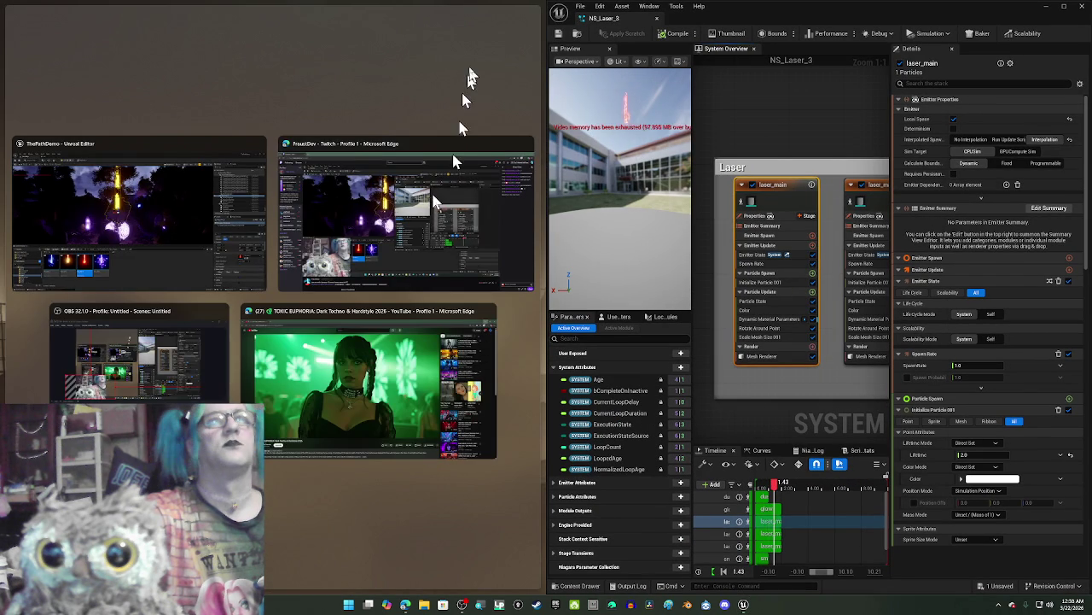
Step: Switch YouTube to the Hypnotic Techno Mix video and minimize Chrome to show Unreal Editor
{"action": "left_click", "coordinate": [470, 64]}
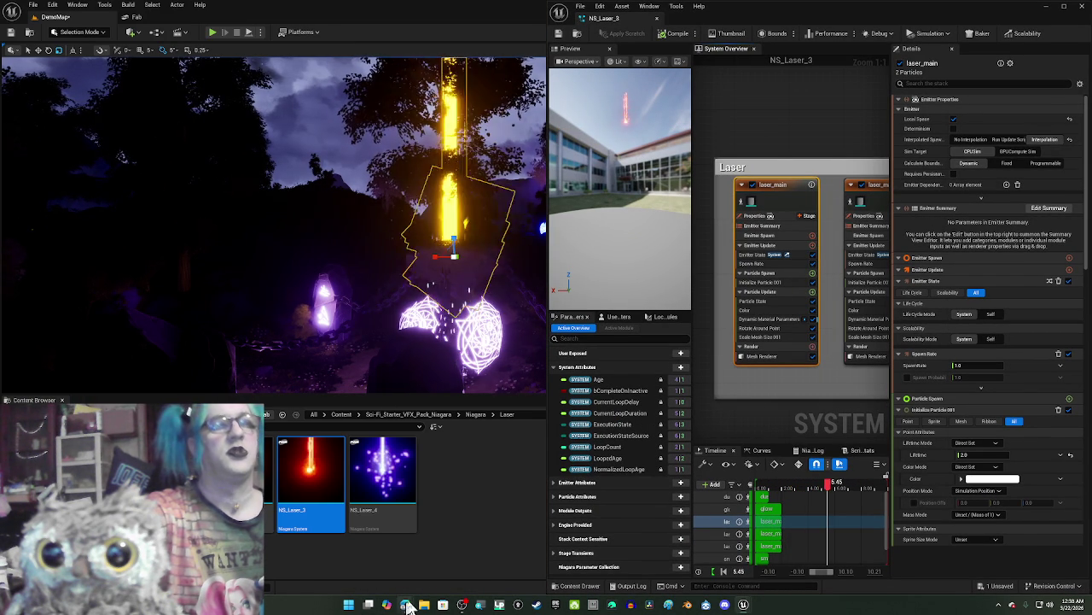
{"action": "mouse_move", "coordinate": [406, 605]}
{"action": "left_click", "coordinate": [358, 559]}
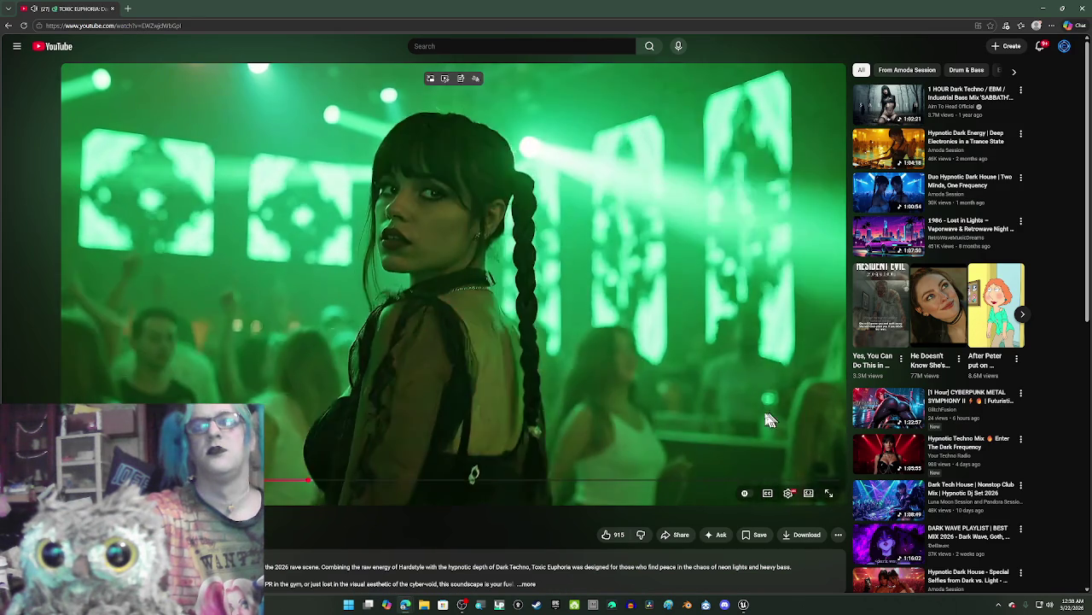
{"action": "left_click", "coordinate": [870, 444]}
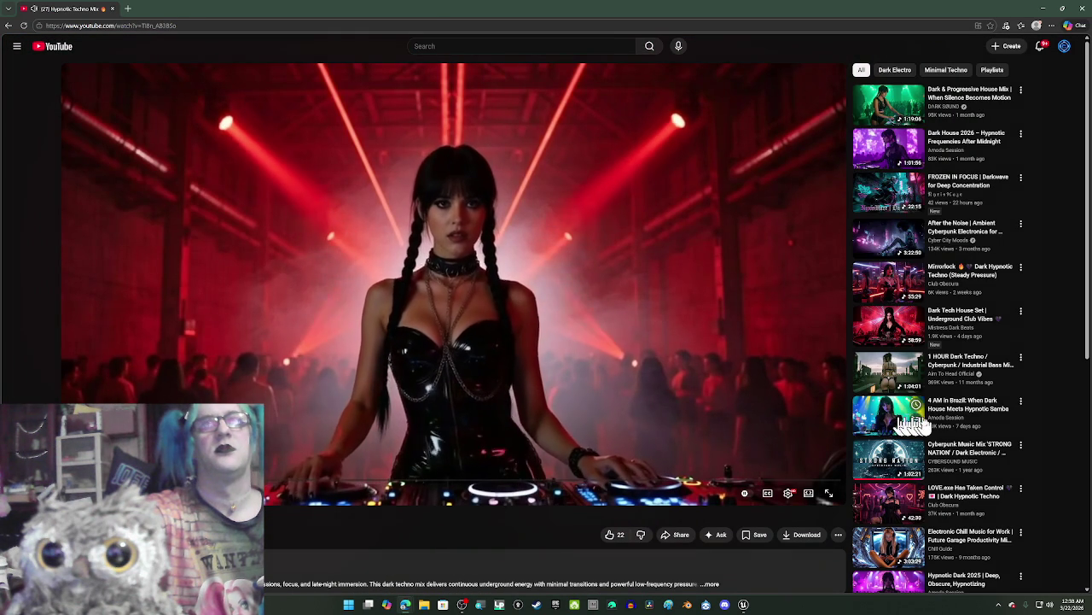
{"action": "left_click", "coordinate": [1062, 8]}
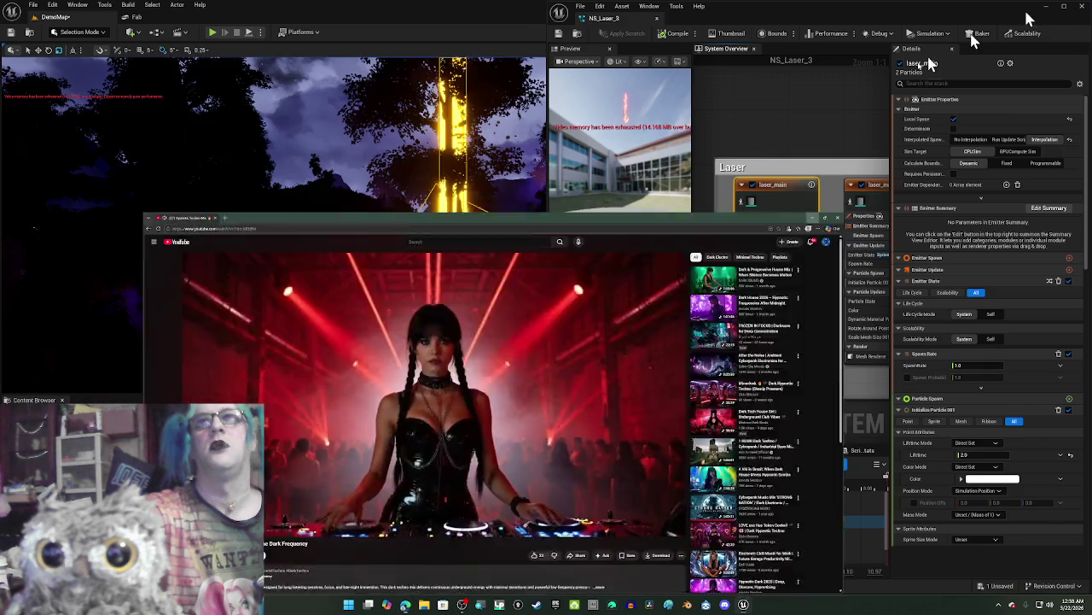
{"action": "left_click", "coordinate": [813, 218]}
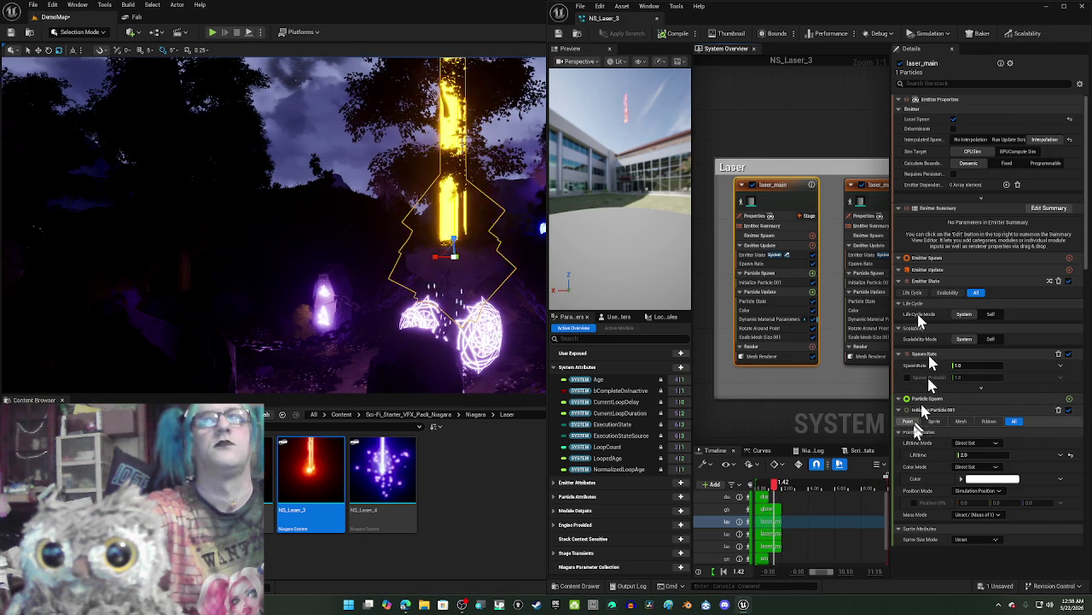
Step: Paste the copied pink into the particle colour of laser_main and laser_main001
{"action": "left_click", "coordinate": [978, 483]}
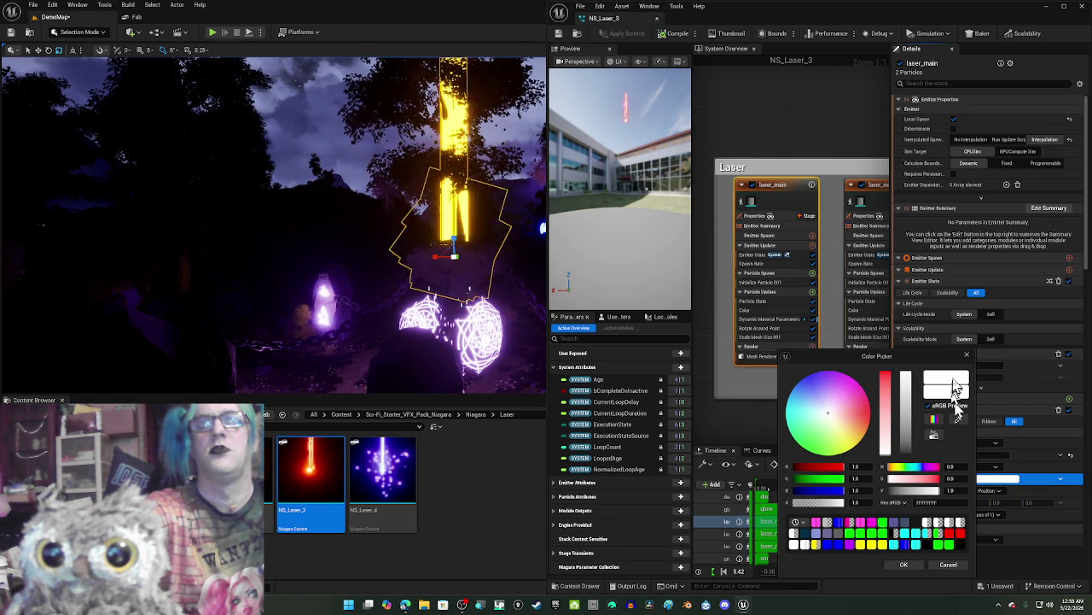
{"action": "left_click", "coordinate": [967, 355]}
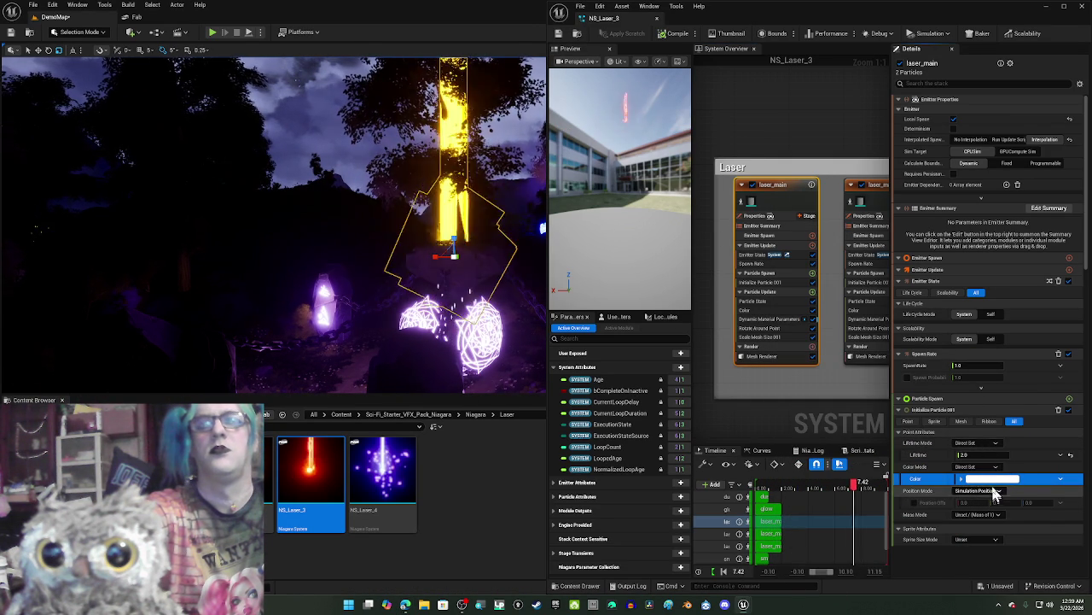
{"action": "left_click", "coordinate": [994, 488]}
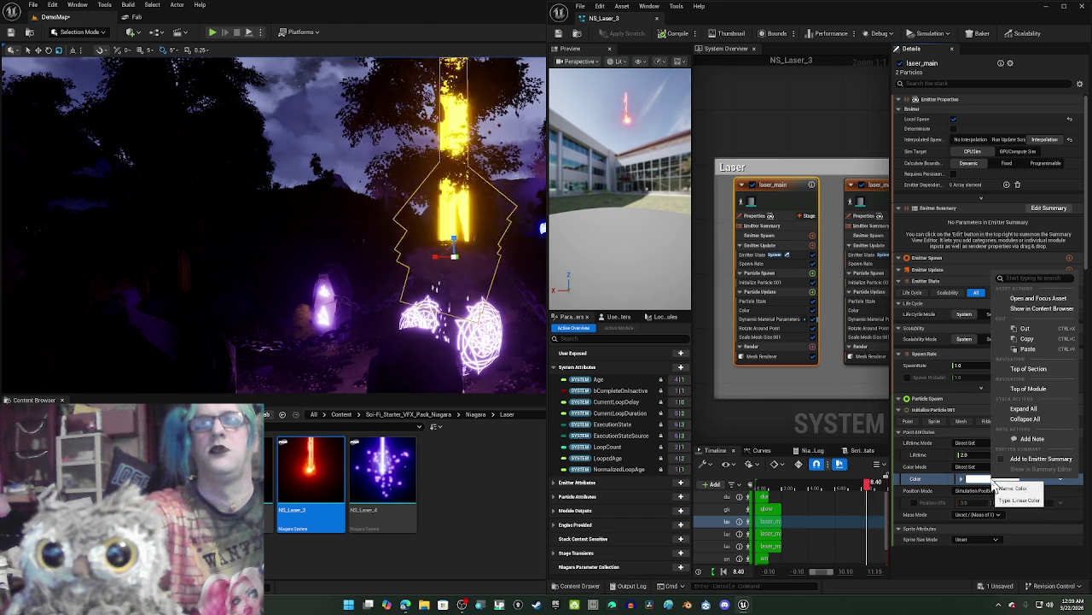
{"action": "left_click", "coordinate": [1030, 341]}
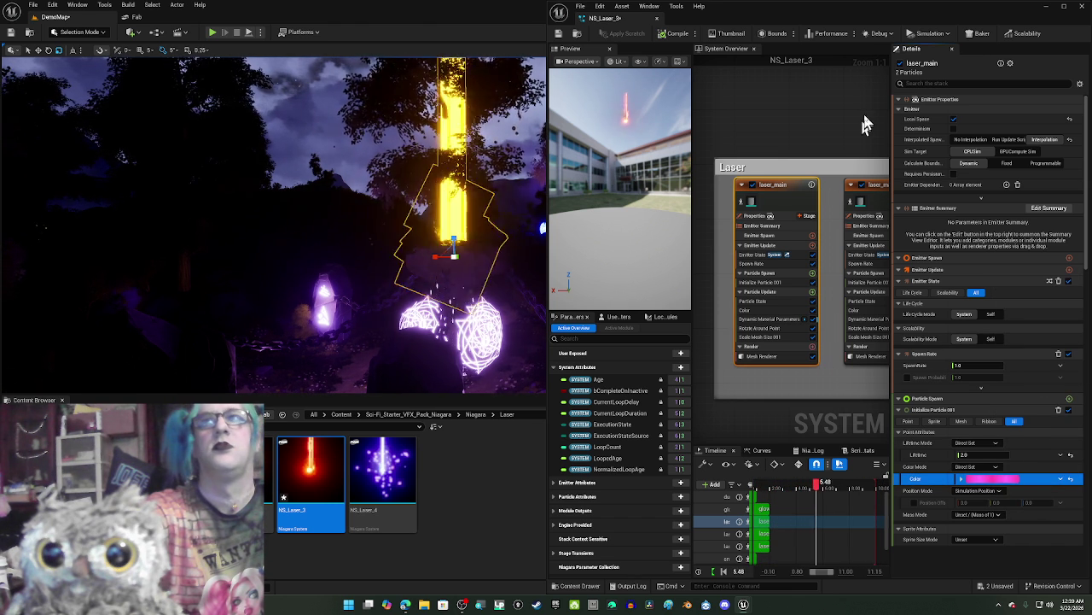
{"action": "left_click", "coordinate": [818, 186]}
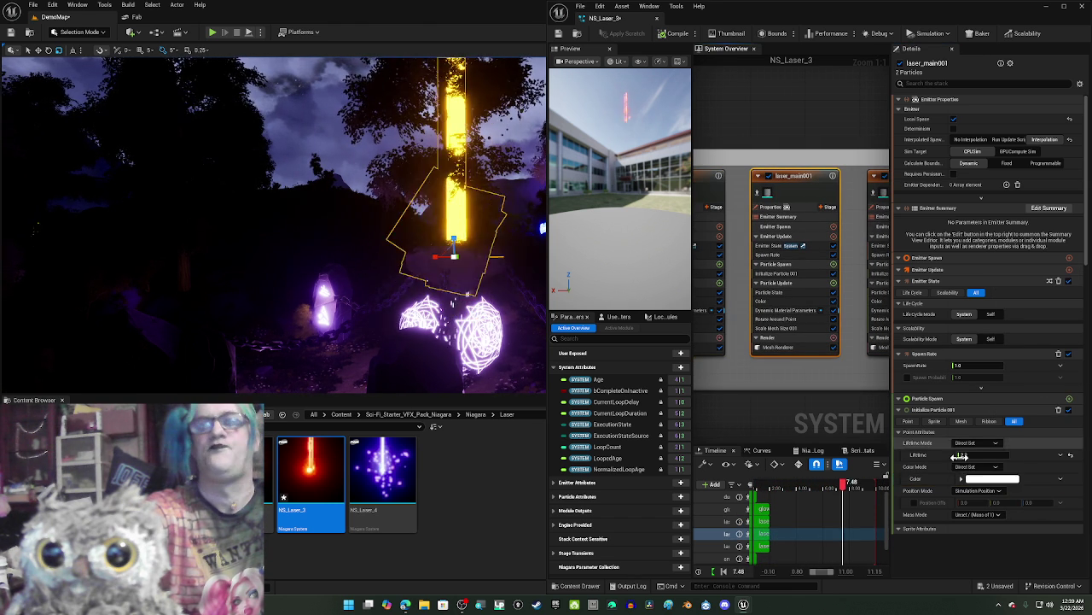
{"action": "right_click", "coordinate": [988, 488]}
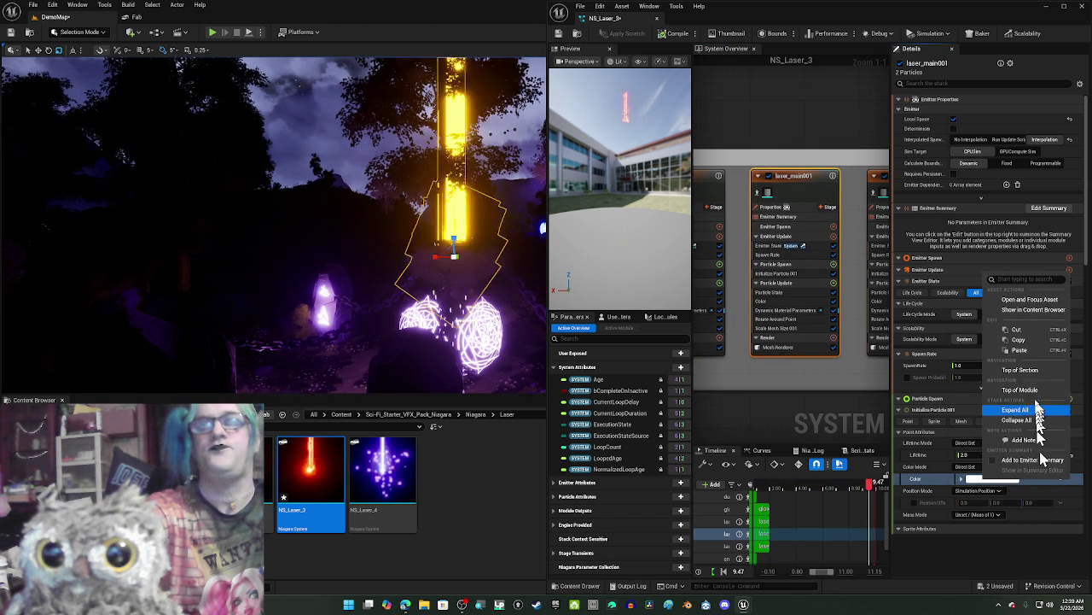
{"action": "left_click", "coordinate": [1022, 353]}
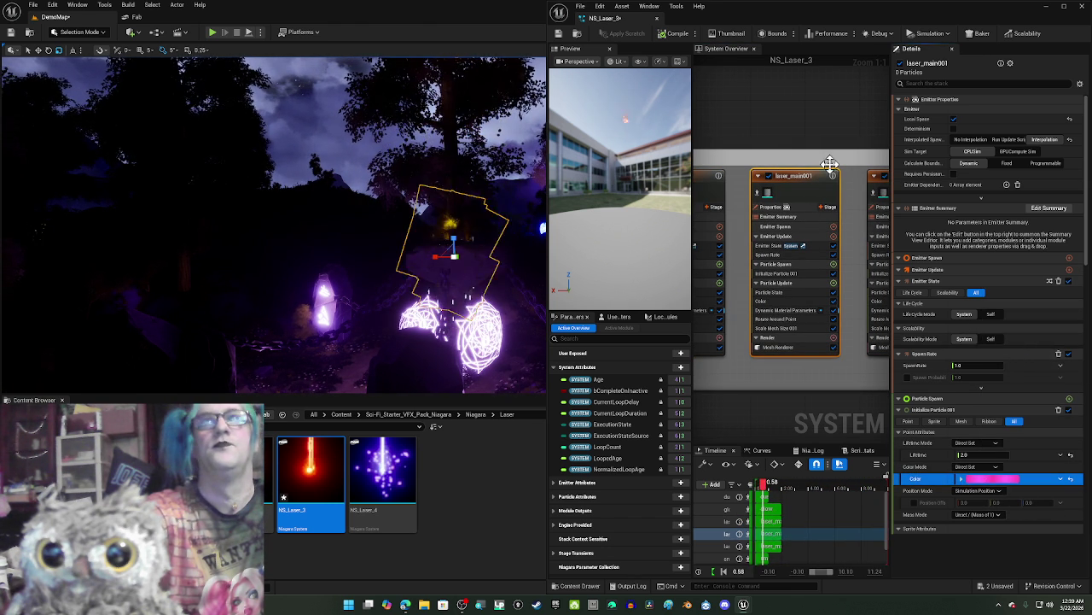
{"action": "key", "text": "ctrl+d"}
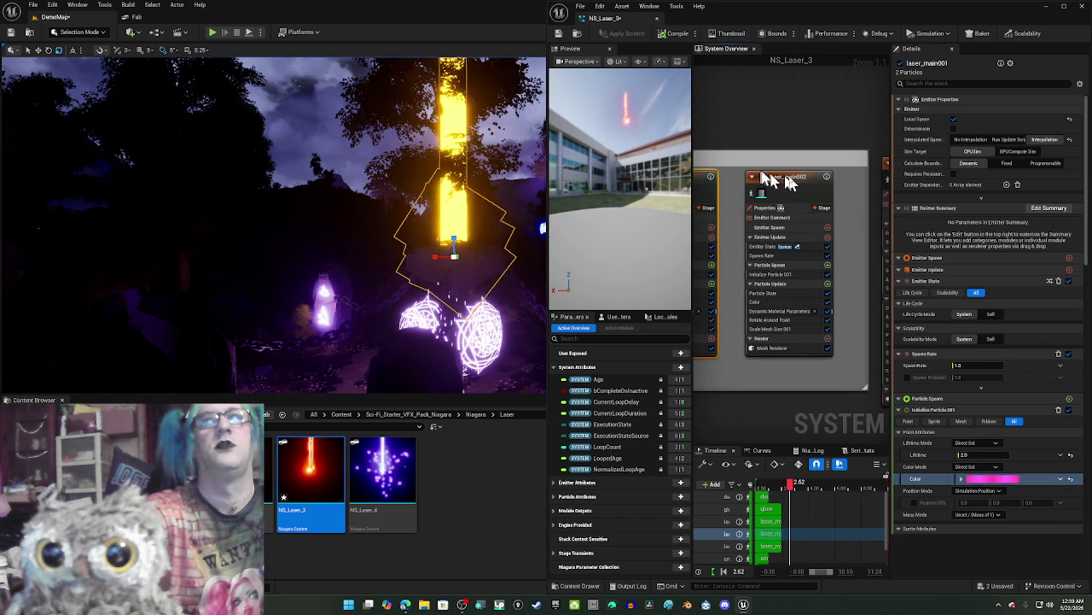
Step: Paste the pink particle colour into the laser_main002 and smoke emitters
{"action": "left_click", "coordinate": [764, 176]}
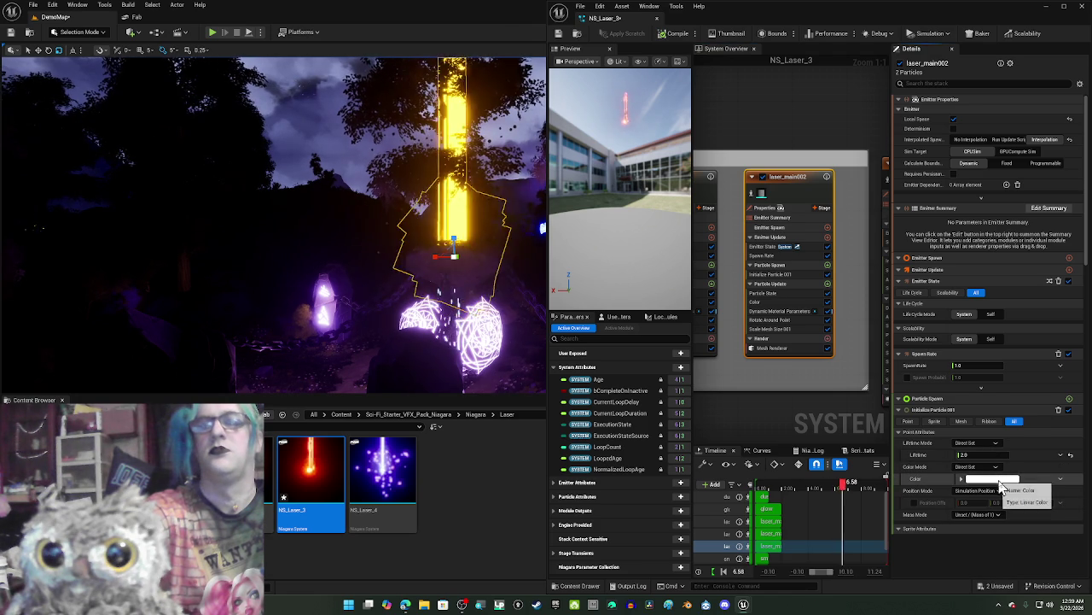
{"action": "right_click", "coordinate": [1003, 486]}
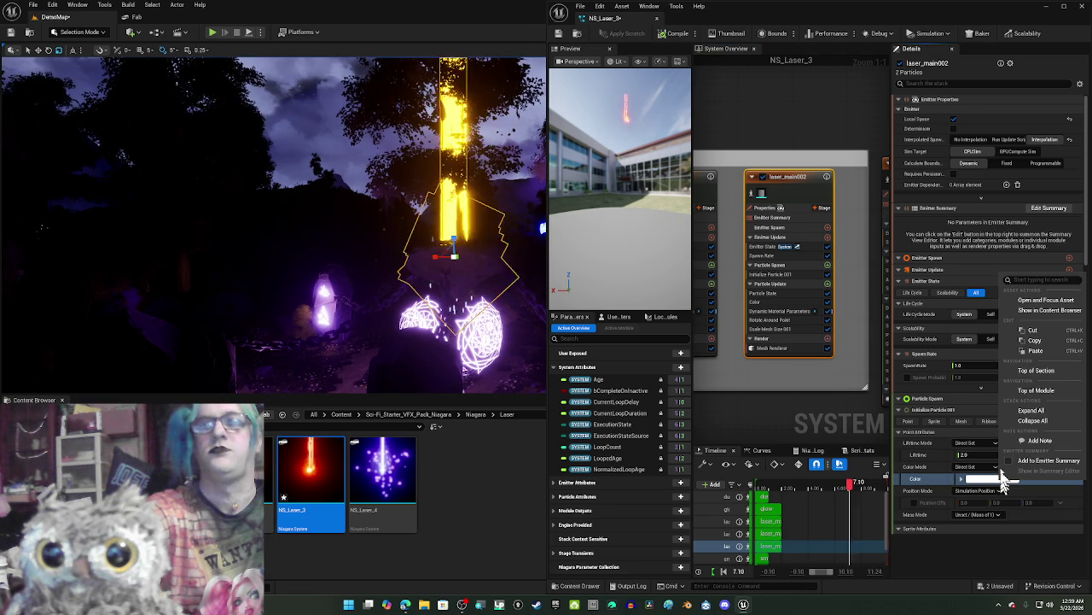
{"action": "left_click", "coordinate": [1032, 356]}
{"action": "left_click_drag", "start_coordinate": [858, 120], "coordinate": [713, 109]}
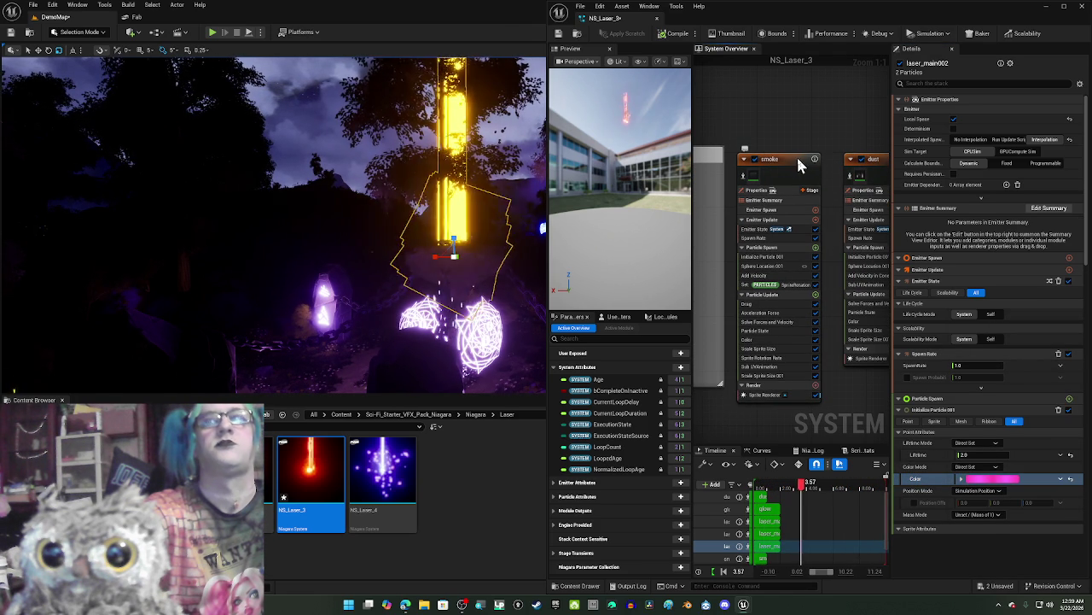
{"action": "left_click", "coordinate": [801, 165]}
{"action": "right_click", "coordinate": [988, 503]}
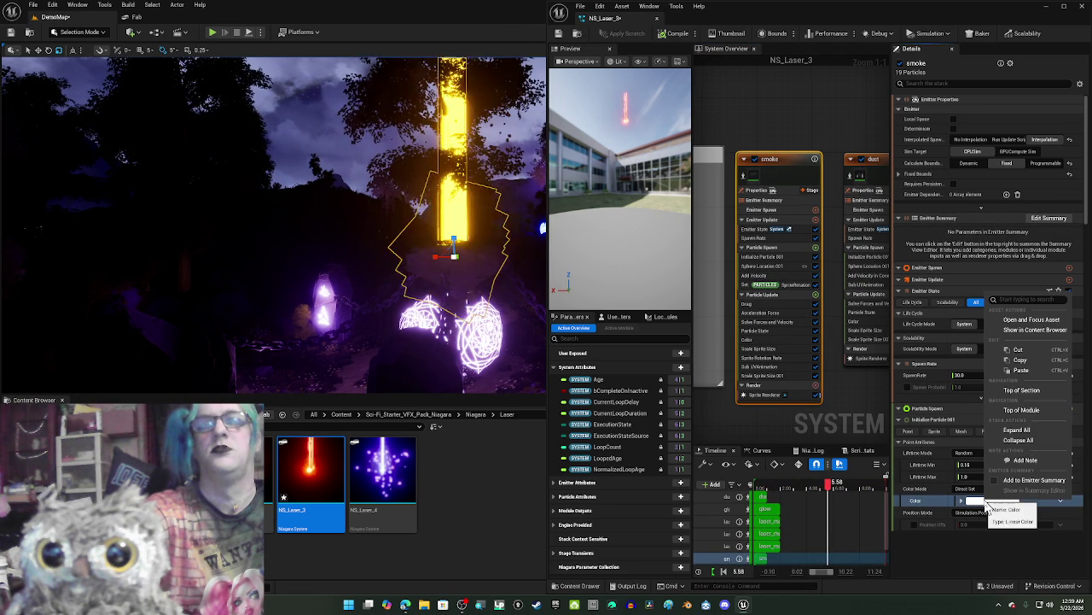
{"action": "left_click", "coordinate": [1028, 373]}
Step: Paste the pink particle colour into the dust and splat emitters
{"action": "left_click_drag", "start_coordinate": [850, 120], "coordinate": [751, 125]}
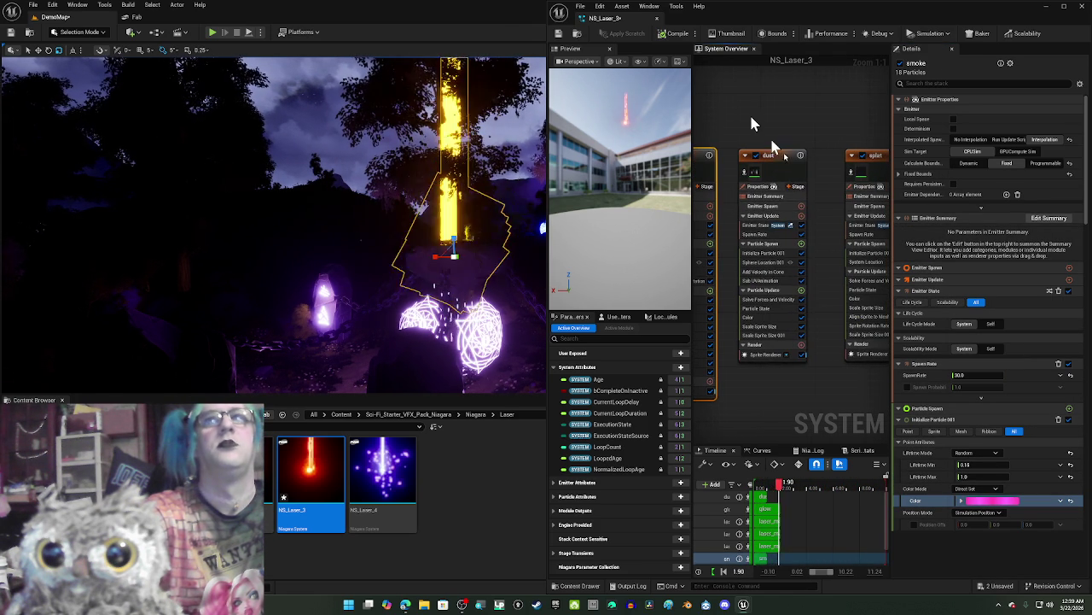
{"action": "left_click", "coordinate": [781, 169]}
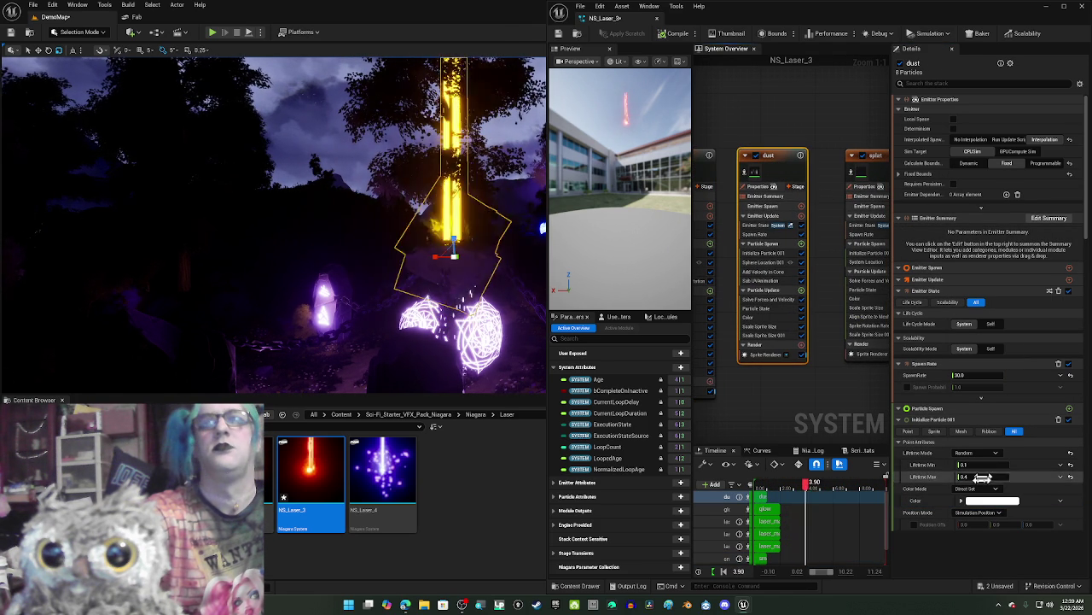
{"action": "right_click", "coordinate": [977, 502]}
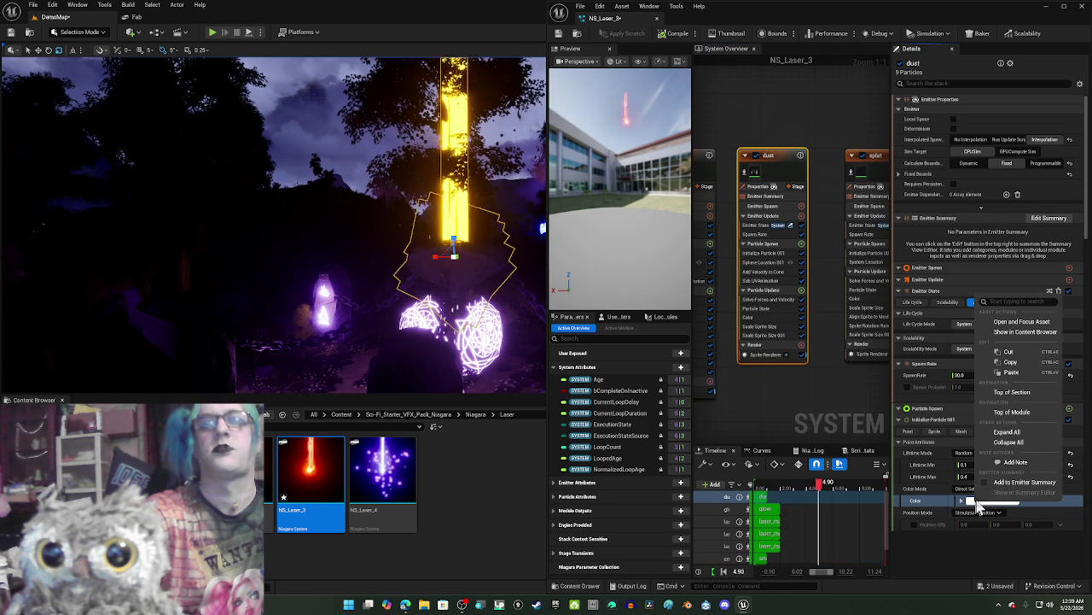
{"action": "left_click", "coordinate": [1008, 375]}
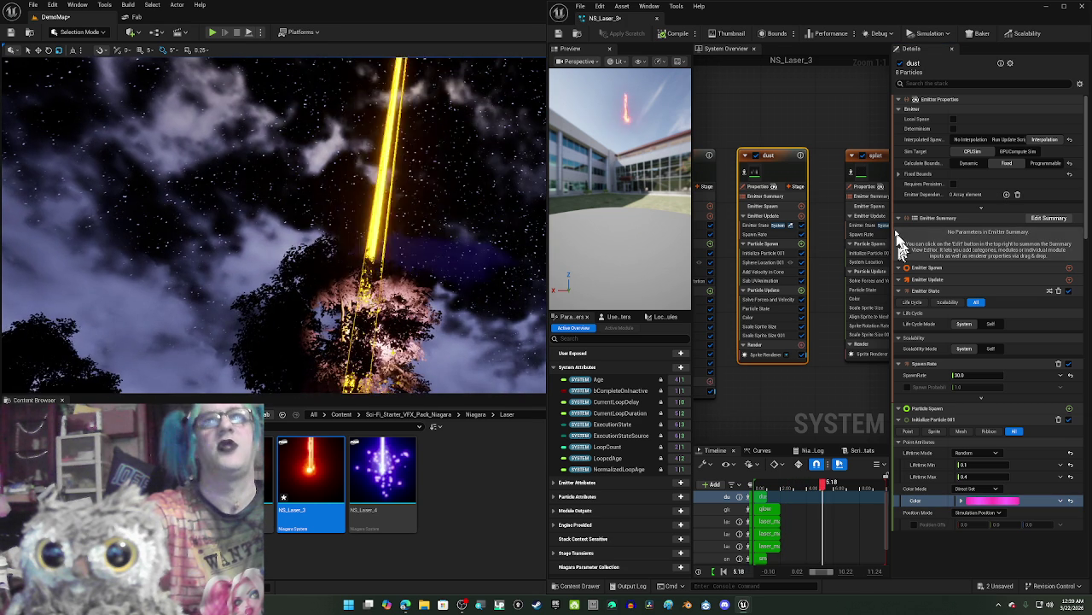
{"action": "left_click", "coordinate": [865, 170]}
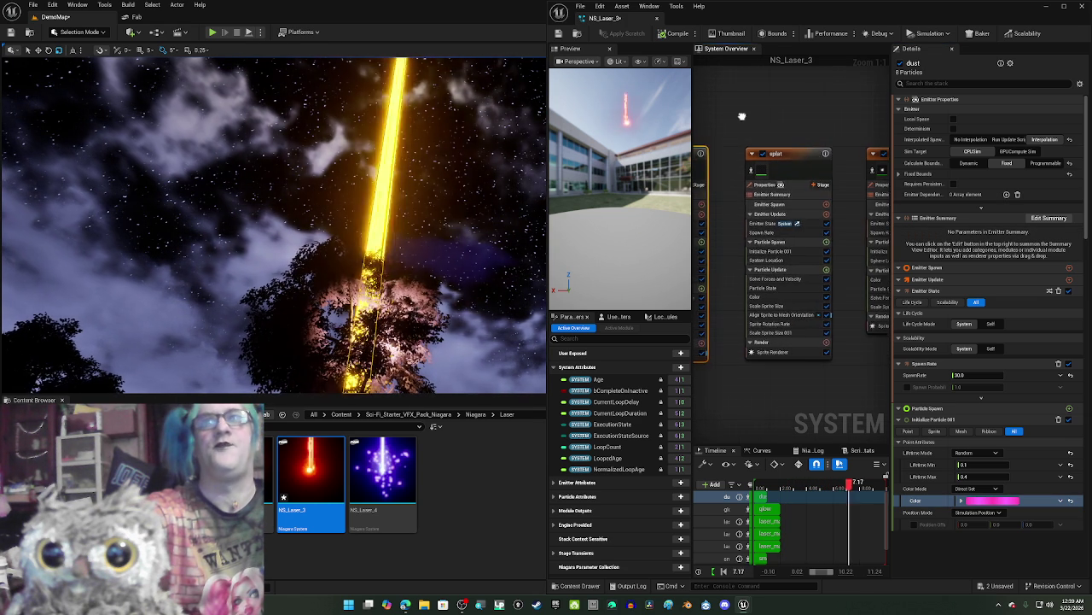
{"action": "right_click", "coordinate": [1003, 501]}
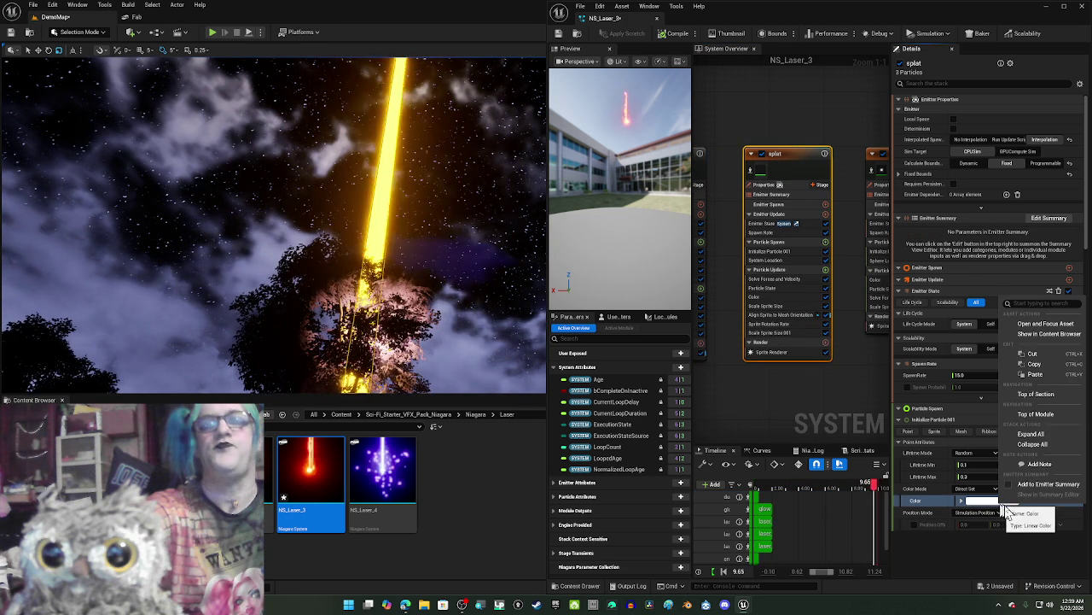
{"action": "left_click", "coordinate": [1037, 378]}
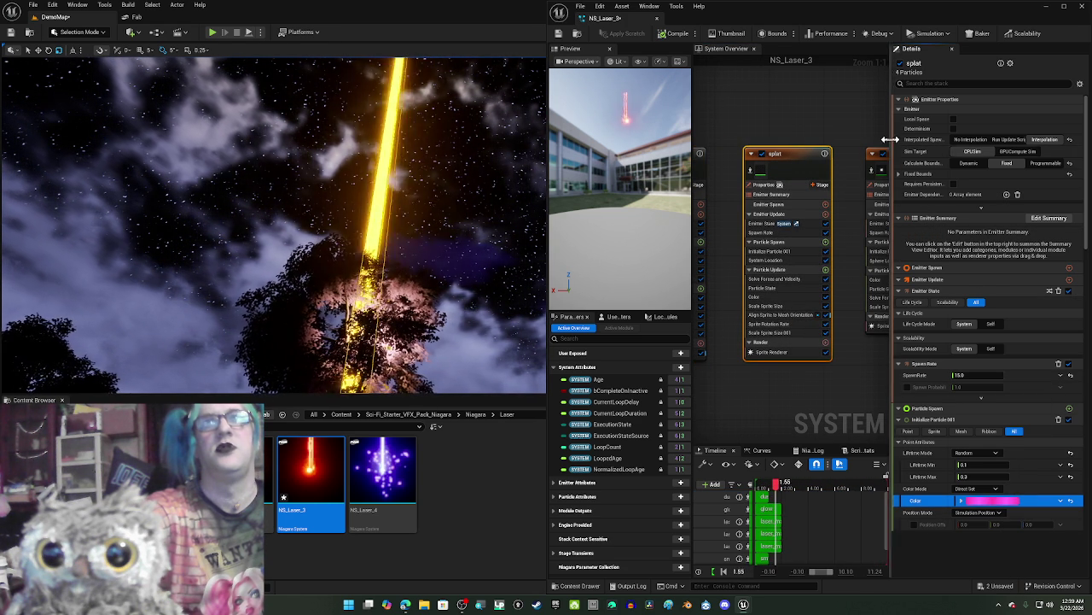
Step: Paste the pink particle colour into the glow emitter and pan back to the system node
{"action": "scroll", "coordinate": [736, 149], "scroll_direction": "down", "scroll_amount": 2}
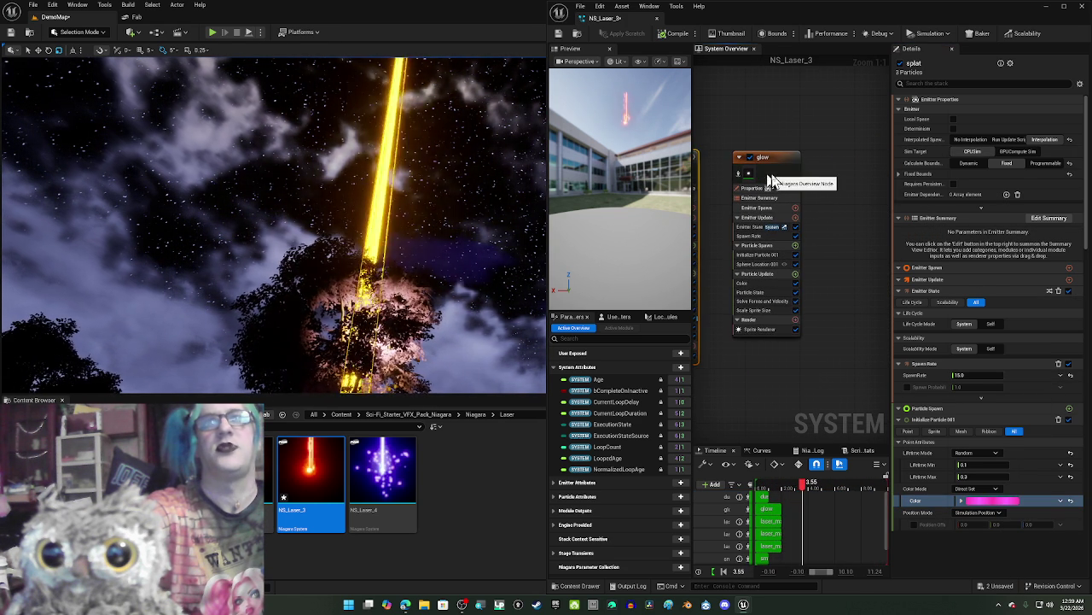
{"action": "left_click", "coordinate": [771, 182]}
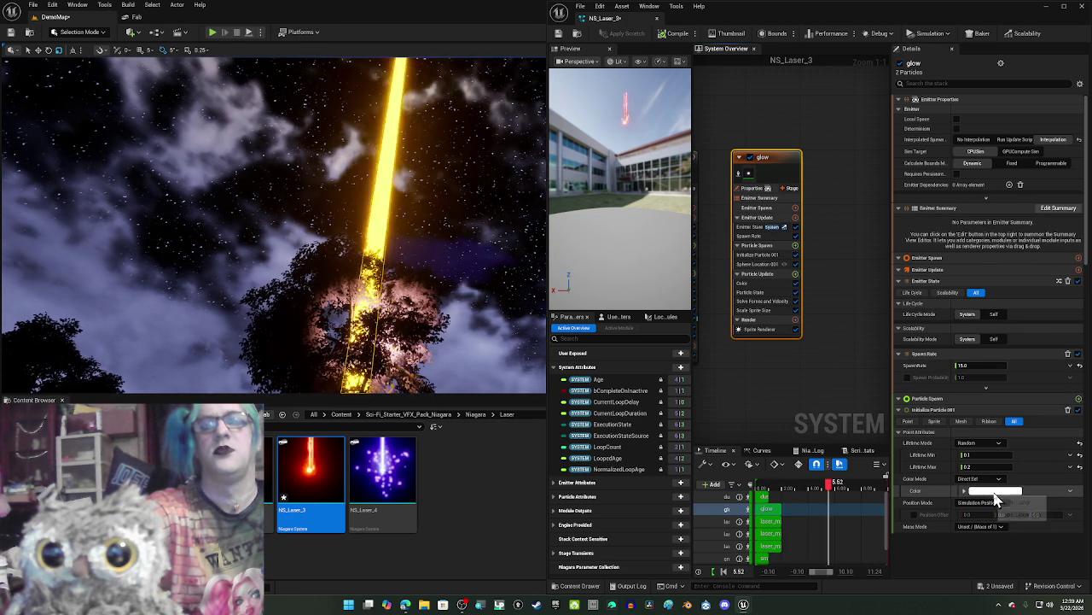
{"action": "right_click", "coordinate": [995, 496]}
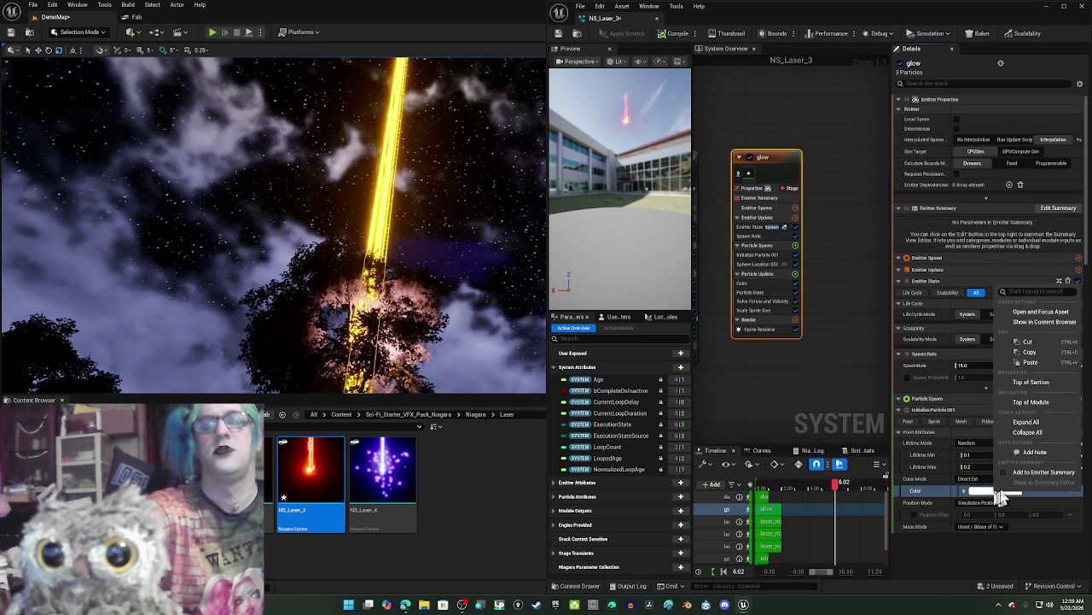
{"action": "left_click", "coordinate": [1026, 364]}
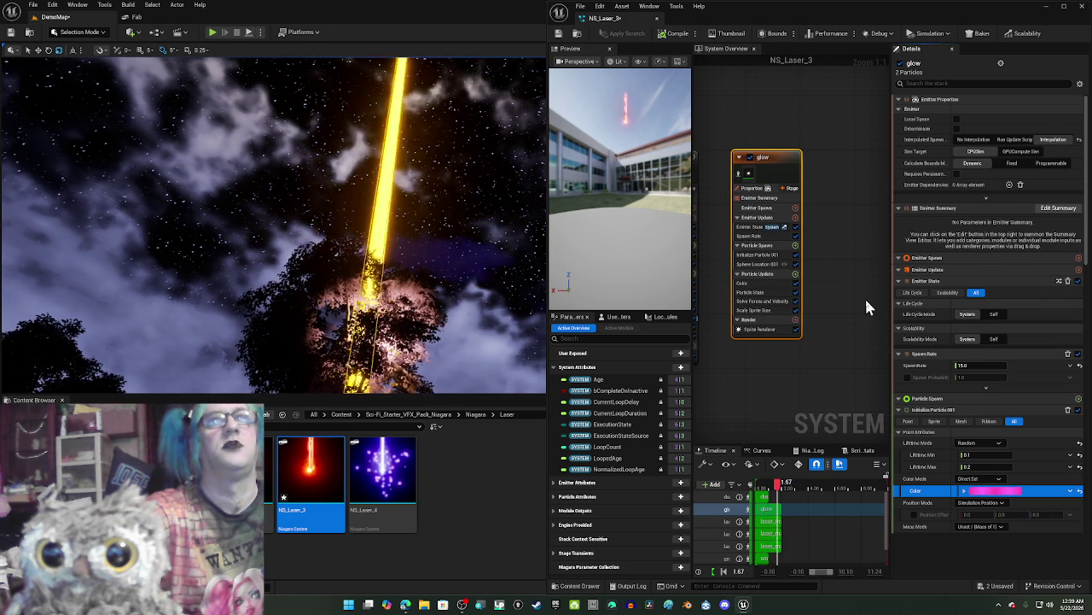
{"action": "left_click_drag", "start_coordinate": [843, 308], "coordinate": [666, 309]}
{"action": "left_click_drag", "start_coordinate": [729, 346], "coordinate": [886, 410]}
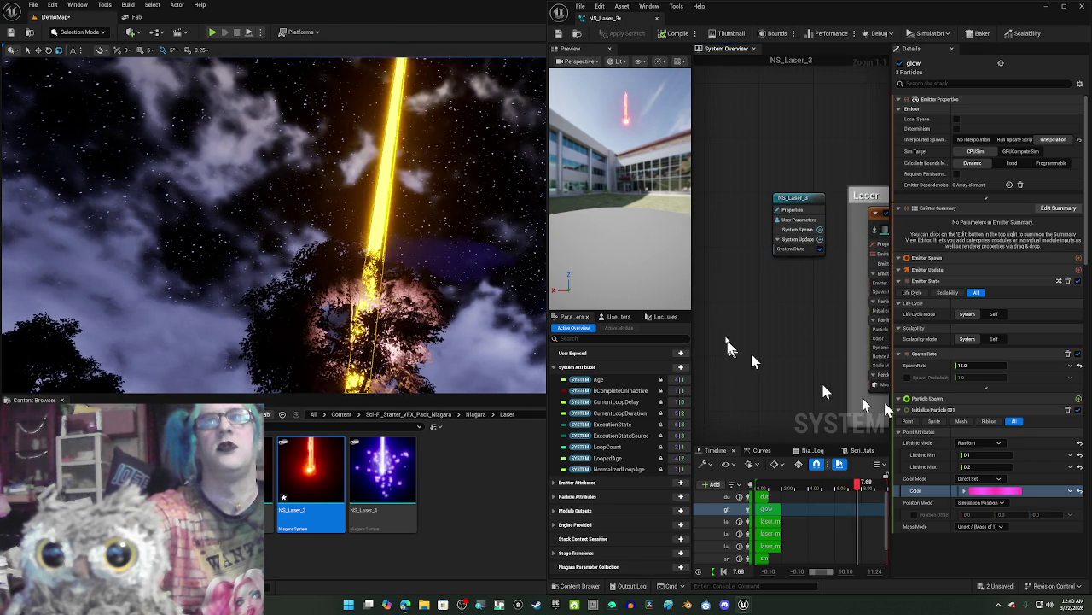
Step: Frame the NS_Laser_3 graph, open the glow emitter, and edit its colour curve's starting key
{"action": "left_click", "coordinate": [821, 208]}
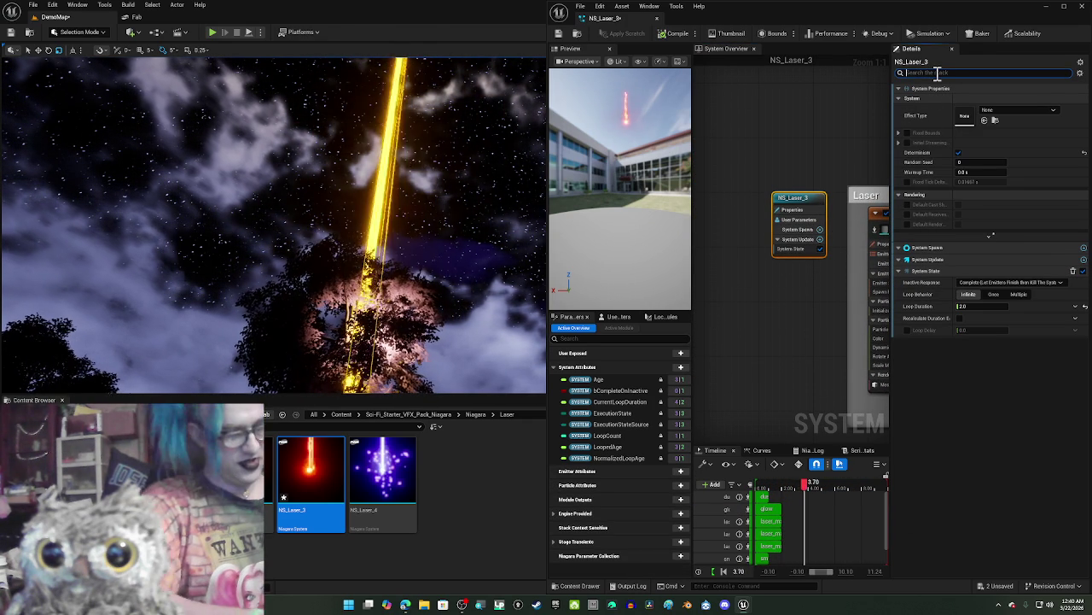
{"action": "type", "text": "color"}
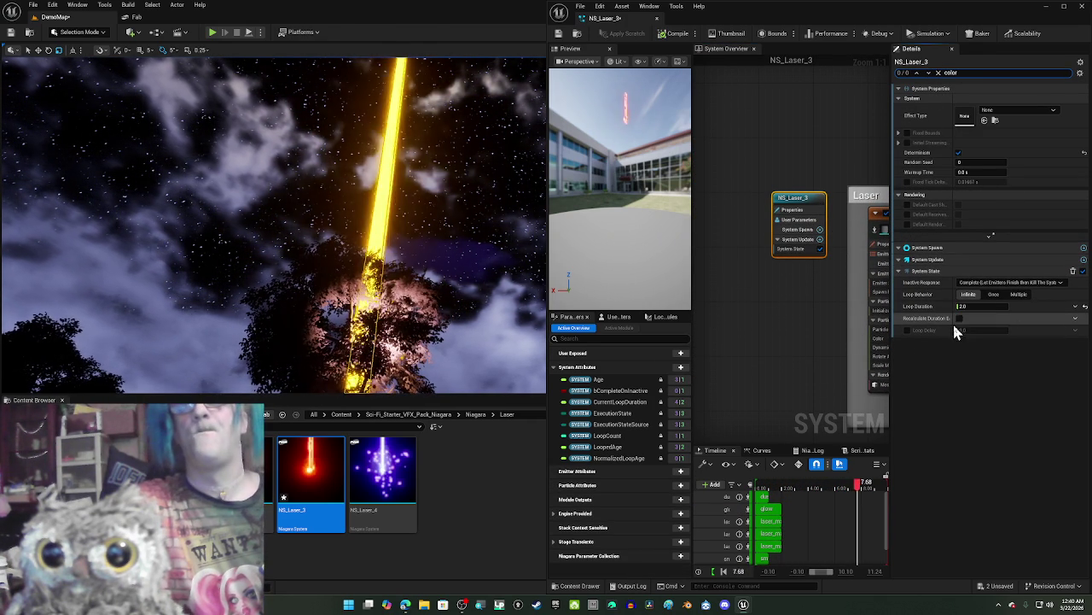
{"action": "key", "text": "Home"}
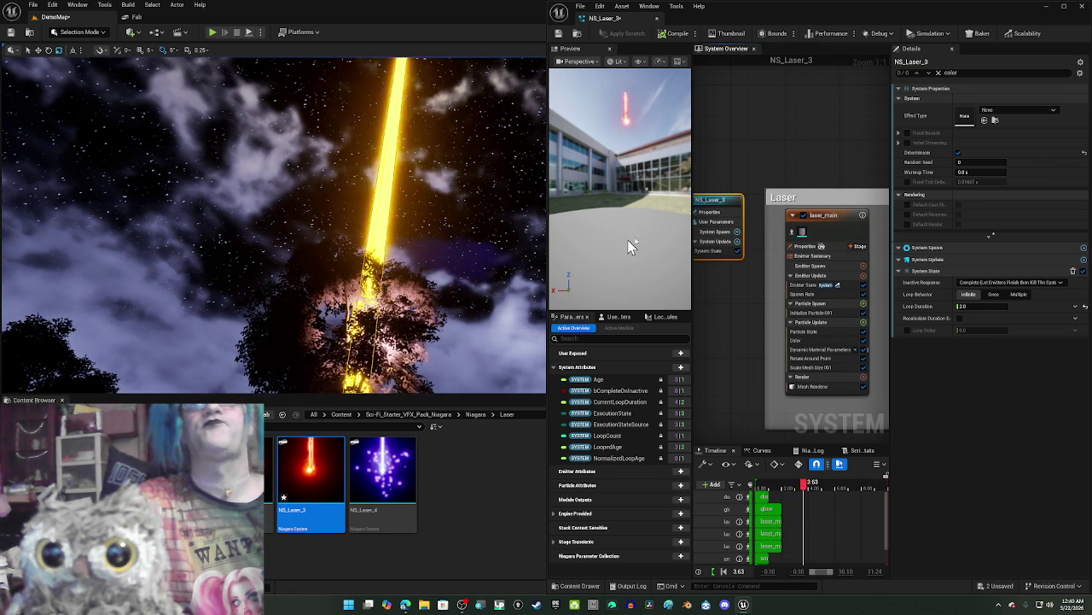
{"action": "left_click", "coordinate": [770, 521]}
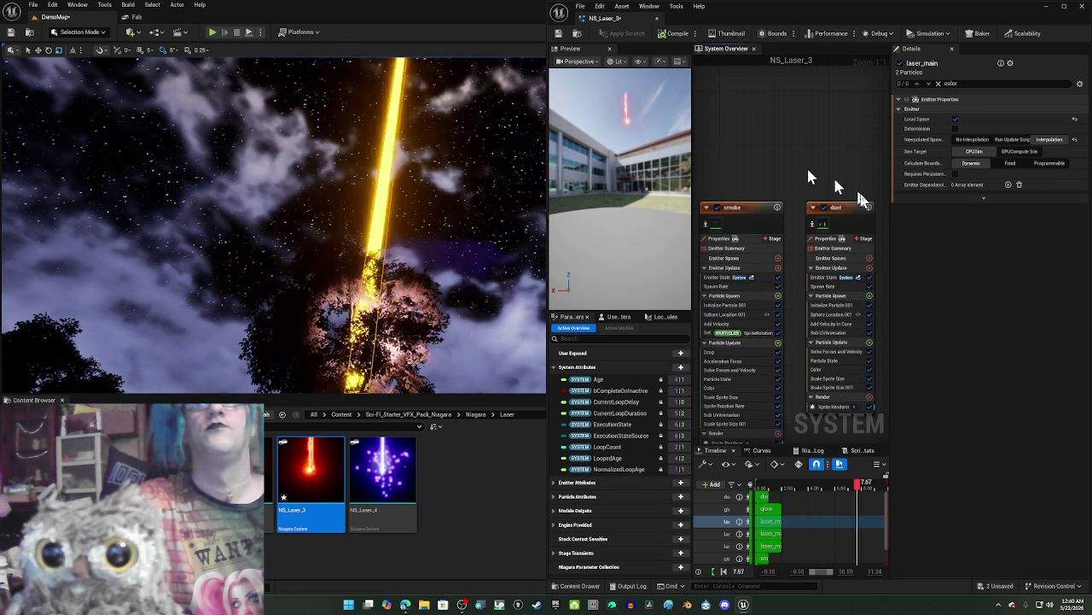
{"action": "left_click_drag", "start_coordinate": [817, 173], "coordinate": [557, 158]}
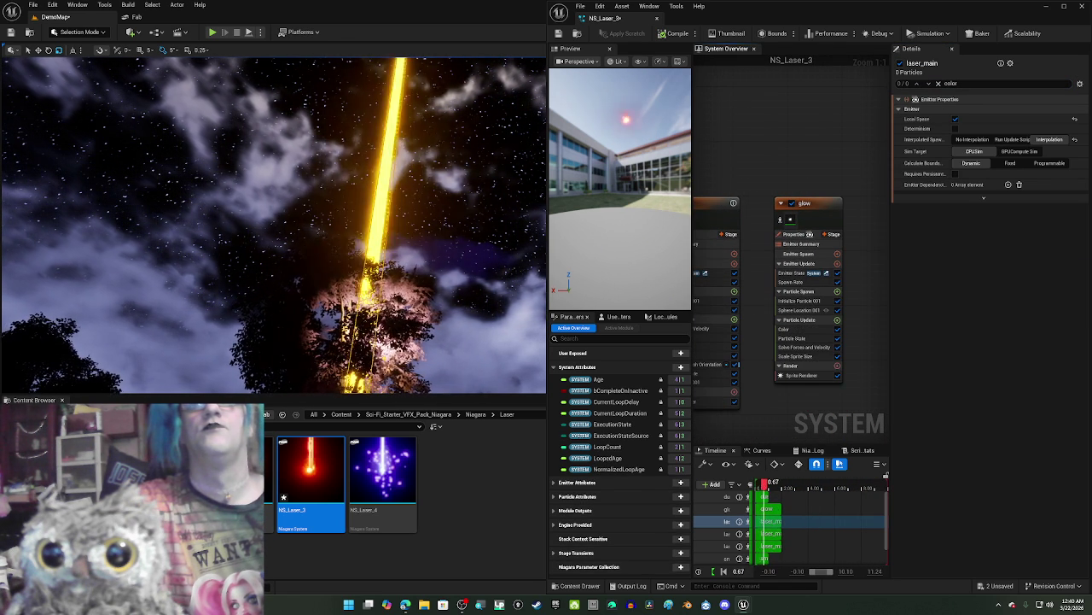
{"action": "left_click", "coordinate": [827, 215]}
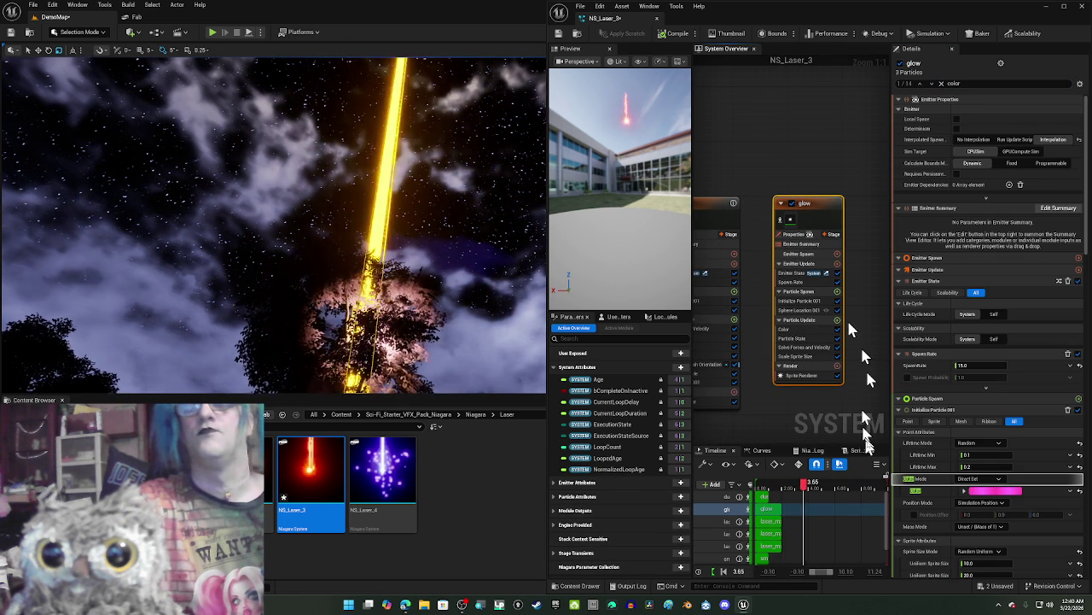
{"action": "scroll", "coordinate": [964, 476], "scroll_direction": "down", "scroll_amount": 3}
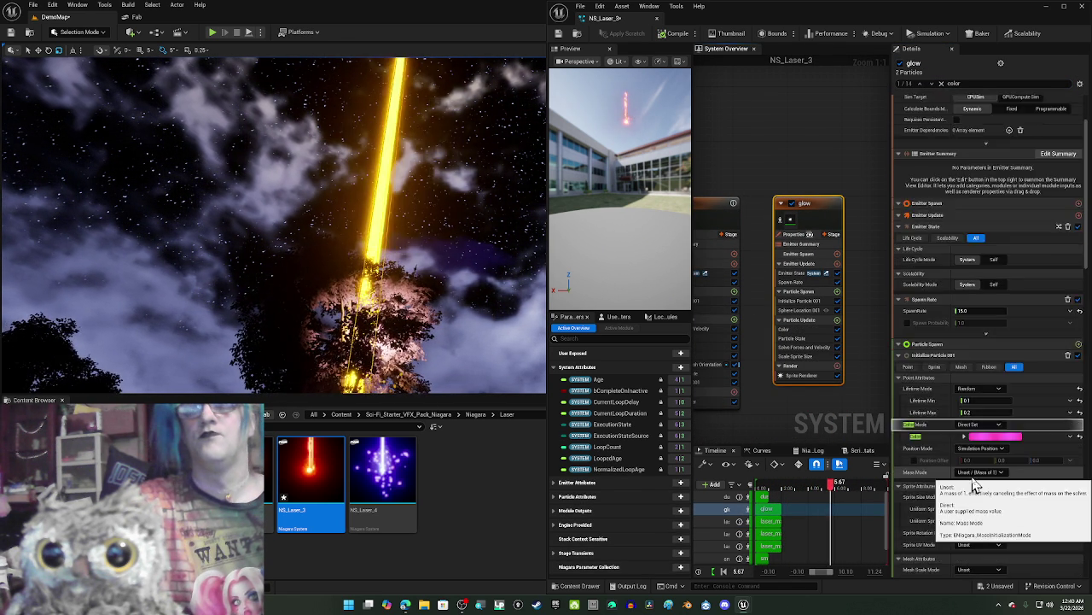
{"action": "scroll", "coordinate": [979, 484], "scroll_direction": "down", "scroll_amount": 10}
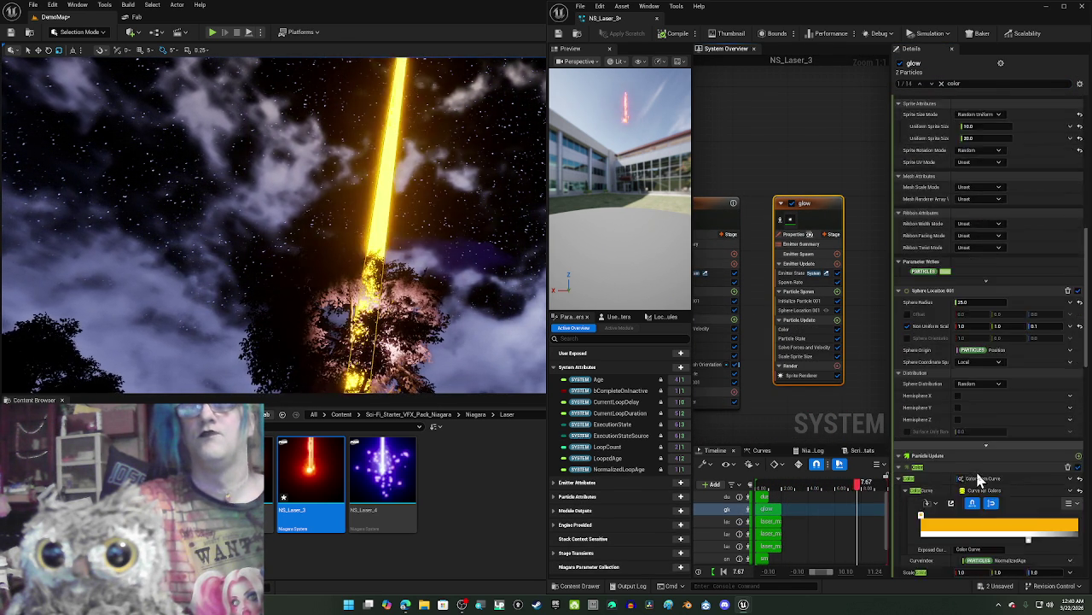
{"action": "scroll", "coordinate": [981, 478], "scroll_direction": "down", "scroll_amount": 1}
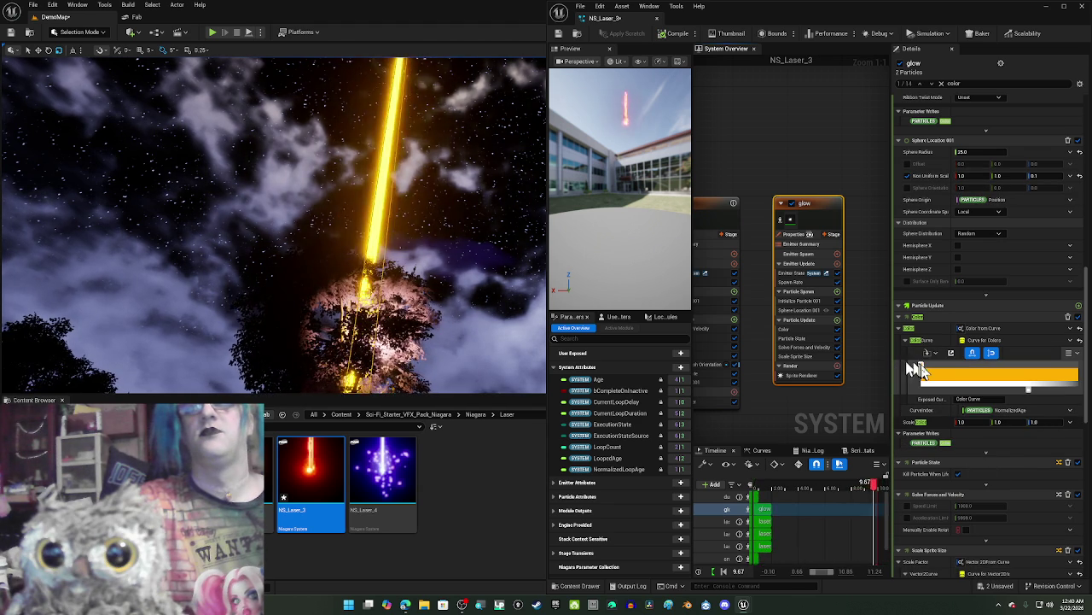
{"action": "double_click", "coordinate": [921, 367]}
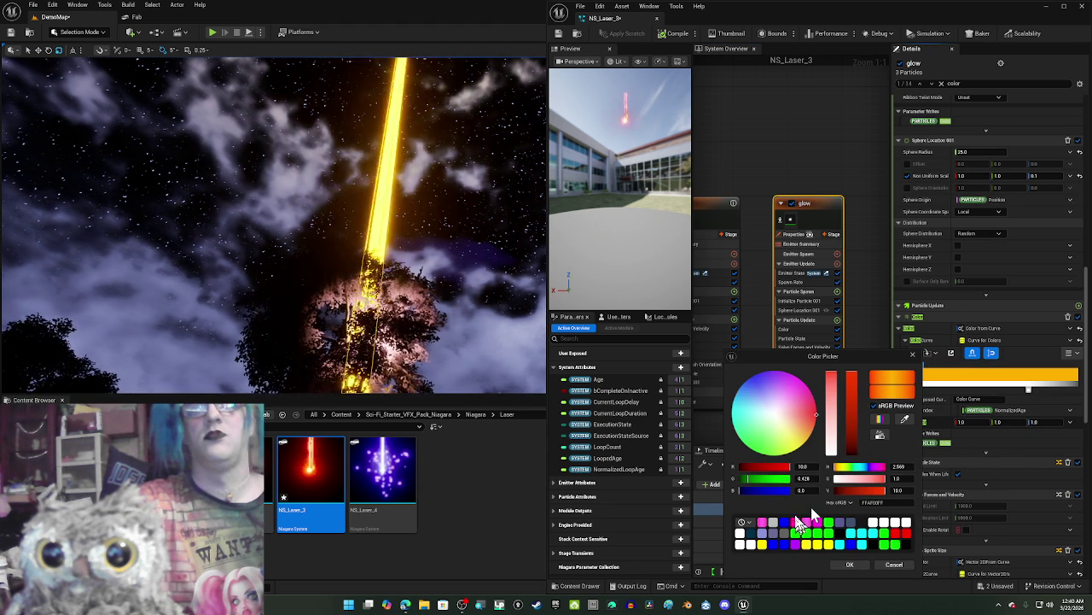
Step: Set the glow curve's key to the circles' pink swatch, then show the splat emitter's settings
{"action": "left_click", "coordinate": [762, 524]}
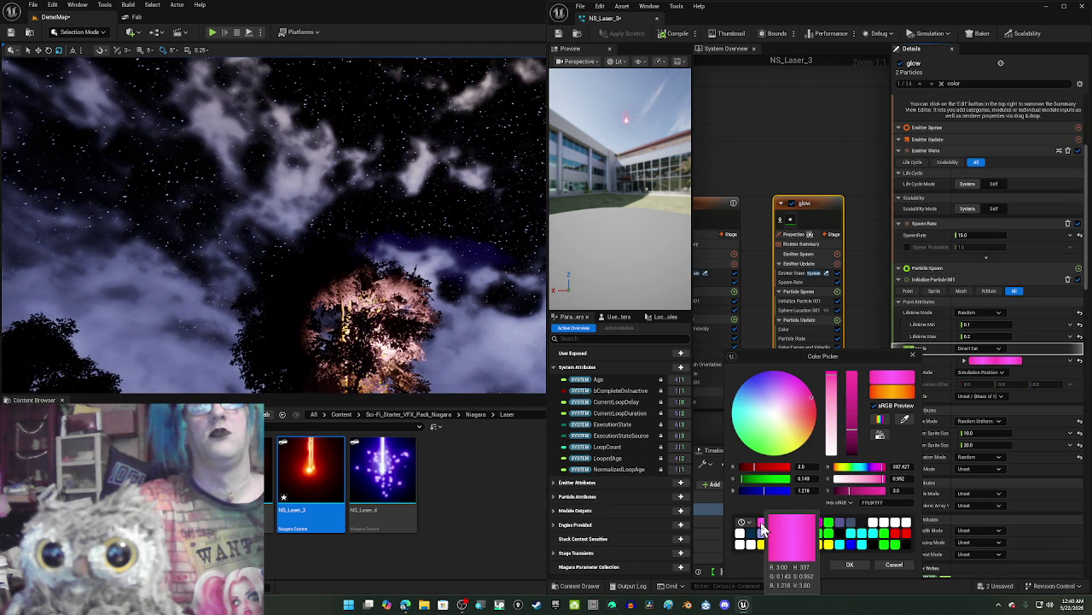
{"action": "left_click", "coordinate": [856, 563]}
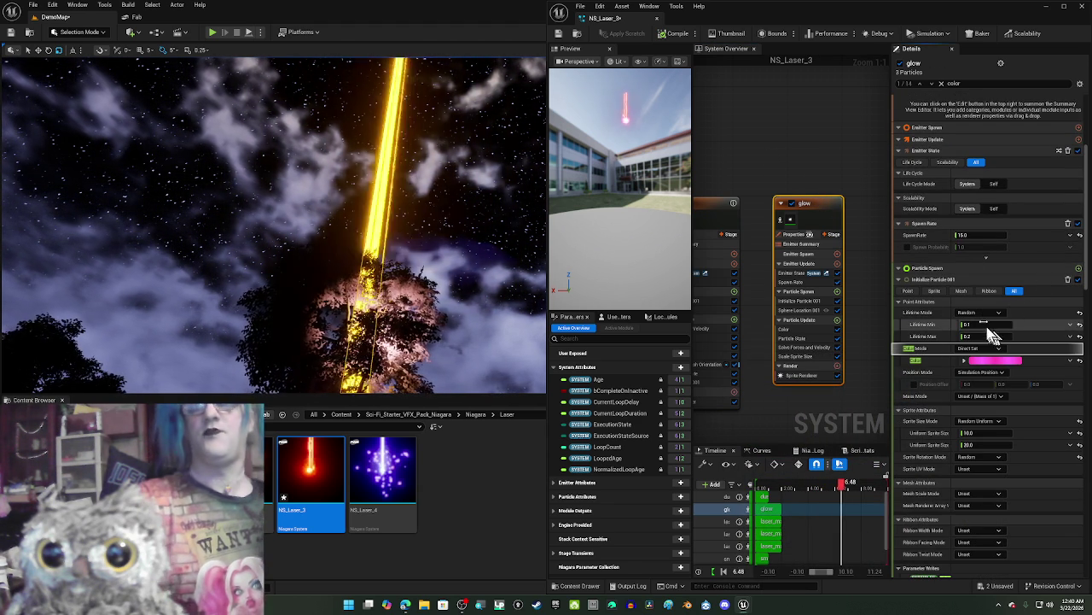
{"action": "scroll", "coordinate": [963, 358], "scroll_direction": "down", "scroll_amount": 5}
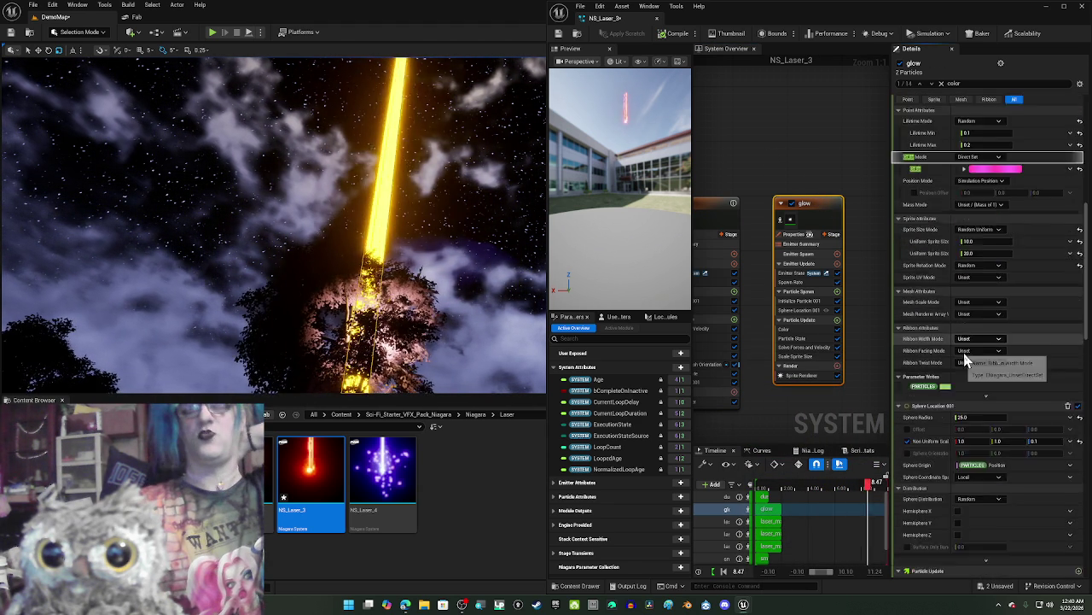
{"action": "scroll", "coordinate": [965, 360], "scroll_direction": "down", "scroll_amount": 10}
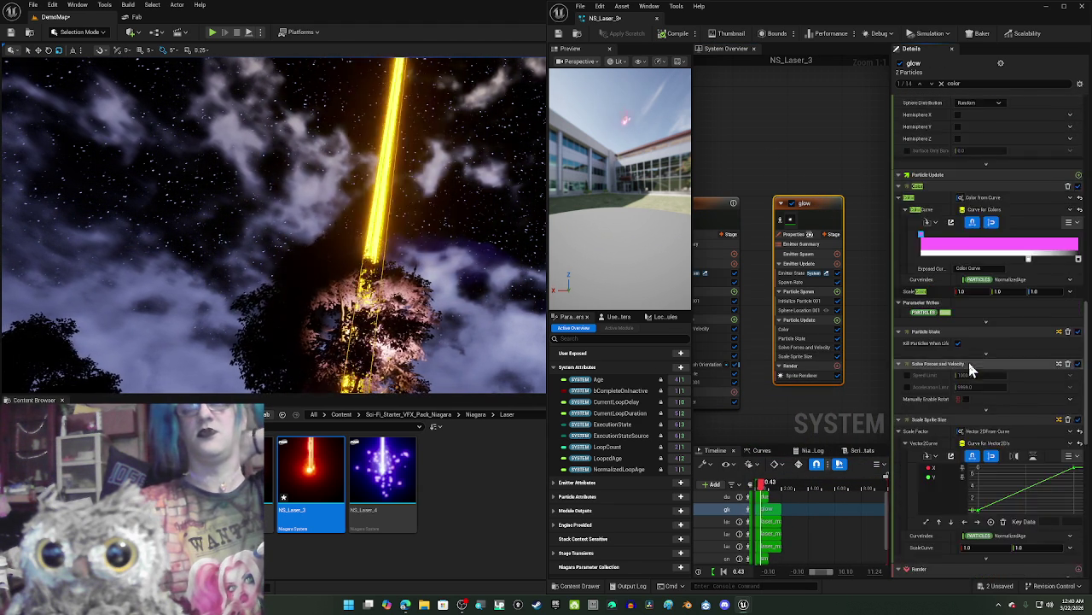
{"action": "scroll", "coordinate": [967, 360], "scroll_direction": "down", "scroll_amount": 3}
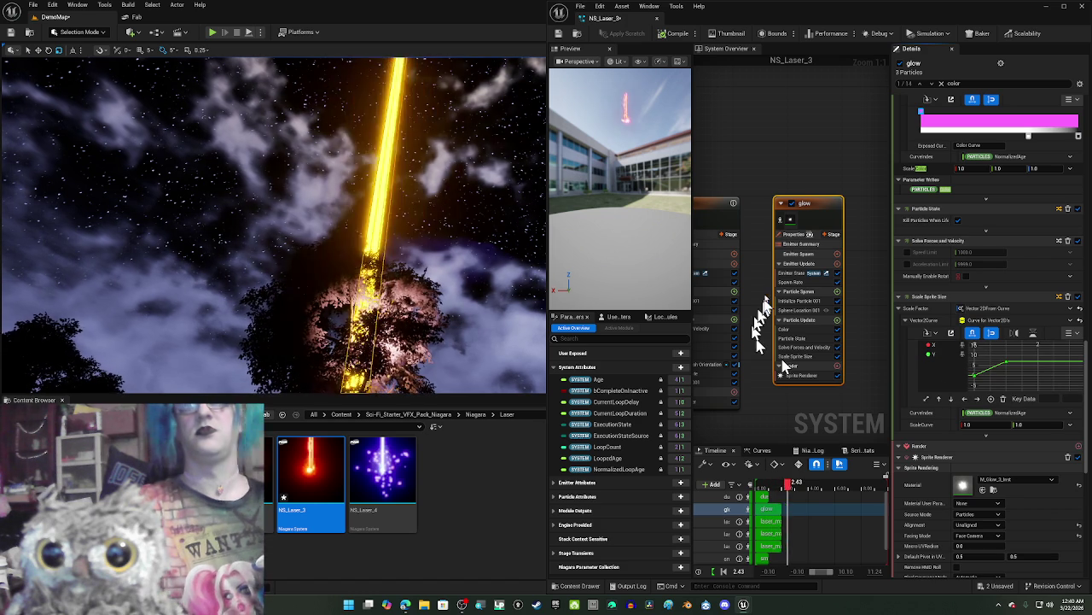
{"action": "left_click", "coordinate": [839, 210]}
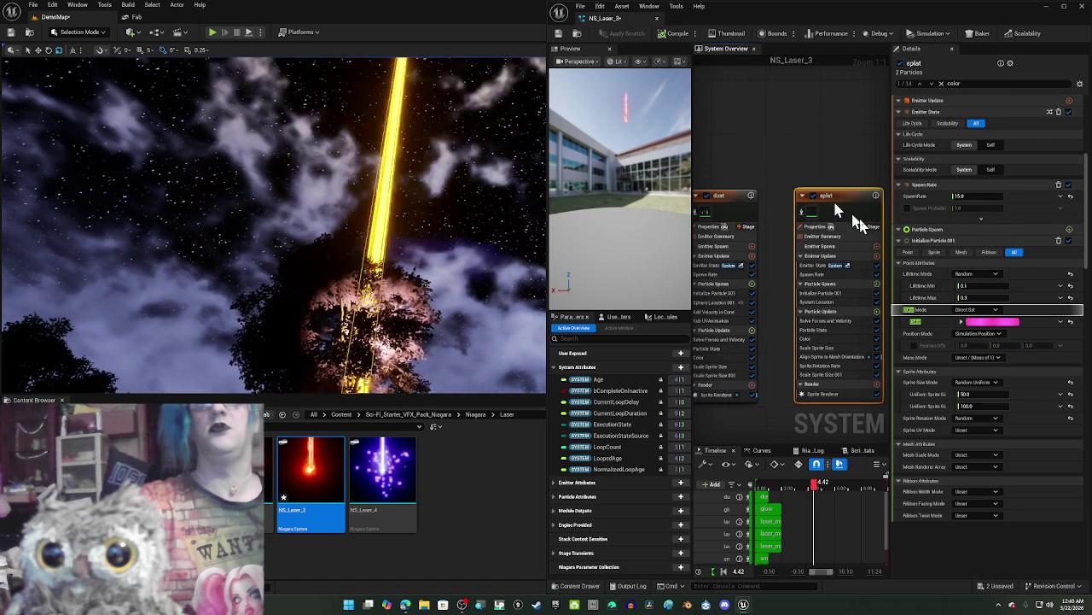
Step: Set the splat emitter's starting colour-curve key from yellow to pink, then select the dust emitter
{"action": "scroll", "coordinate": [980, 387], "scroll_direction": "down", "scroll_amount": 5}
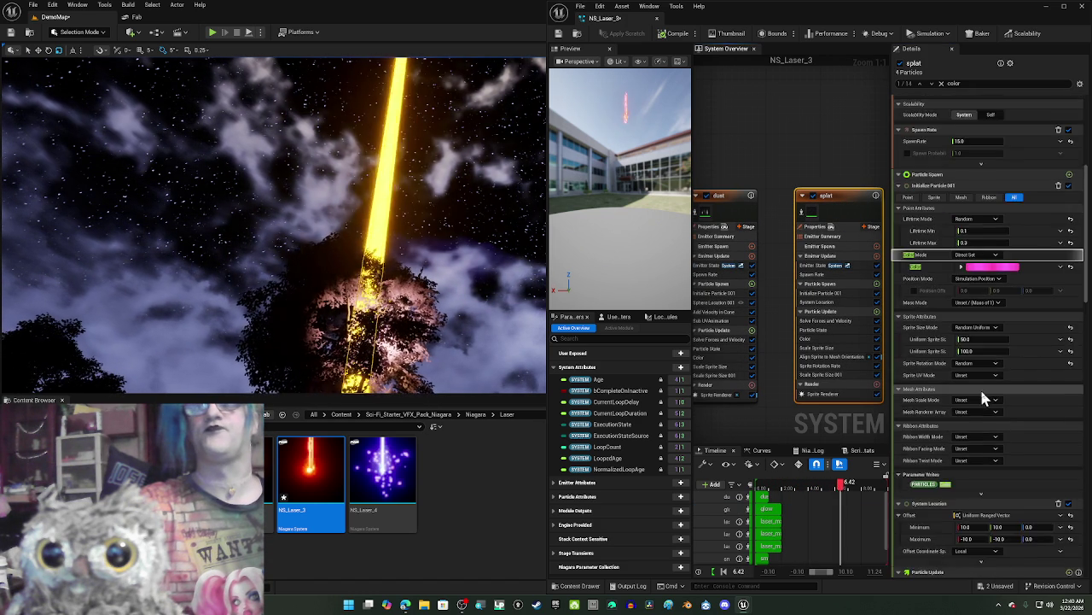
{"action": "scroll", "coordinate": [986, 389], "scroll_direction": "down", "scroll_amount": 4}
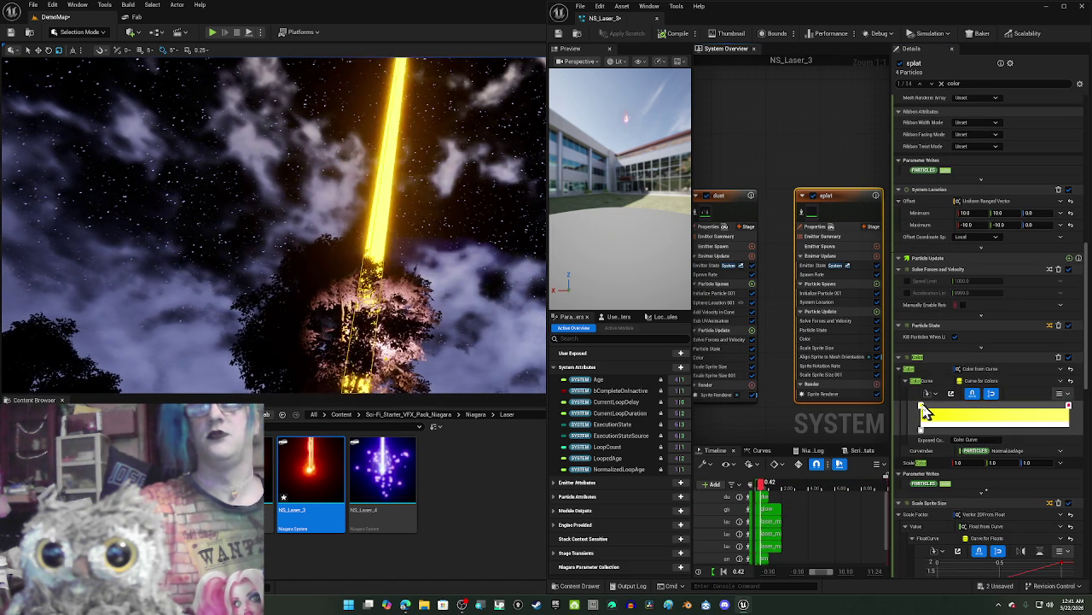
{"action": "double_click", "coordinate": [923, 411]}
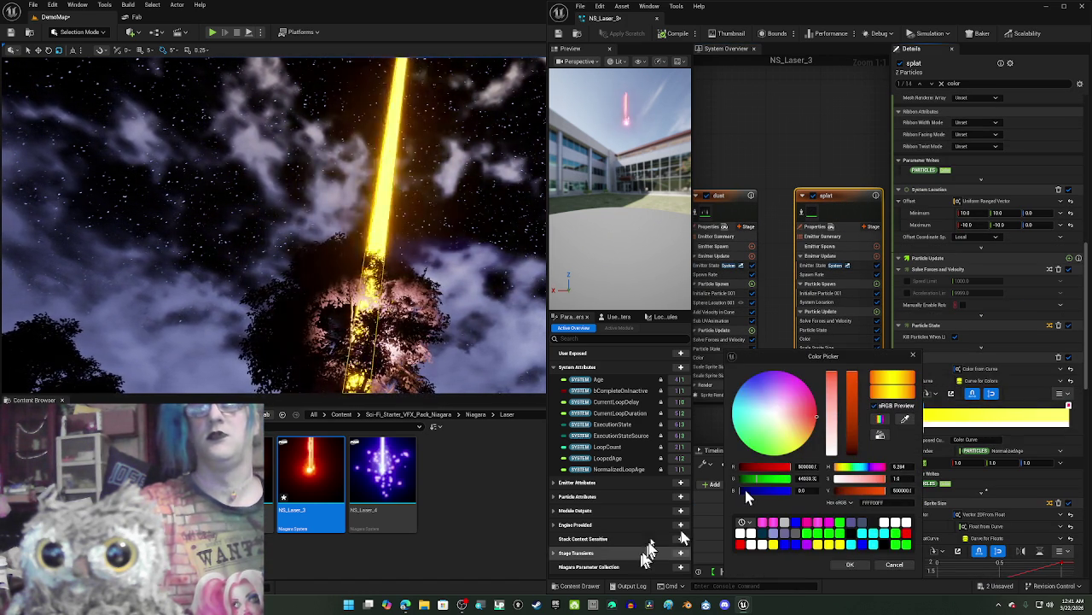
{"action": "left_click", "coordinate": [762, 523]}
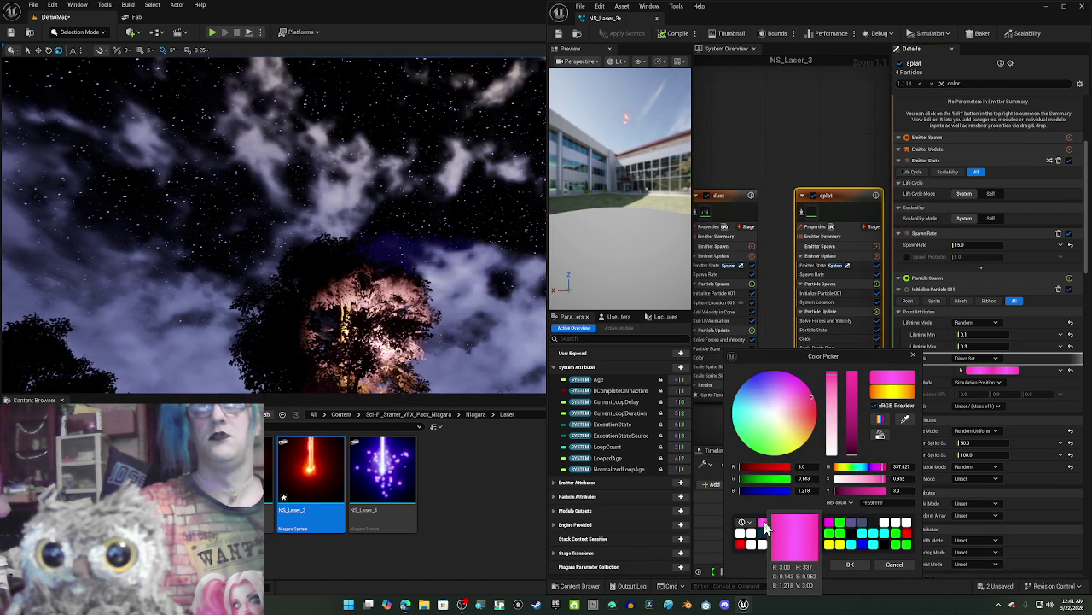
{"action": "left_click", "coordinate": [847, 566]}
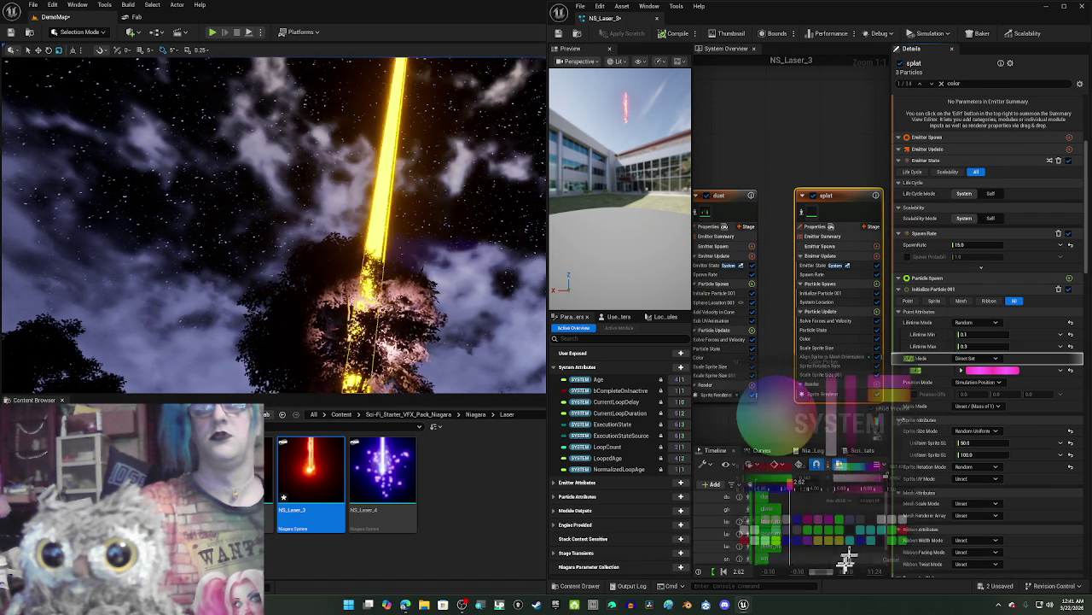
{"action": "left_click", "coordinate": [745, 212]}
{"action": "scroll", "coordinate": [923, 411], "scroll_direction": "down", "scroll_amount": 10}
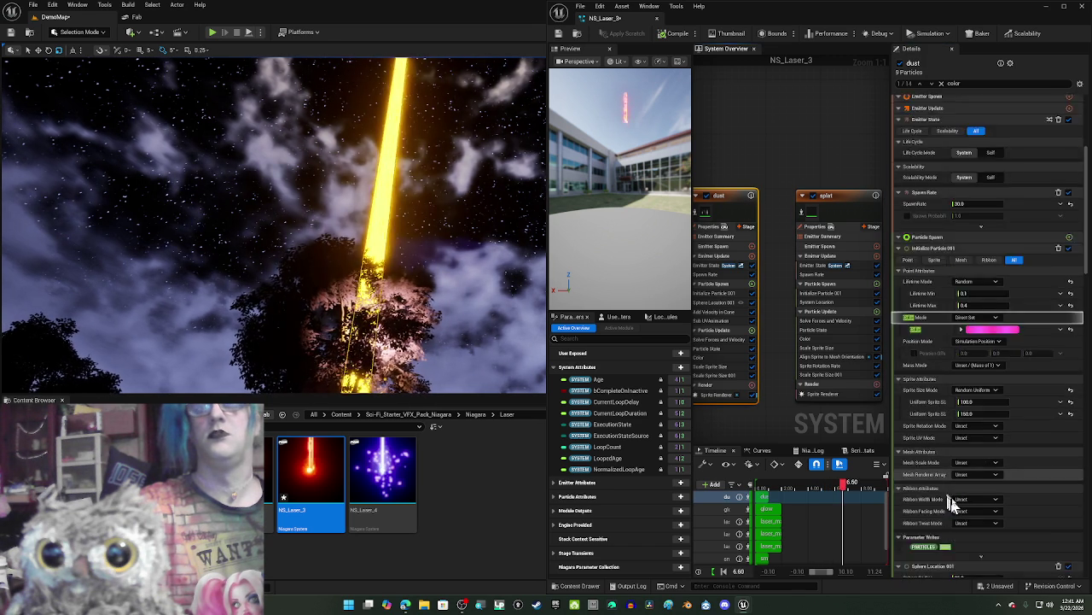
Step: Recolour the dust emitter's starting colour-curve key from yellow to the same pink swatch
{"action": "scroll", "coordinate": [981, 478], "scroll_direction": "down", "scroll_amount": 5}
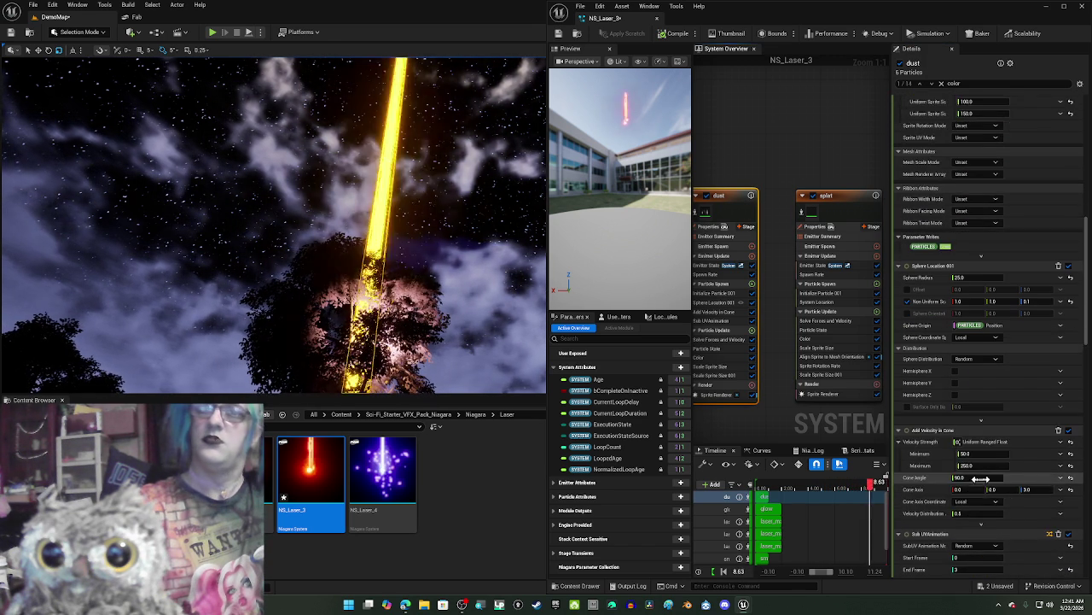
{"action": "scroll", "coordinate": [980, 475], "scroll_direction": "down", "scroll_amount": 5}
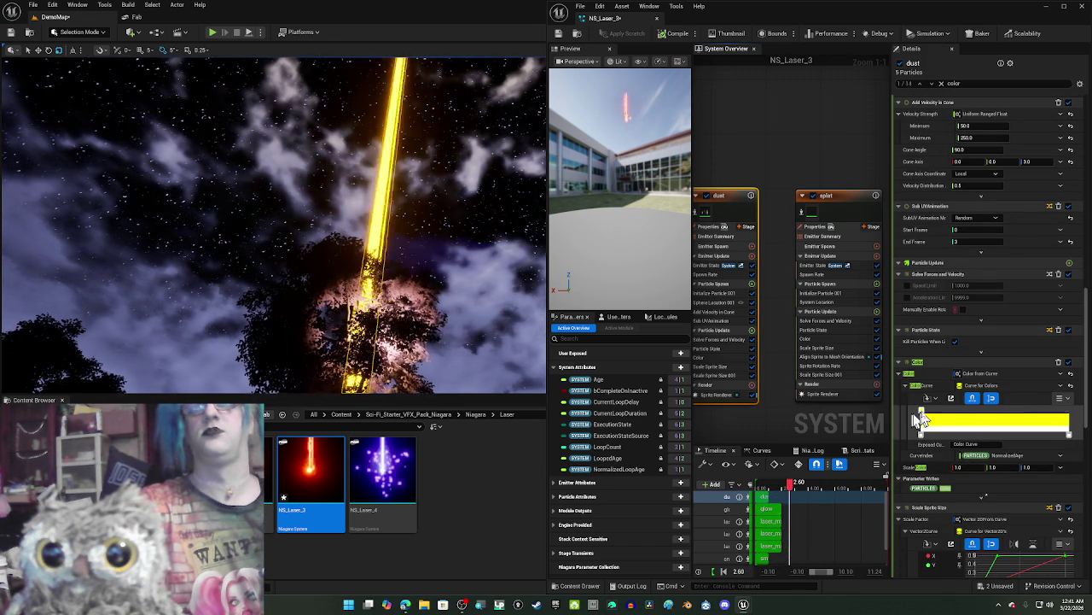
{"action": "double_click", "coordinate": [924, 413]}
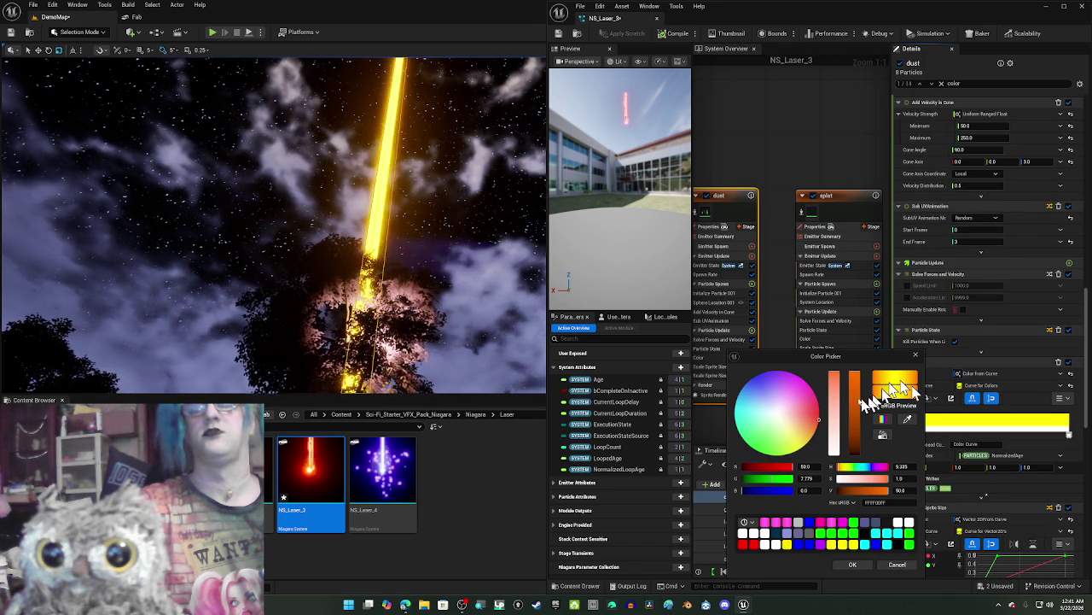
{"action": "left_click", "coordinate": [771, 524]}
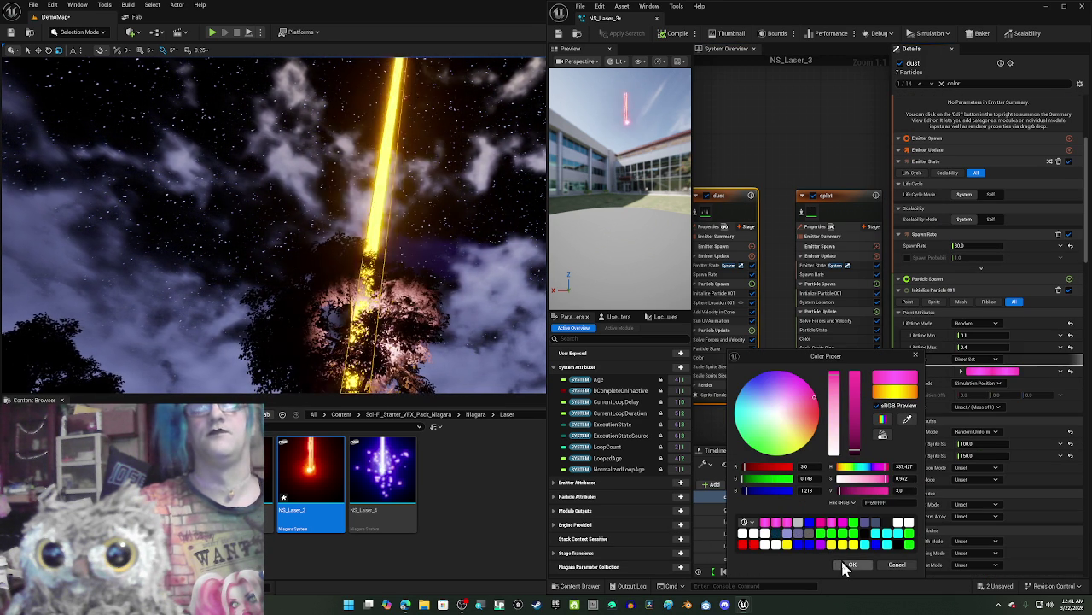
{"action": "left_click", "coordinate": [846, 565]}
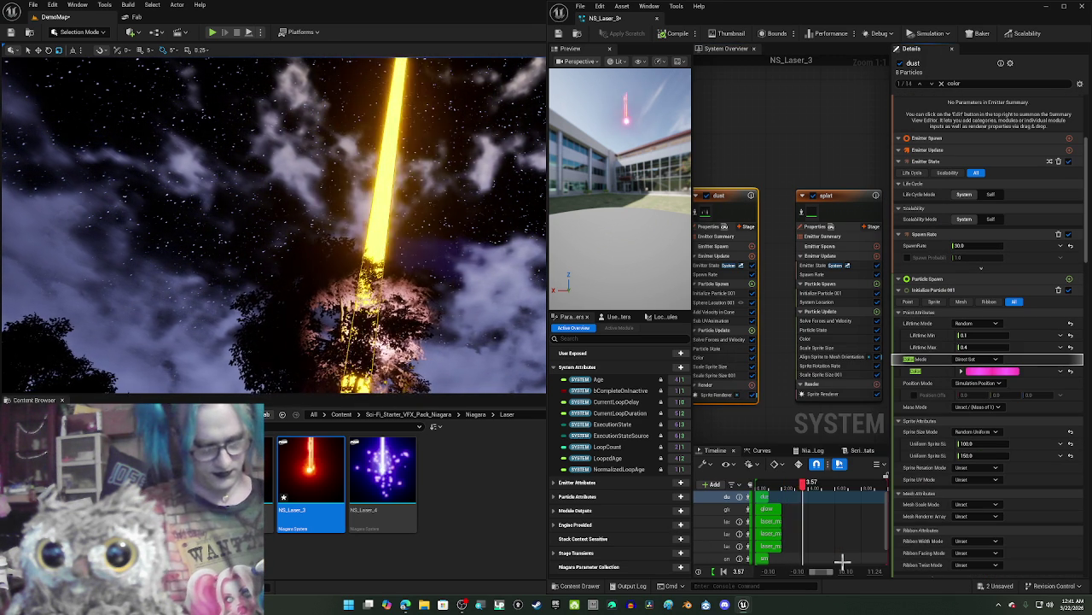
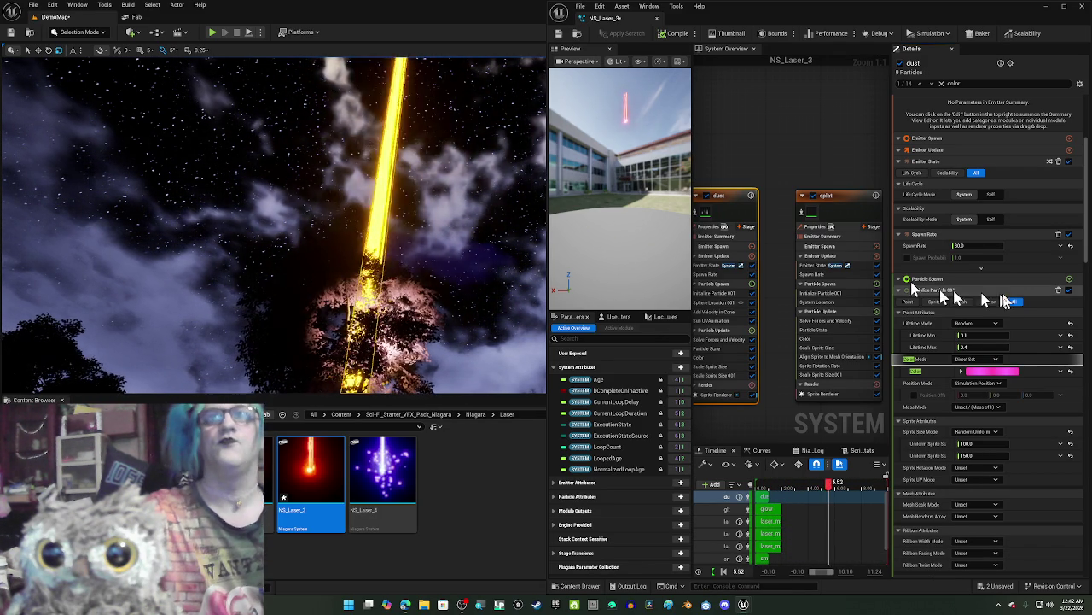
Step: Select the smoke emitter node in the NS_Laser_3 system overview
{"action": "scroll", "coordinate": [995, 306], "scroll_direction": "down", "scroll_amount": 8}
{"action": "scroll", "coordinate": [1003, 314], "scroll_direction": "down", "scroll_amount": 10}
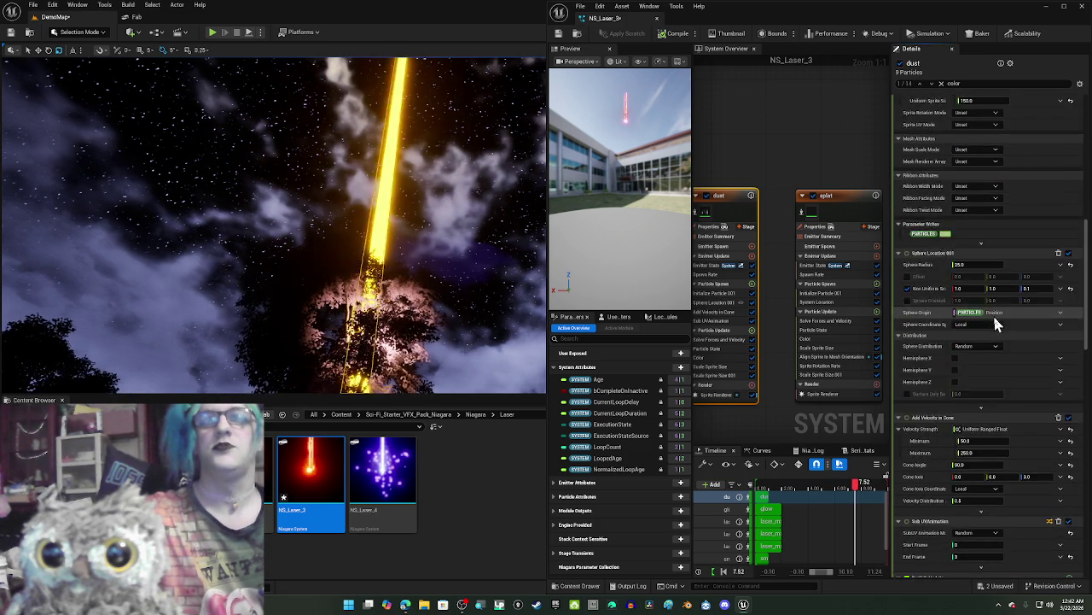
{"action": "scroll", "coordinate": [1006, 342], "scroll_direction": "down", "scroll_amount": 6}
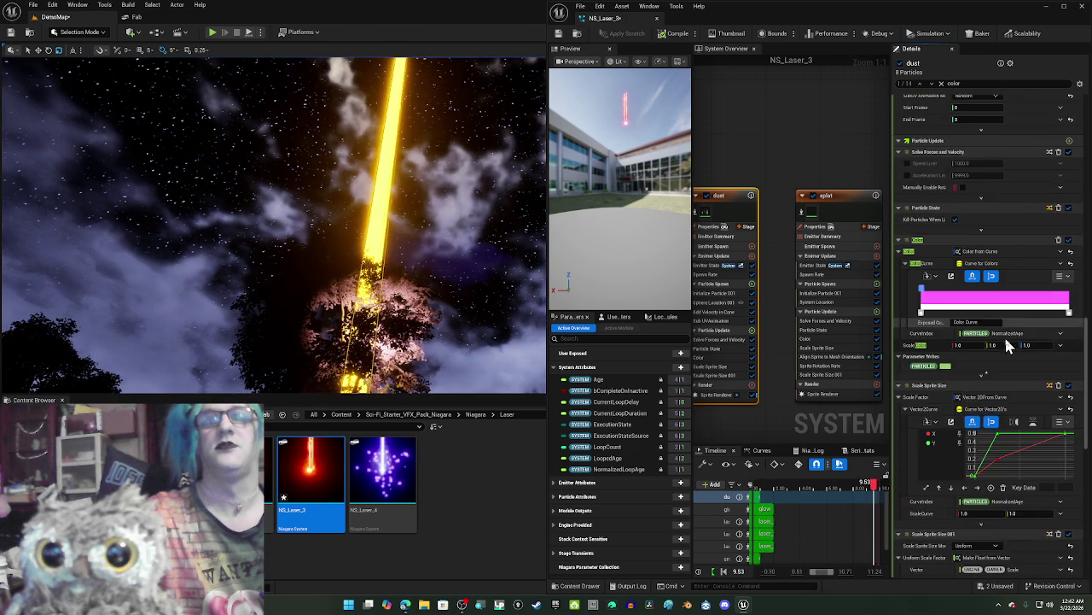
{"action": "scroll", "coordinate": [1010, 358], "scroll_direction": "down", "scroll_amount": 8}
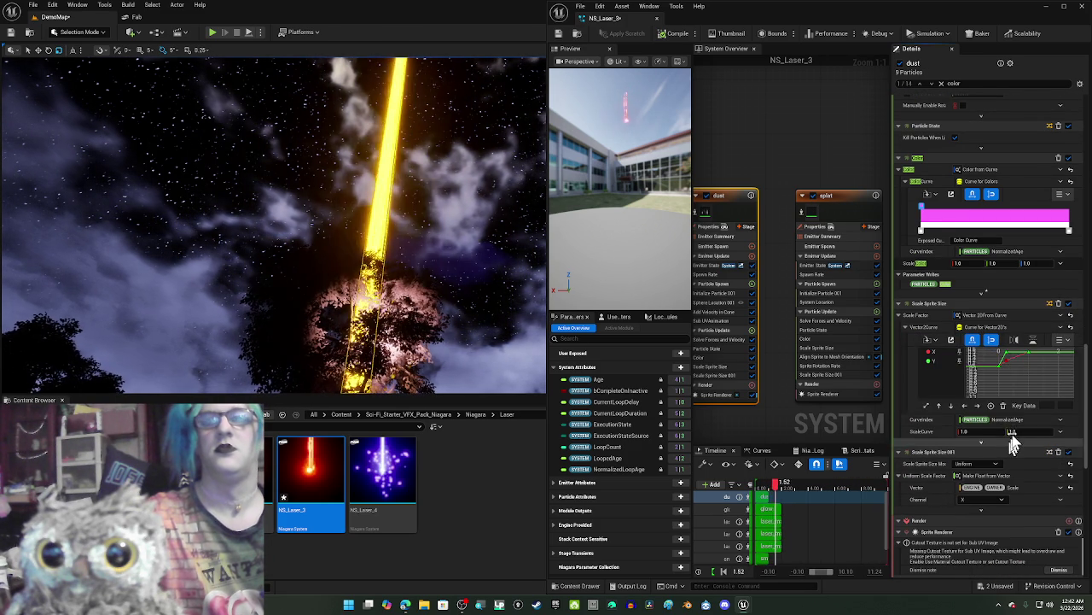
{"action": "scroll", "coordinate": [1032, 465], "scroll_direction": "down", "scroll_amount": 7}
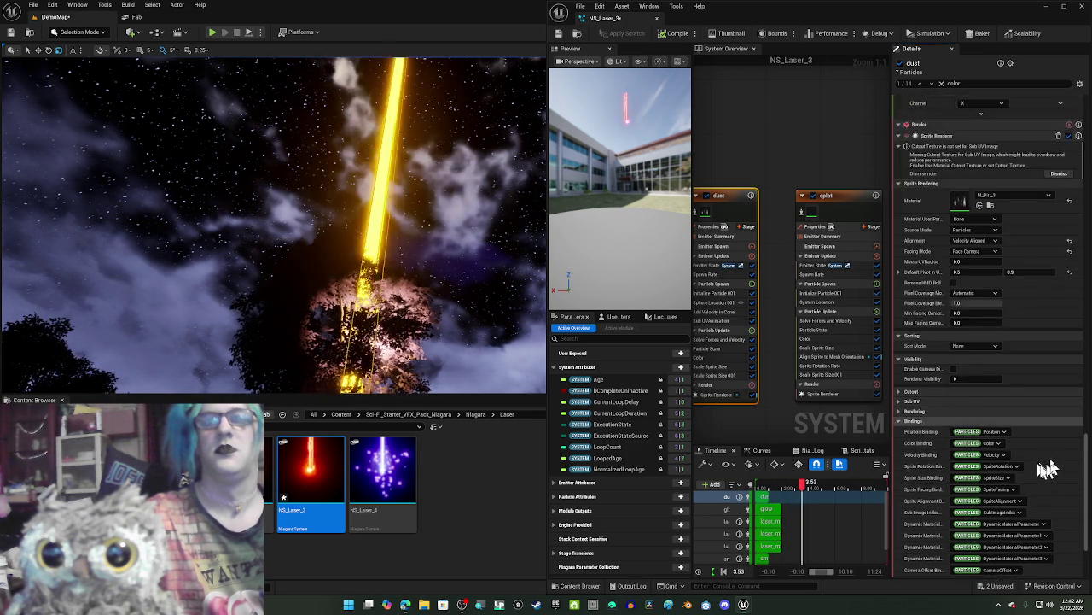
{"action": "mouse_move", "coordinate": [772, 118]}
{"action": "left_mouse_down"}
{"action": "mouse_move", "coordinate": [811, 133]}
{"action": "mouse_move", "coordinate": [899, 138]}
{"action": "left_mouse_up"}
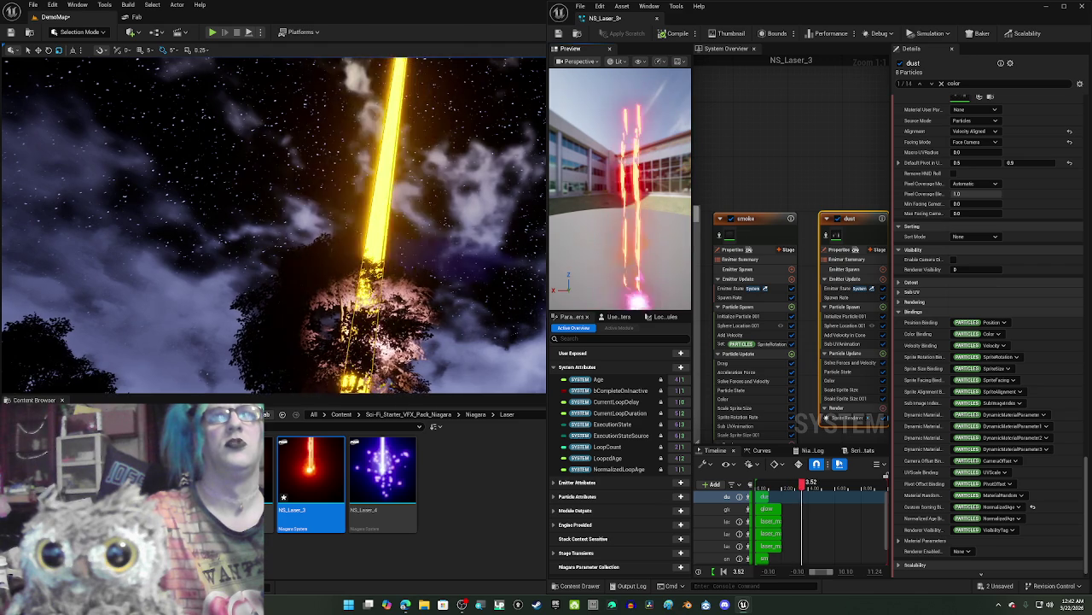
{"action": "left_click", "coordinate": [770, 230]}
Step: Change the smoke's colour curve stop from orange to the saved pink swatch
{"action": "scroll", "coordinate": [995, 340], "scroll_direction": "down", "scroll_amount": 2}
{"action": "scroll", "coordinate": [995, 340], "scroll_direction": "down", "scroll_amount": 10}
{"action": "scroll", "coordinate": [1016, 380], "scroll_direction": "down", "scroll_amount": 5}
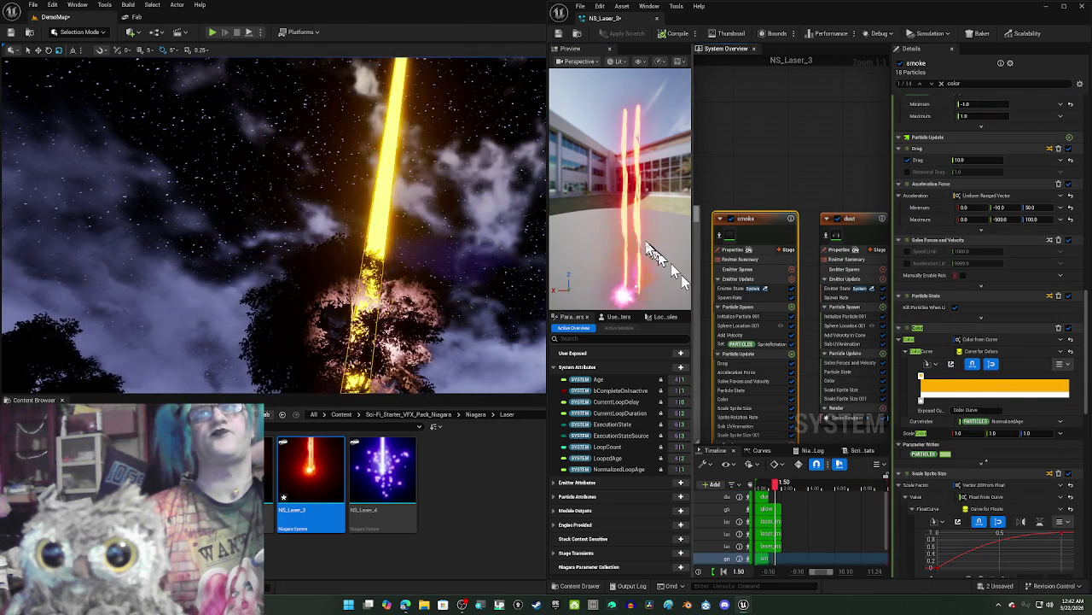
{"action": "double_click", "coordinate": [921, 378]}
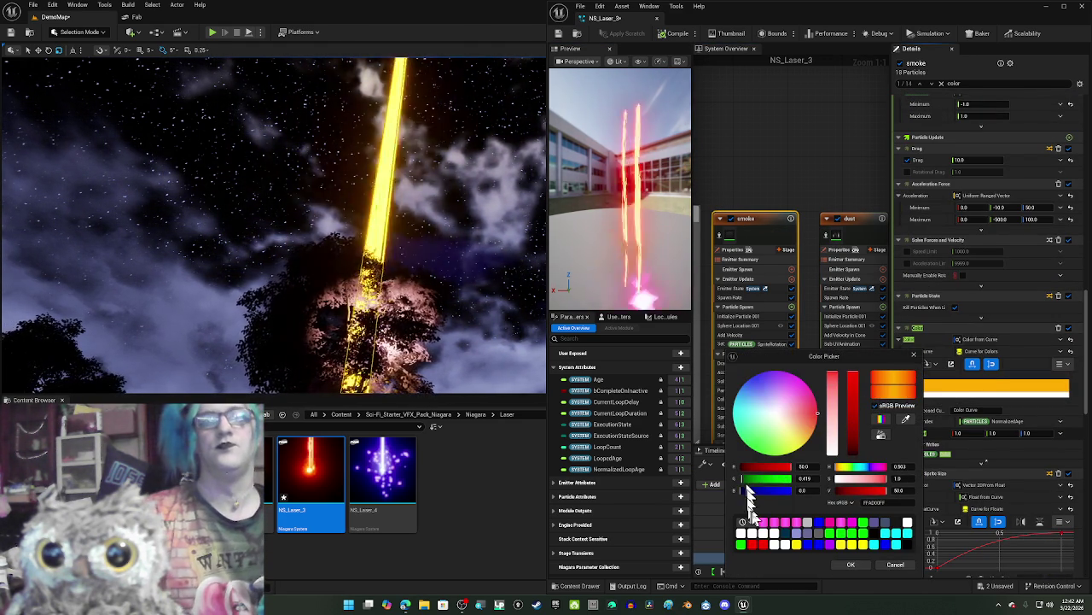
{"action": "left_click", "coordinate": [775, 521]}
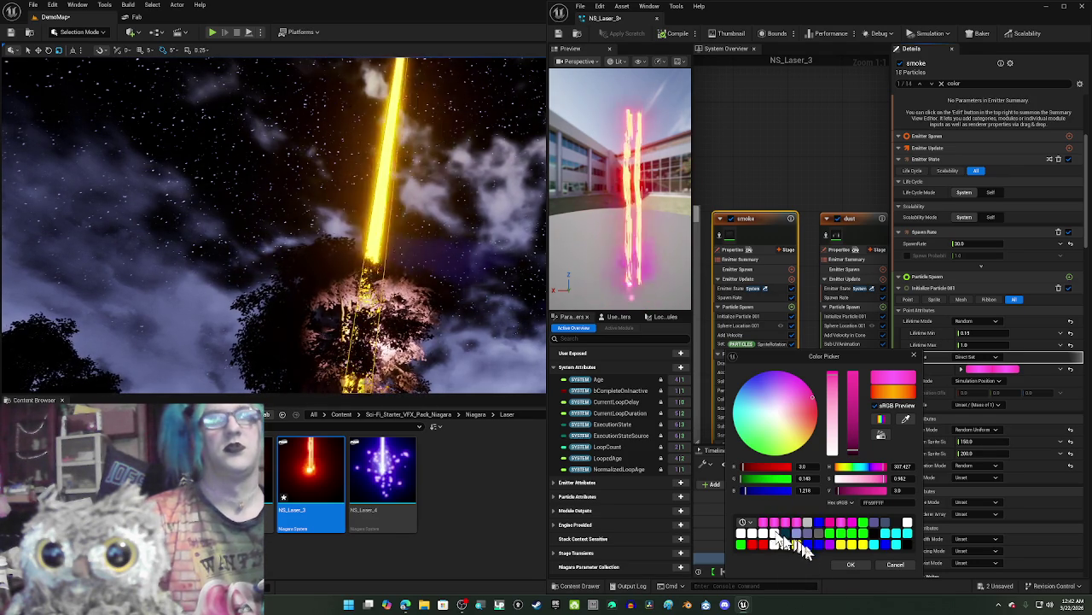
{"action": "left_click", "coordinate": [849, 565]}
Step: Pan the system overview to bring the laser_main002 emitter into view
{"action": "scroll", "coordinate": [948, 516], "scroll_direction": "down", "scroll_amount": 5}
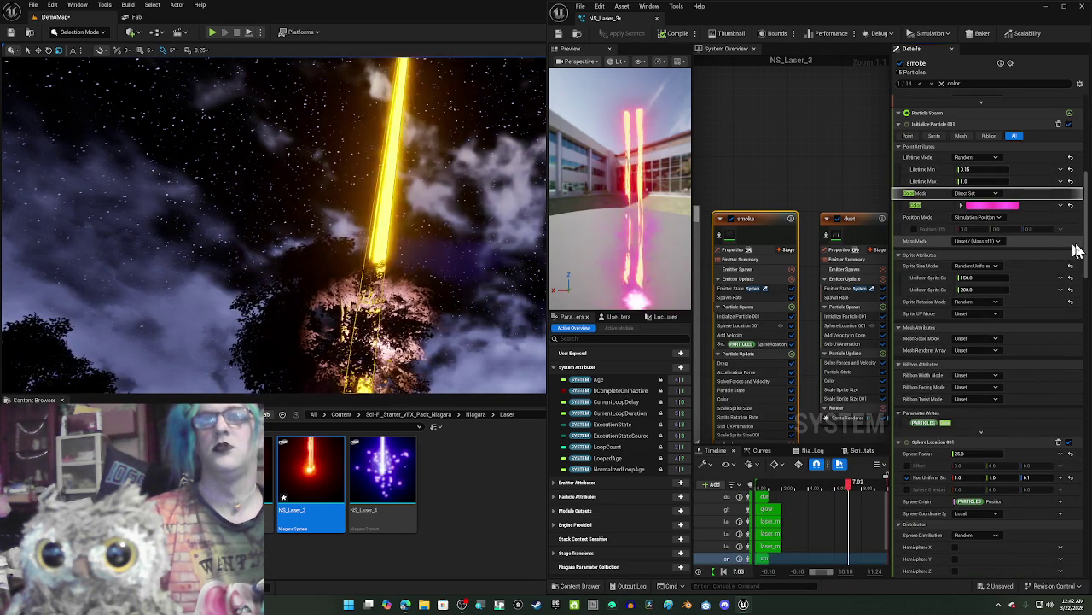
{"action": "left_click_drag", "start_coordinate": [1087, 249], "coordinate": [1087, 340]}
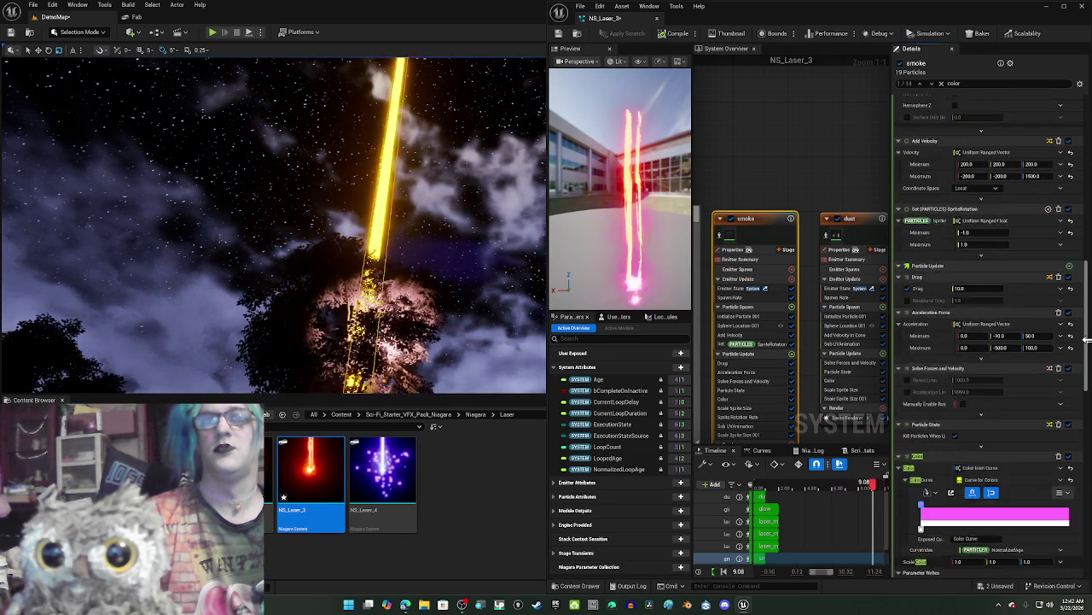
{"action": "scroll", "coordinate": [1088, 340], "scroll_direction": "down", "scroll_amount": 6}
{"action": "mouse_move", "coordinate": [778, 167]}
{"action": "left_mouse_down"}
{"action": "mouse_move", "coordinate": [885, 167]}
{"action": "mouse_move", "coordinate": [800, 152]}
{"action": "mouse_move", "coordinate": [830, 160]}
{"action": "left_mouse_up"}
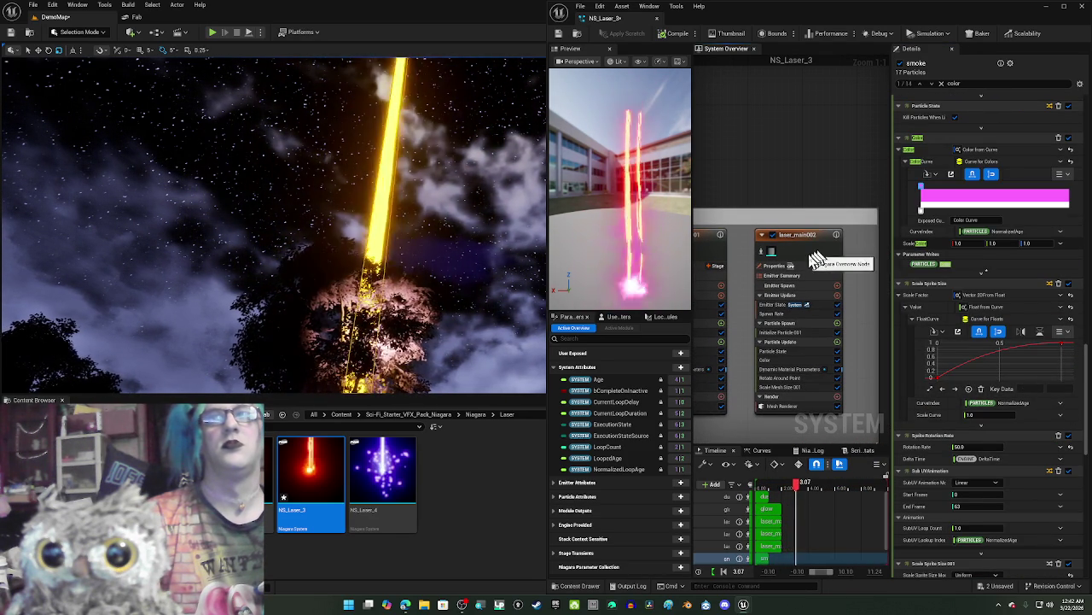
Step: Recolour laser_main002's red colour curve stop to the pink swatch
{"action": "left_click", "coordinate": [817, 259]}
{"action": "scroll", "coordinate": [993, 383], "scroll_direction": "down", "scroll_amount": 10}
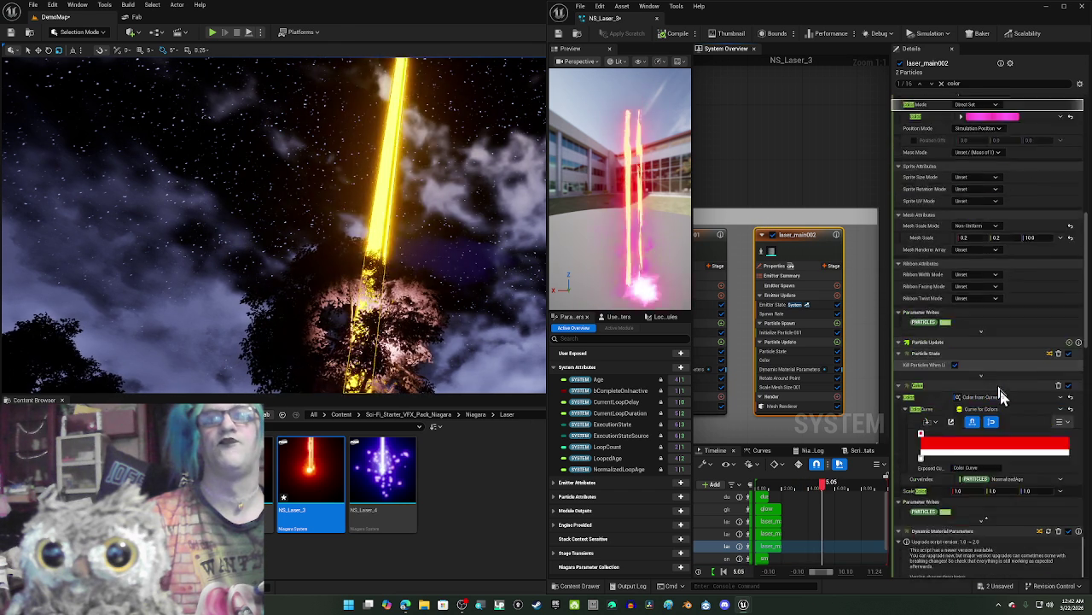
{"action": "scroll", "coordinate": [990, 389], "scroll_direction": "down", "scroll_amount": 3}
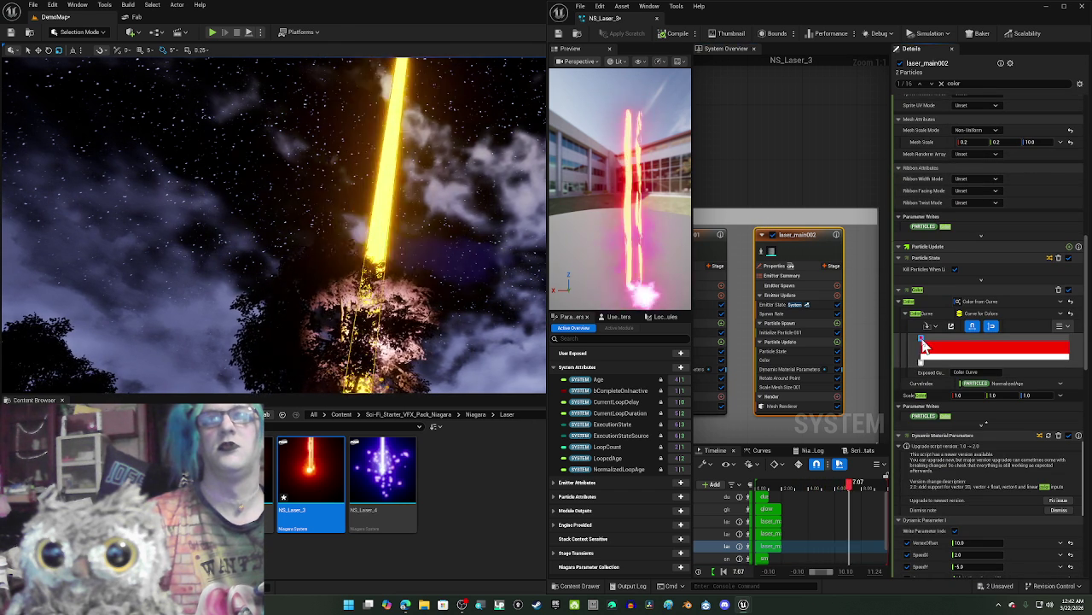
{"action": "double_click", "coordinate": [926, 344]}
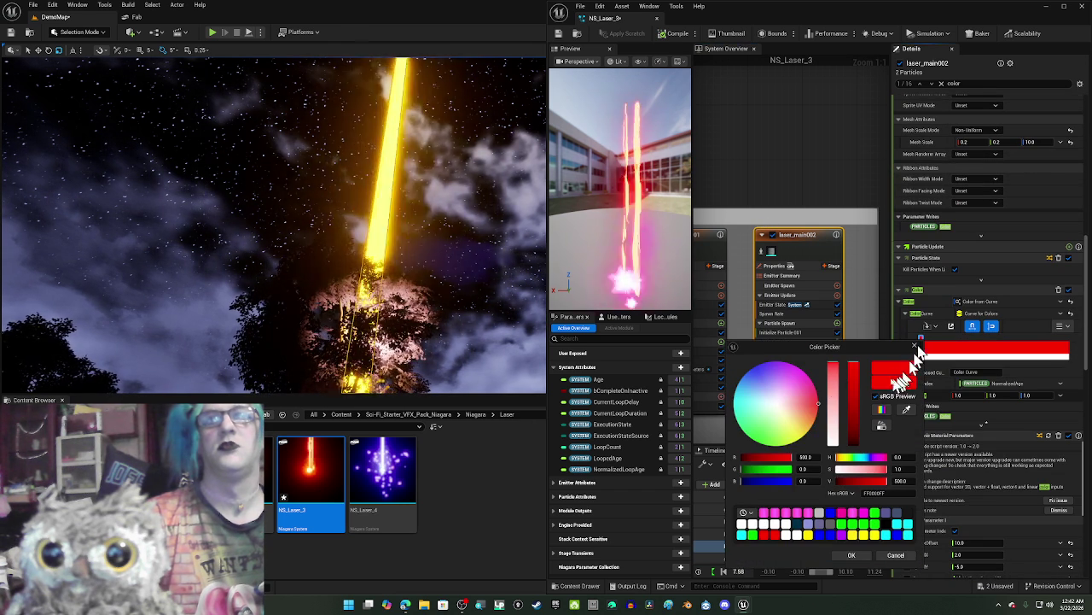
{"action": "left_click", "coordinate": [763, 514]}
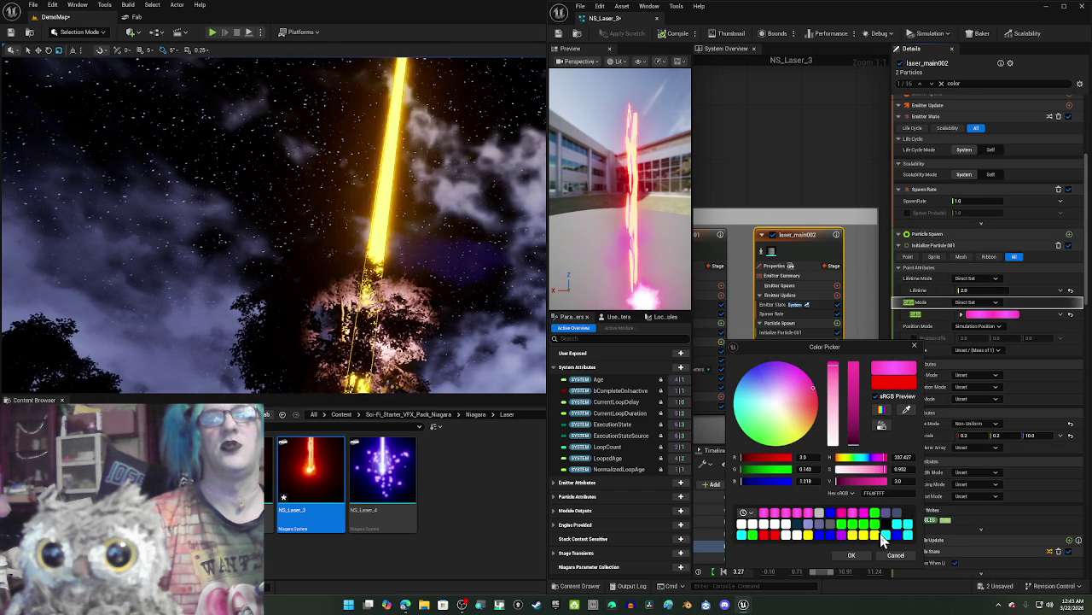
{"action": "left_click", "coordinate": [856, 555]}
Step: Select the laser_main001 emitter and scroll through its settings
{"action": "scroll", "coordinate": [956, 440], "scroll_direction": "down", "scroll_amount": 7}
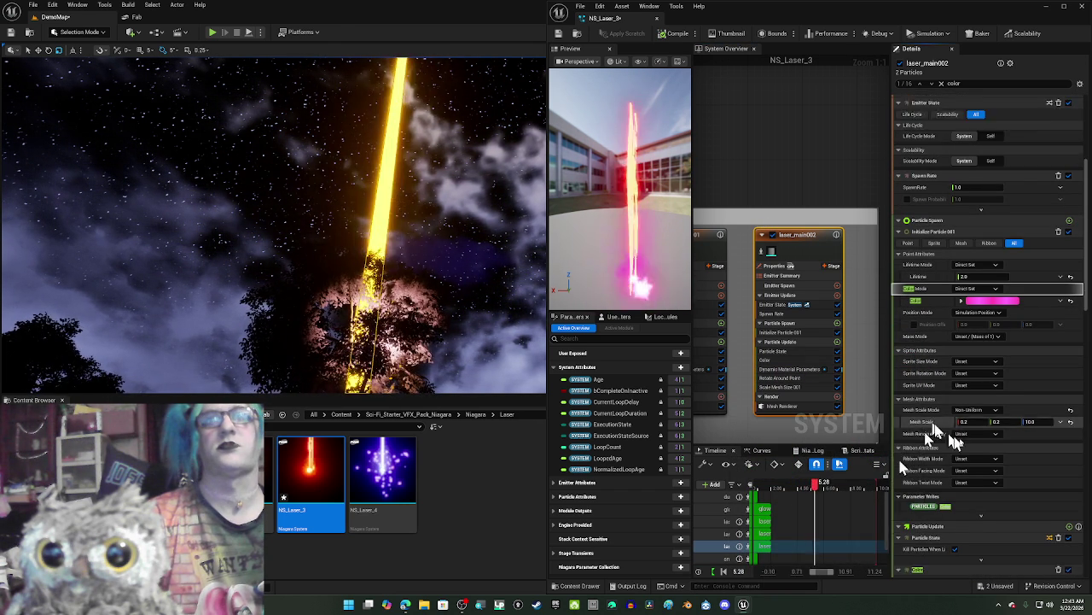
{"action": "scroll", "coordinate": [995, 444], "scroll_direction": "down", "scroll_amount": 2}
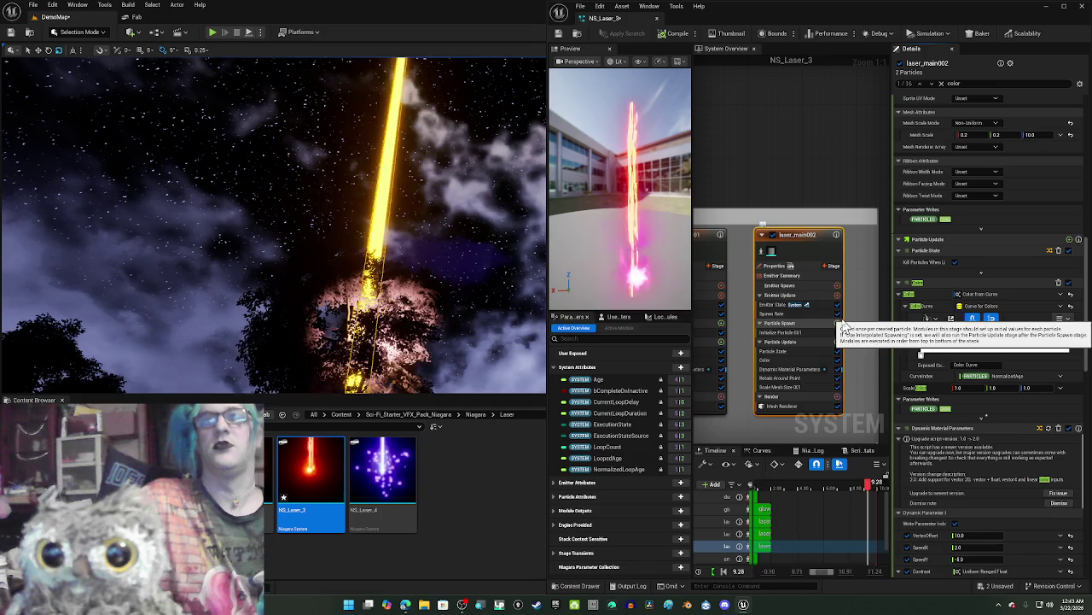
{"action": "left_click", "coordinate": [713, 258]}
{"action": "scroll", "coordinate": [1016, 341], "scroll_direction": "down", "scroll_amount": 3}
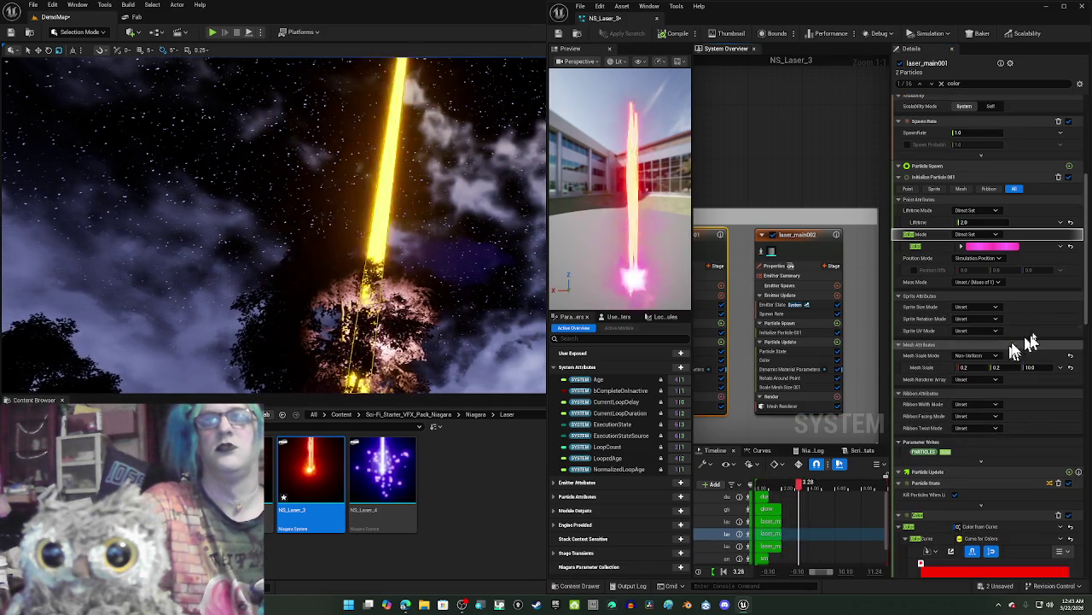
Step: Change laser_main001's red gradient stop to the magenta swatch
{"action": "scroll", "coordinate": [1074, 300], "scroll_direction": "down", "scroll_amount": 6}
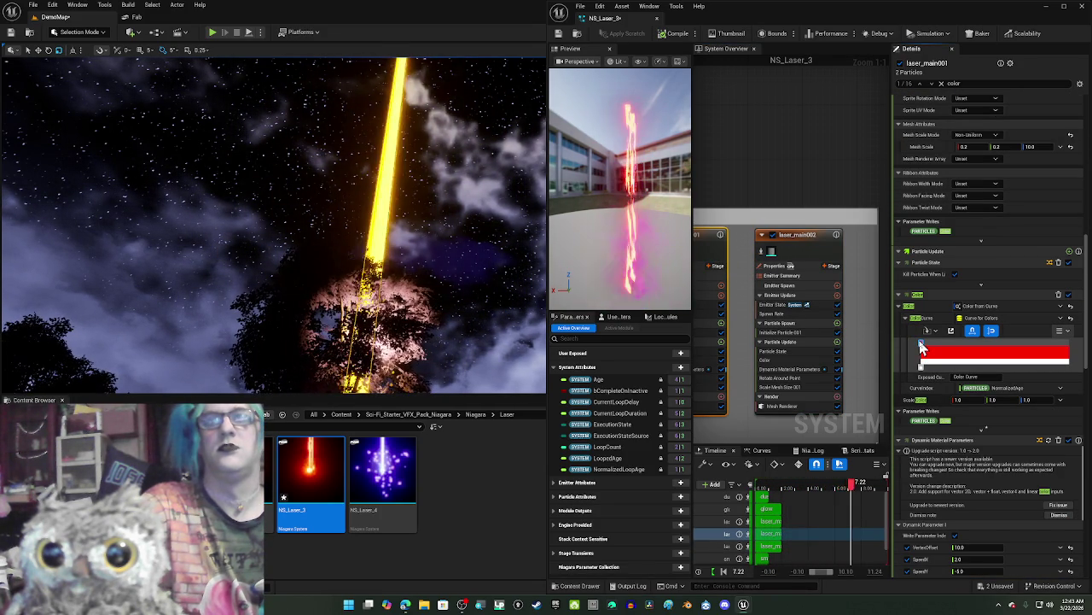
{"action": "double_click", "coordinate": [922, 348]}
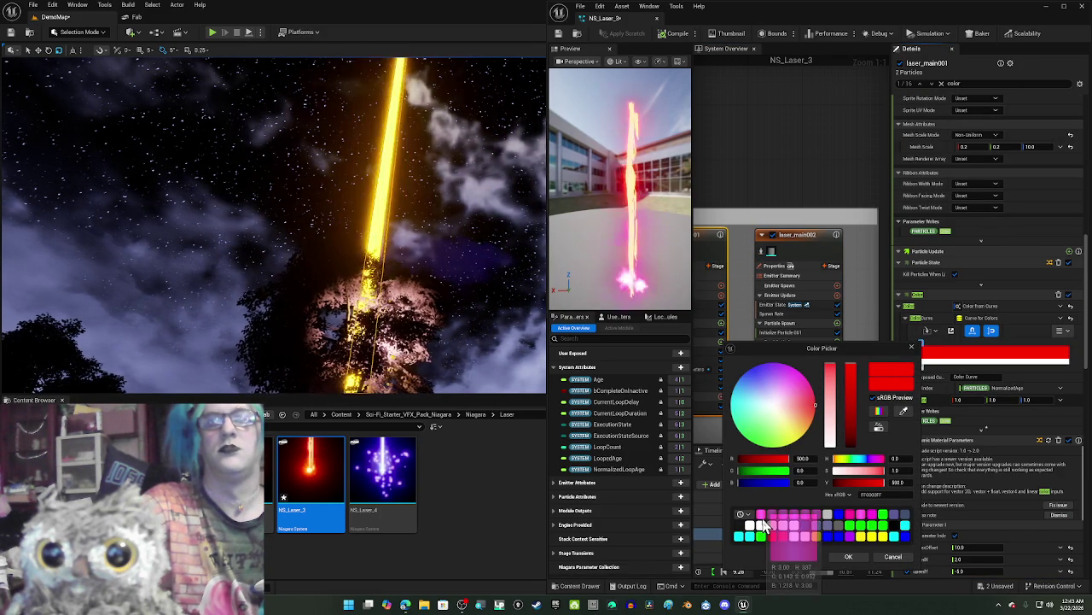
{"action": "left_click", "coordinate": [759, 513]}
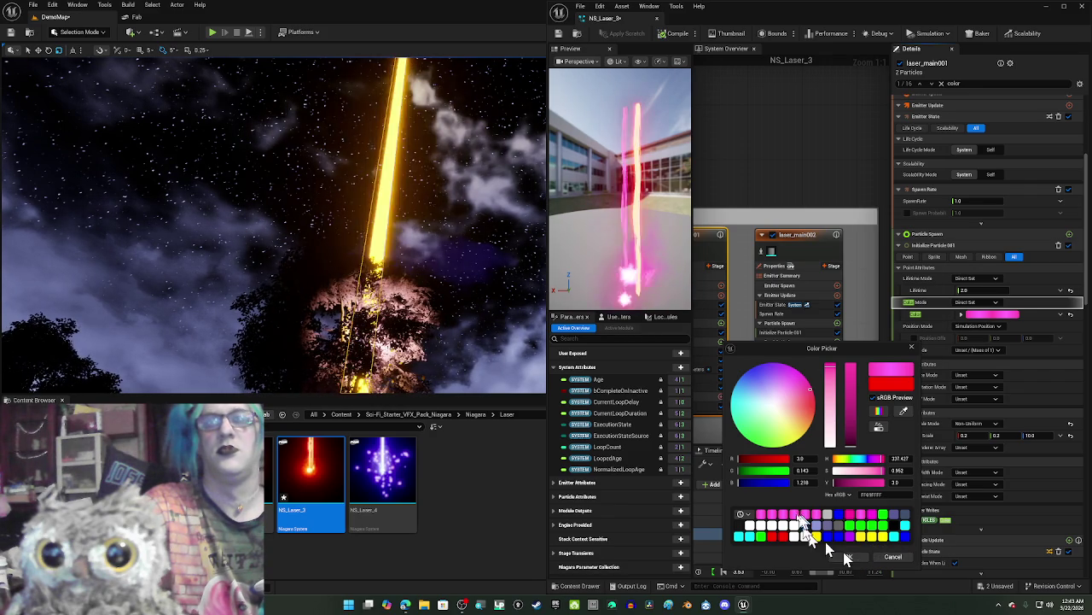
Step: Set the colour's brightness V value to 25, then play another YouTube video
{"action": "left_click_drag", "start_coordinate": [840, 483], "coordinate": [852, 484]}
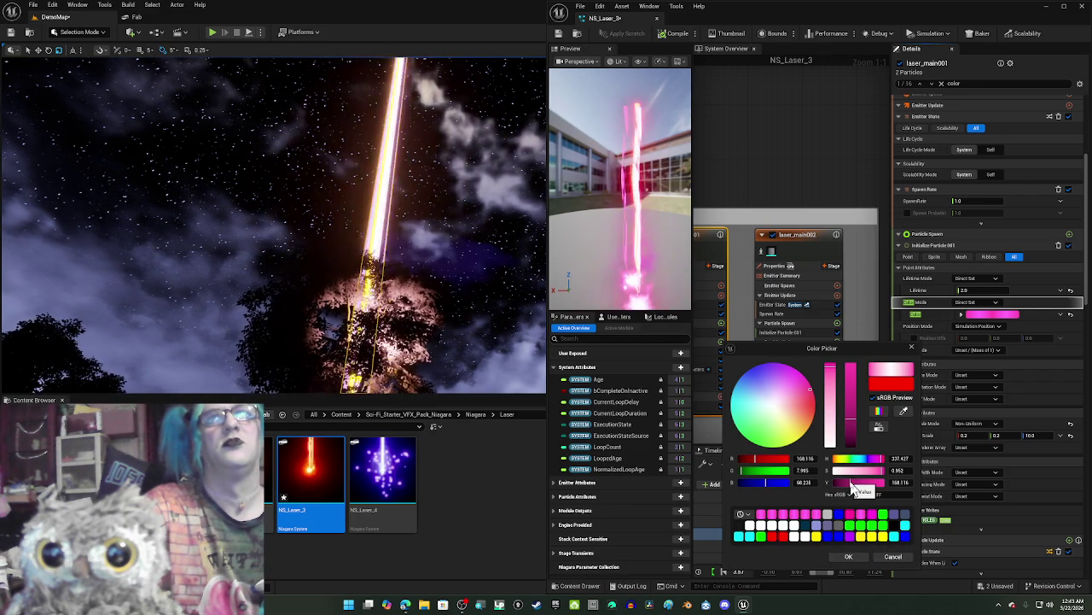
{"action": "left_click", "coordinate": [901, 483]}
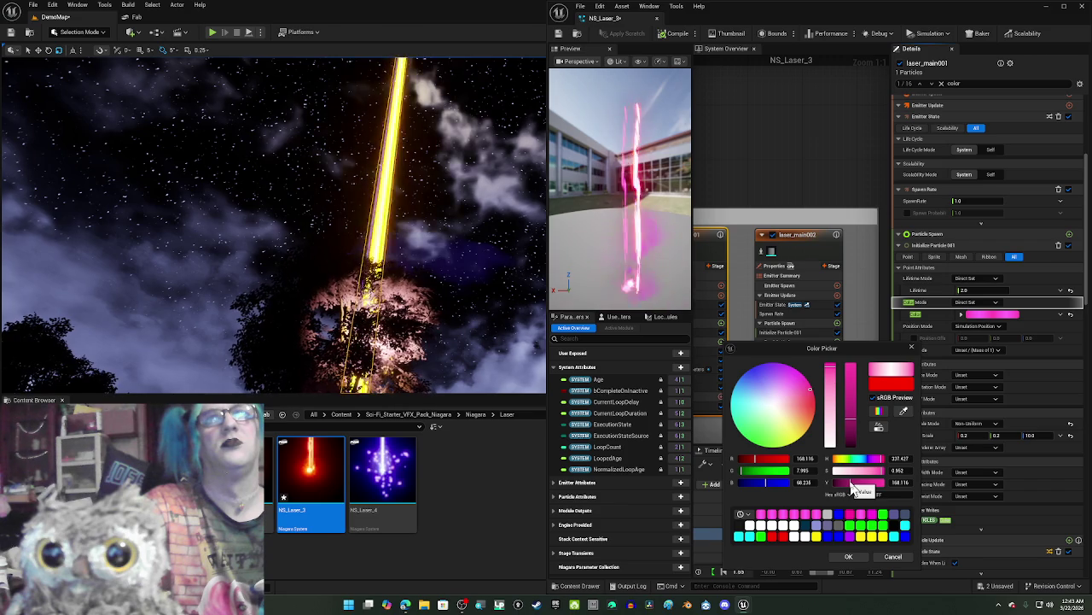
{"action": "left_click", "coordinate": [852, 489]}
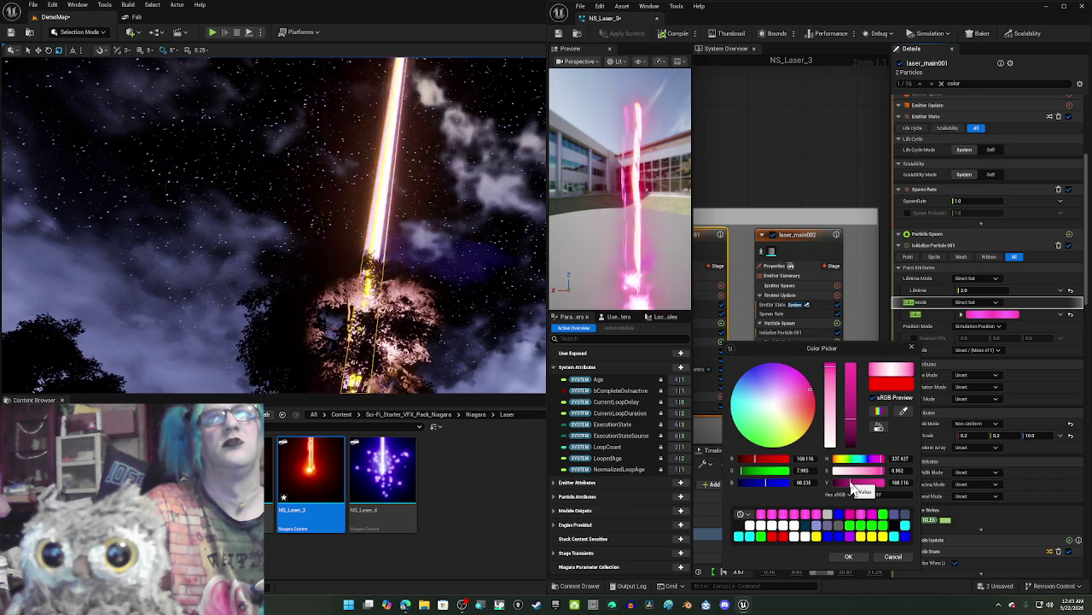
{"action": "left_click", "coordinate": [900, 482]}
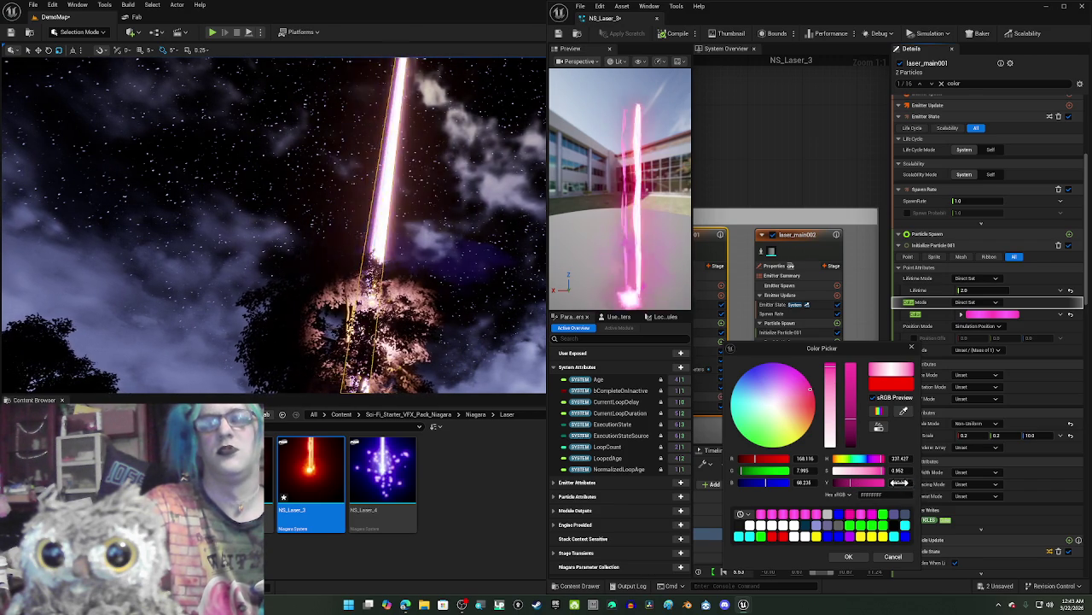
{"action": "type", "text": "25"}
{"action": "key", "text": "Return"}
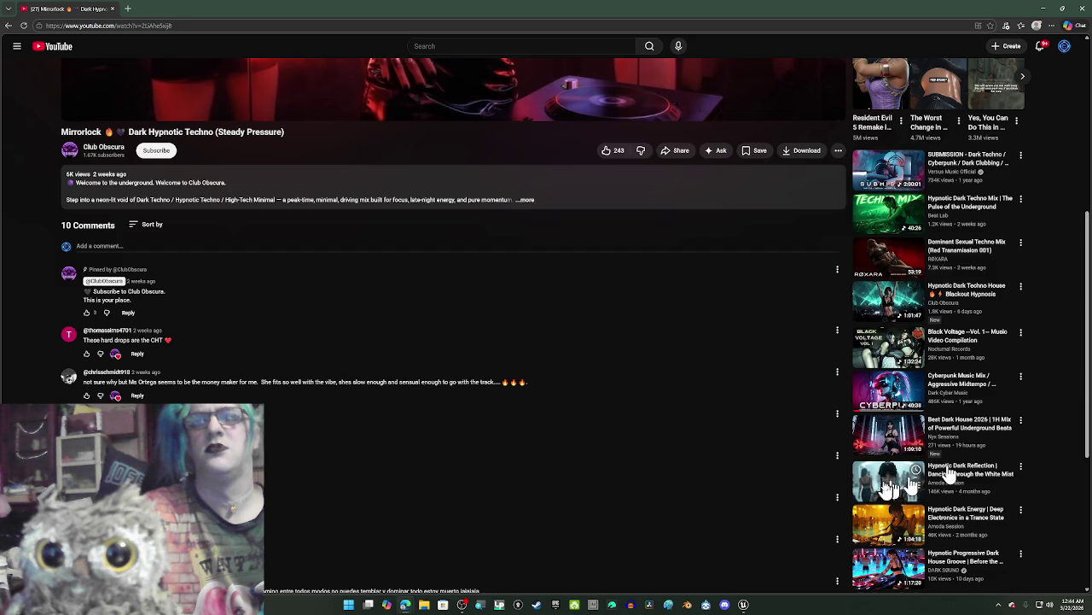
{"action": "left_click", "coordinate": [950, 474]}
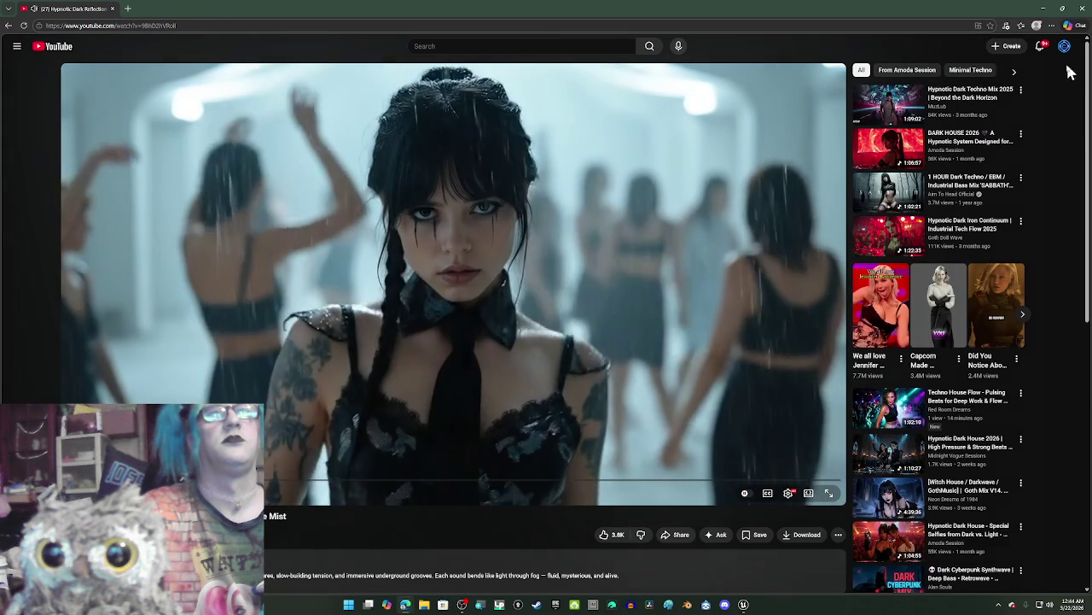
Step: Minimize the YouTube browser and OBS Studio windows to reveal the Niagara editor
{"action": "left_click", "coordinate": [1046, 14]}
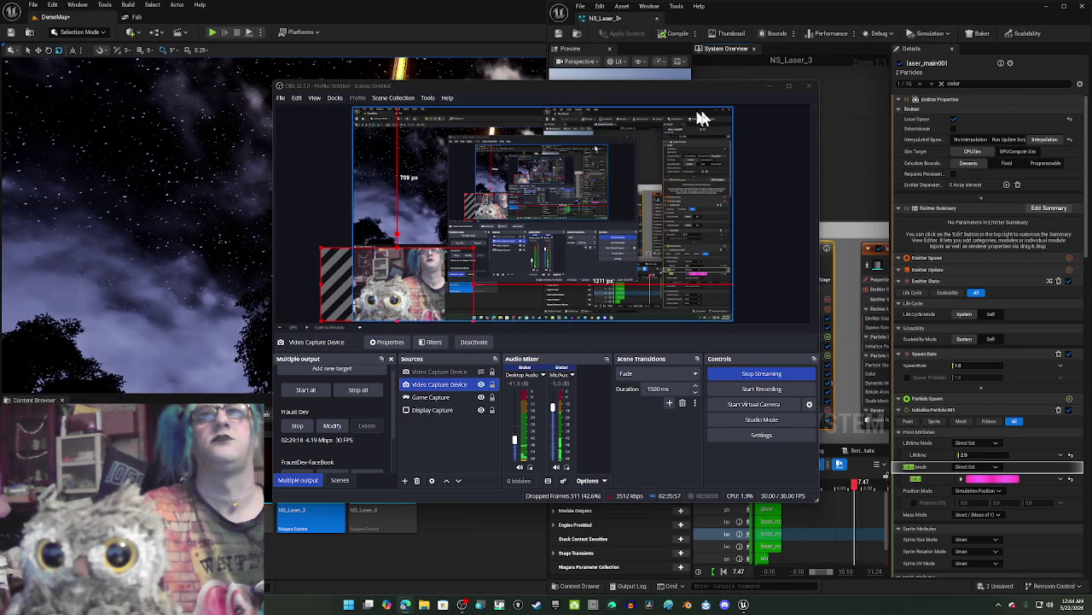
{"action": "left_click", "coordinate": [771, 88]}
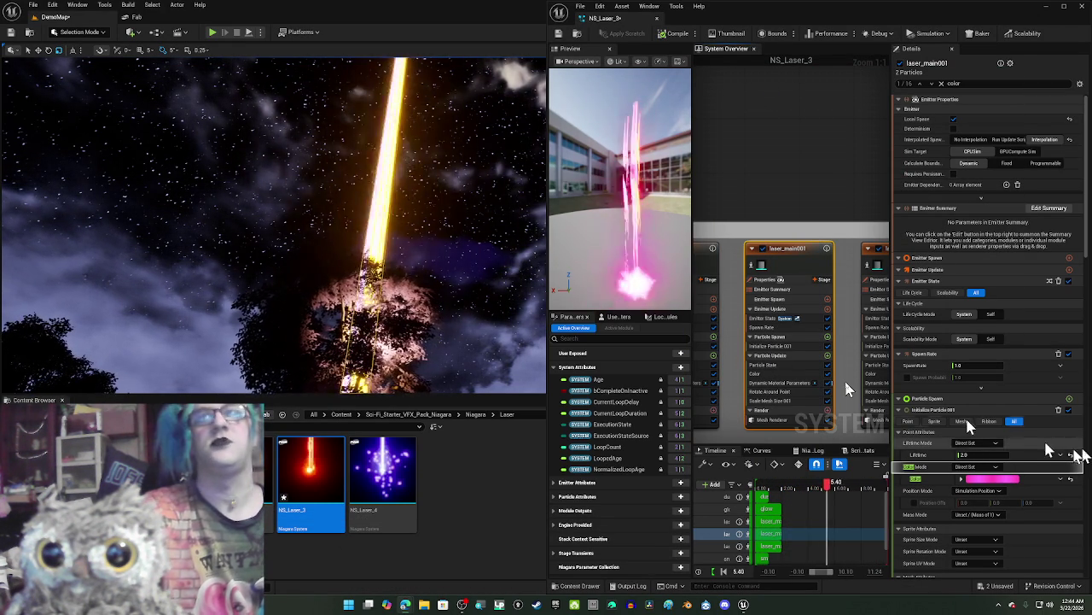
Step: Change the NS_Laser_3 laser's colour curve key from red to pink
{"action": "left_click_drag", "start_coordinate": [756, 207], "coordinate": [841, 181]}
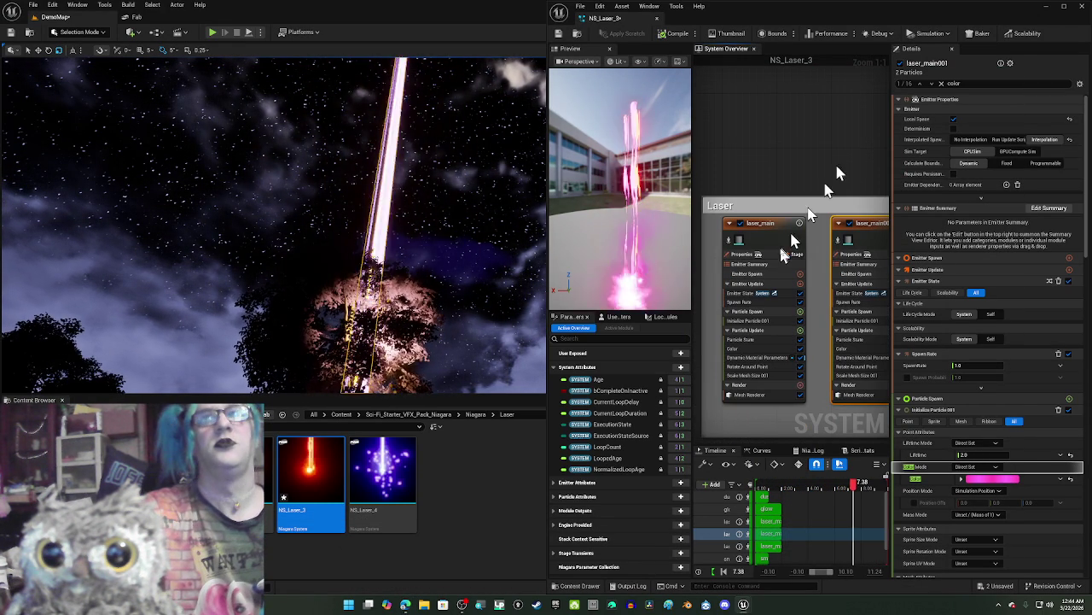
{"action": "scroll", "coordinate": [969, 413], "scroll_direction": "down", "scroll_amount": 5}
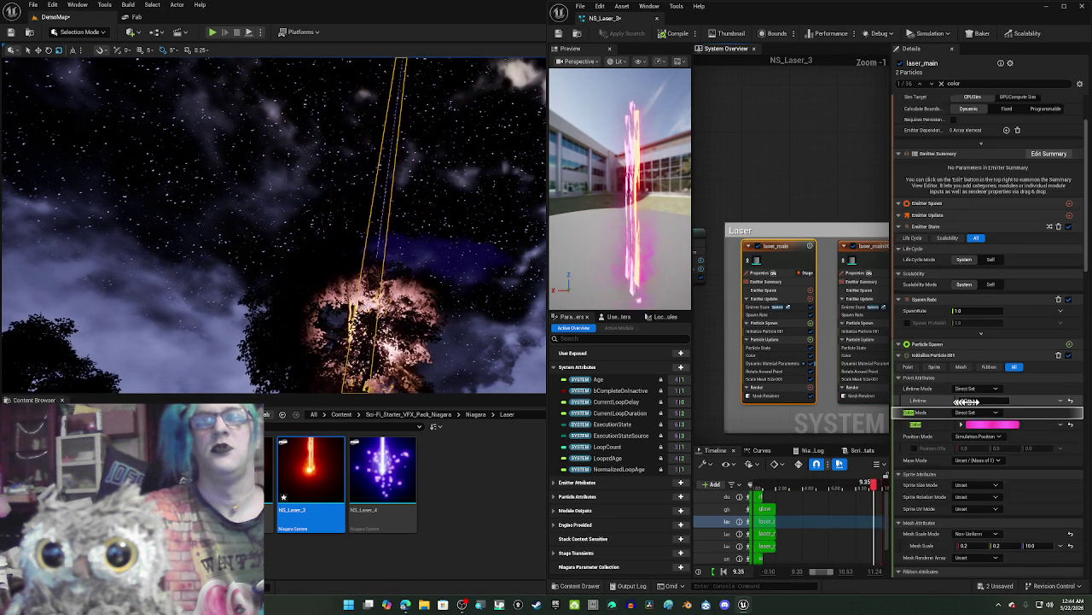
{"action": "scroll", "coordinate": [969, 413], "scroll_direction": "down", "scroll_amount": 2}
{"action": "scroll", "coordinate": [722, 359], "scroll_direction": "up", "scroll_amount": 1}
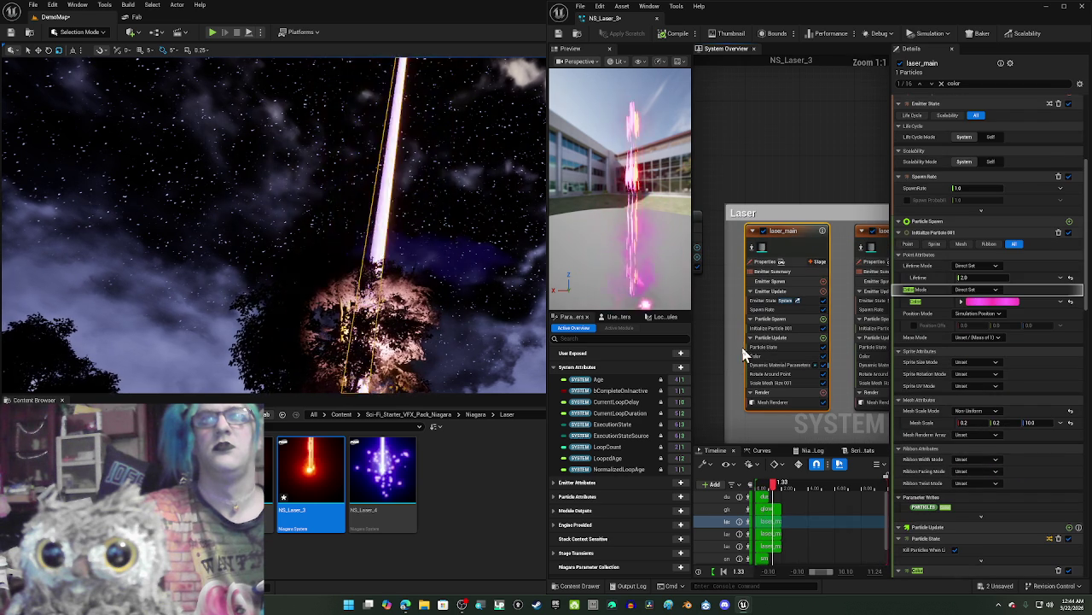
{"action": "scroll", "coordinate": [1006, 389], "scroll_direction": "down", "scroll_amount": 10}
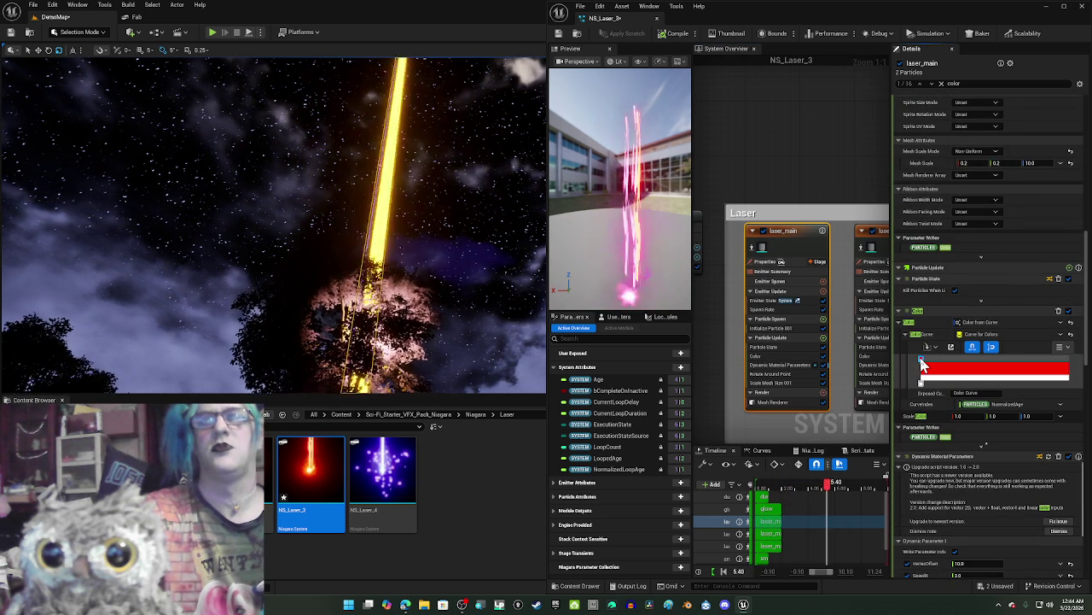
{"action": "double_click", "coordinate": [921, 365]}
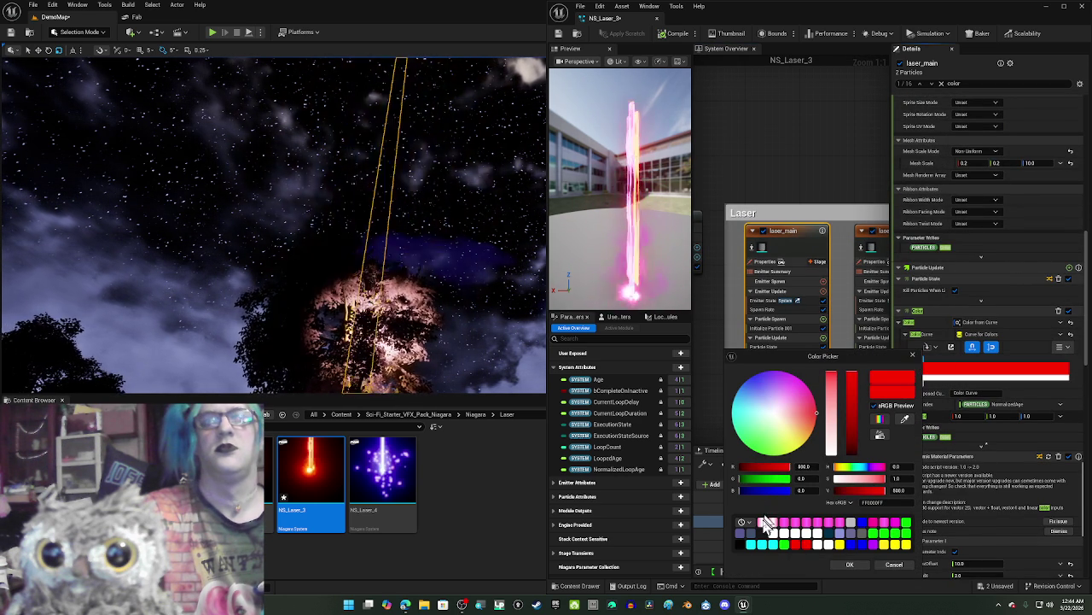
{"action": "left_click", "coordinate": [764, 522]}
{"action": "left_click", "coordinate": [841, 568]}
Step: Save the NS_Laser_3 effect and close its Niagara editor
{"action": "key", "text": "f"}
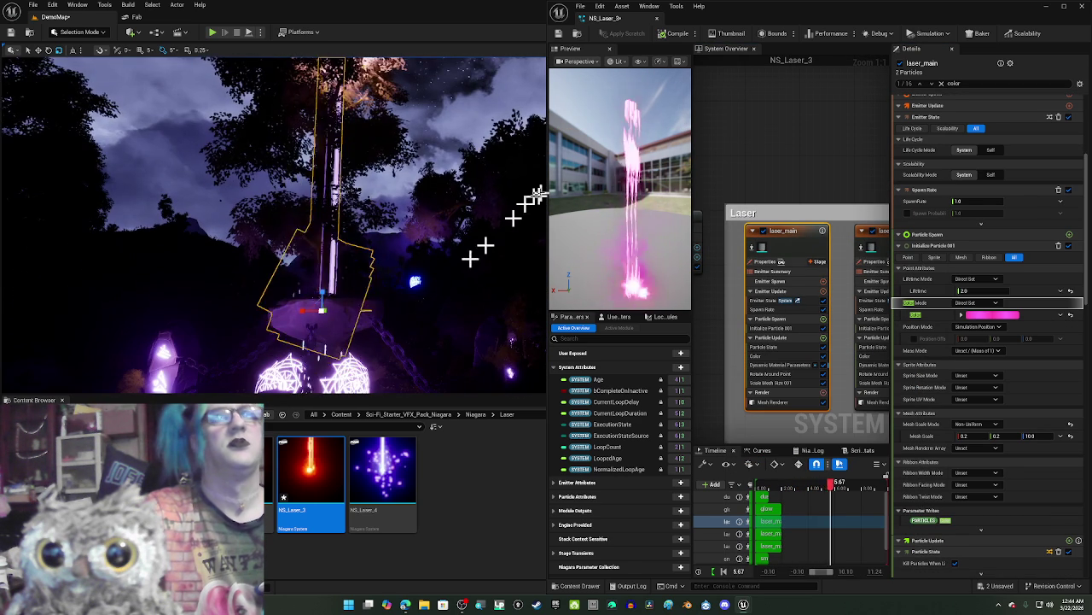
{"action": "left_click", "coordinate": [559, 34]}
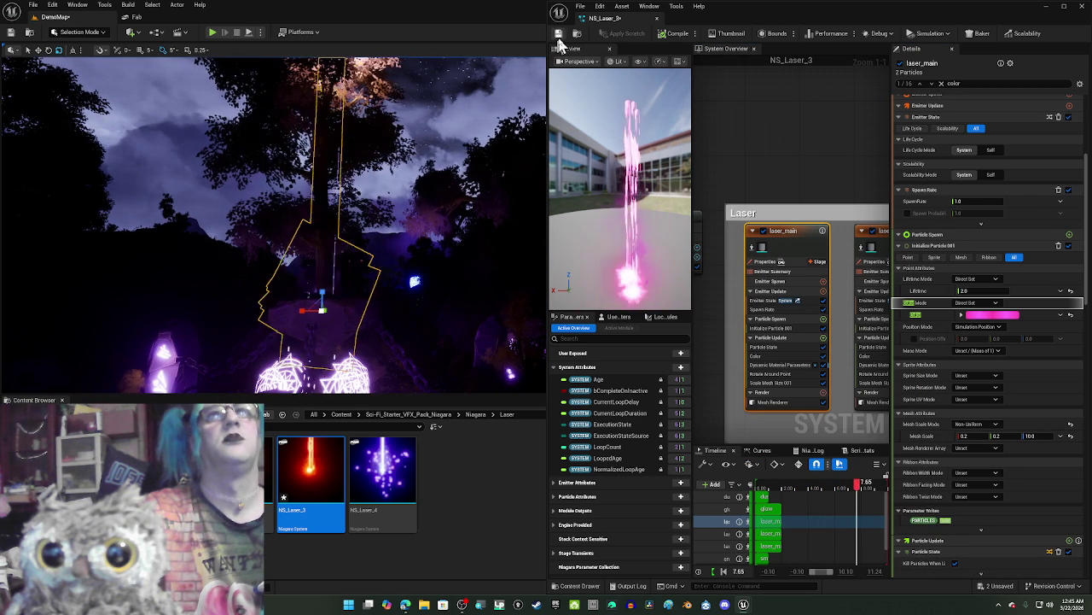
{"action": "left_click", "coordinate": [655, 19]}
{"action": "mouse_move", "coordinate": [435, 244]}
{"action": "left_mouse_down"}
{"action": "mouse_move", "coordinate": [435, 256]}
{"action": "mouse_move", "coordinate": [401, 256]}
{"action": "mouse_move", "coordinate": [436, 251]}
{"action": "mouse_move", "coordinate": [401, 247]}
{"action": "mouse_move", "coordinate": [418, 248]}
{"action": "left_mouse_up"}
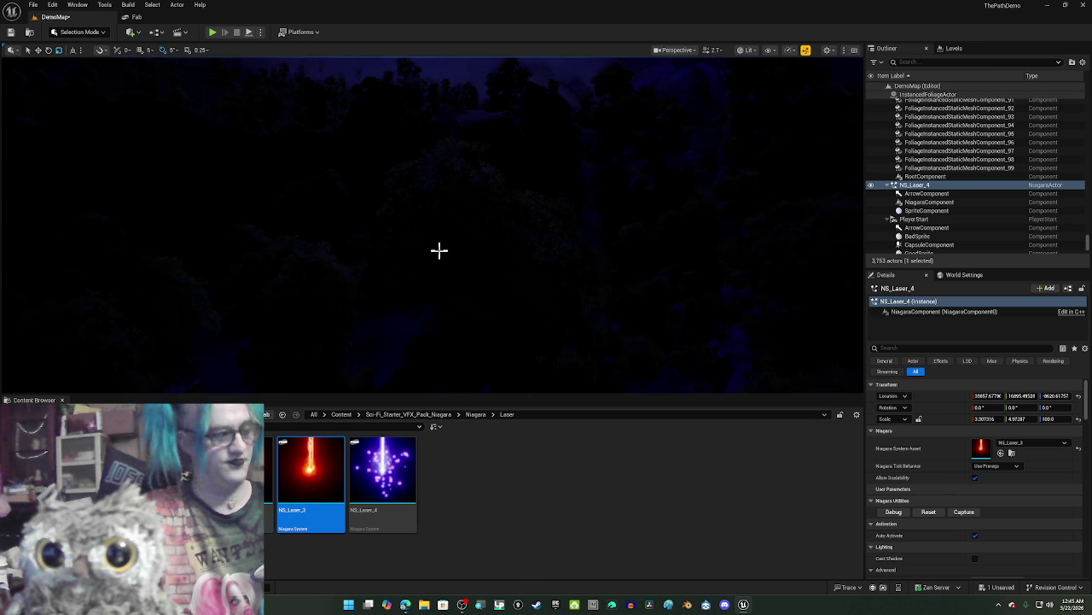
Step: Drop a new NS_Laser_2 laser actor at the glowing orb beneath the chains
{"action": "key", "text": "f"}
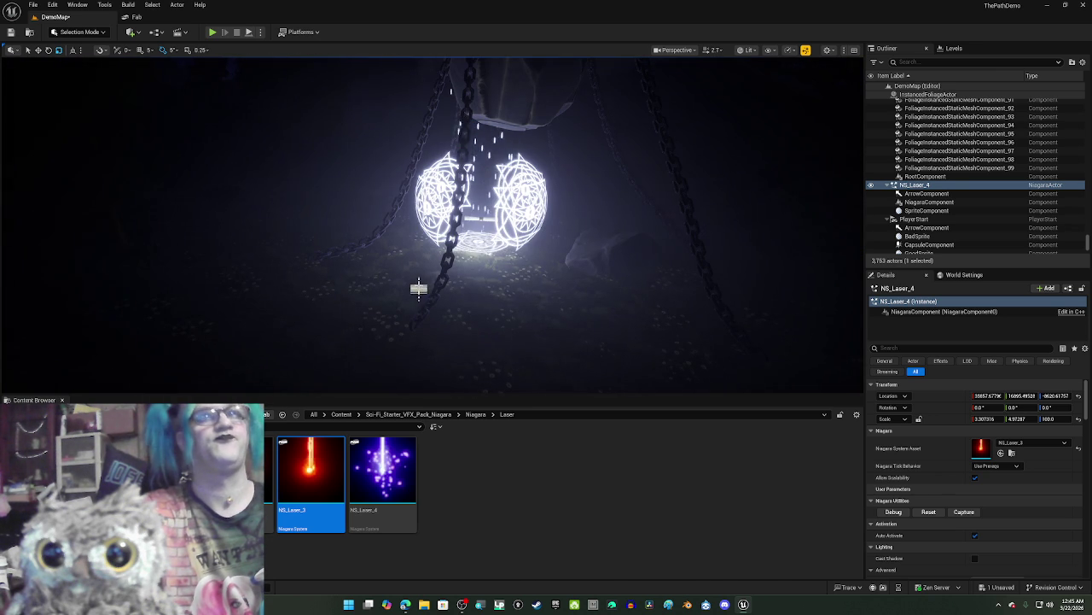
{"action": "mouse_move", "coordinate": [270, 465]}
{"action": "left_mouse_down"}
{"action": "mouse_move", "coordinate": [280, 390]}
{"action": "mouse_move", "coordinate": [455, 275]}
{"action": "left_mouse_up"}
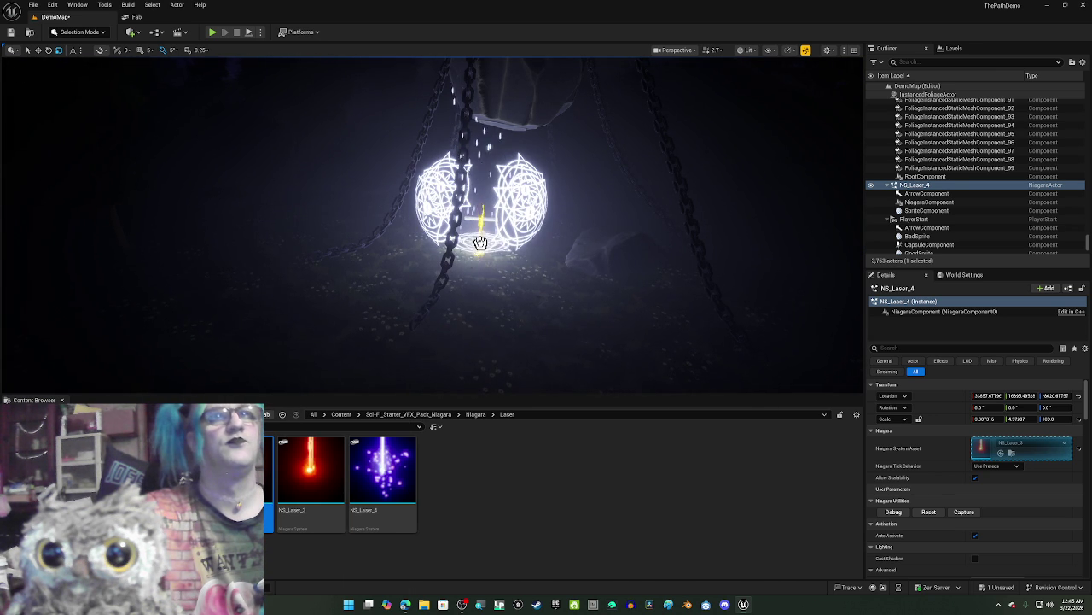
{"action": "left_click_drag", "start_coordinate": [481, 240], "coordinate": [480, 240]}
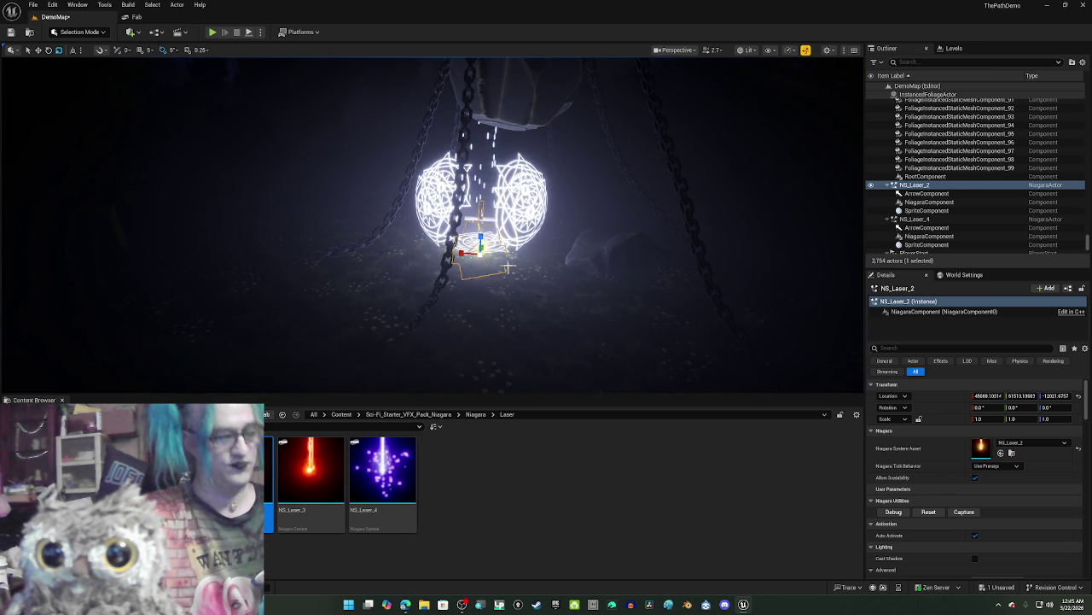
{"action": "key", "text": "f"}
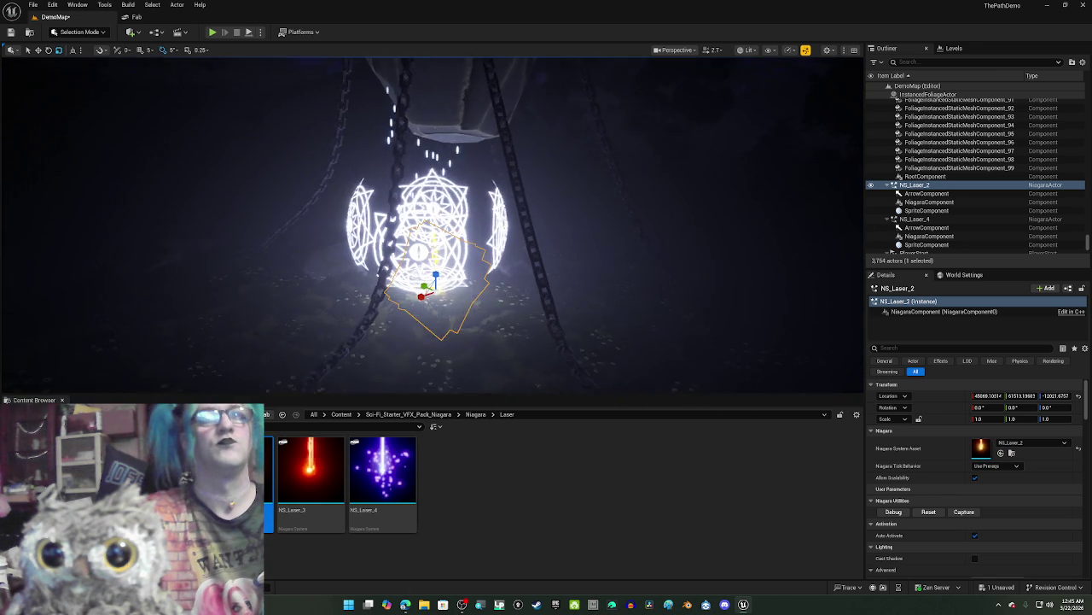
Step: Increase NS_Laser_2's Z scale and raise it higher with the Z gizmo
{"action": "left_click", "coordinate": [1065, 418]}
{"action": "type", "text": "100"}
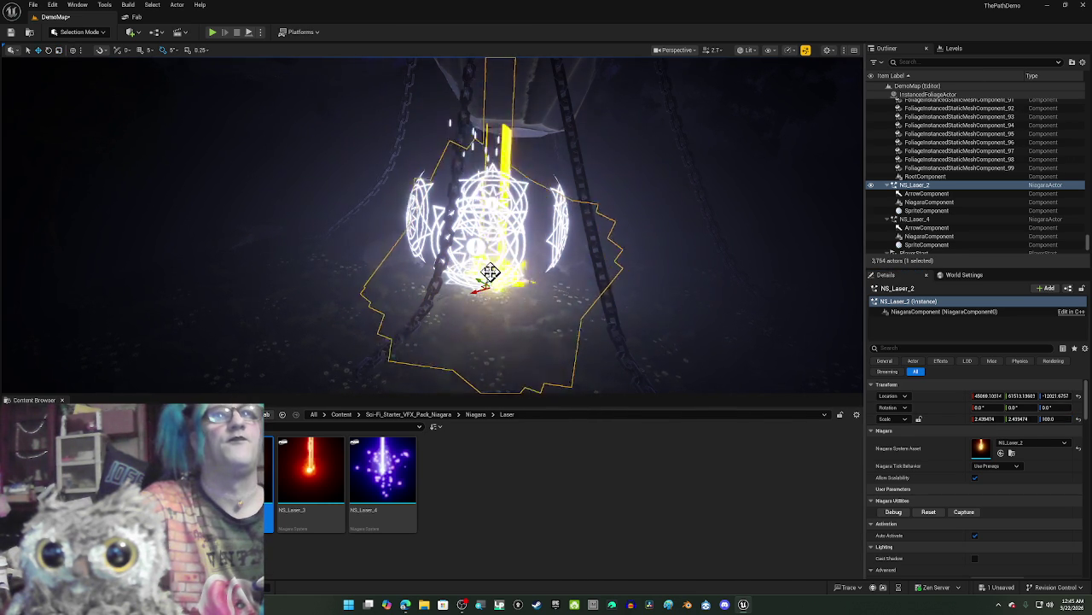
{"action": "mouse_move", "coordinate": [488, 242]}
{"action": "left_mouse_down"}
{"action": "mouse_move", "coordinate": [532, 86]}
{"action": "mouse_move", "coordinate": [500, 74]}
{"action": "mouse_move", "coordinate": [486, 175]}
{"action": "mouse_move", "coordinate": [496, 175]}
{"action": "left_mouse_up"}
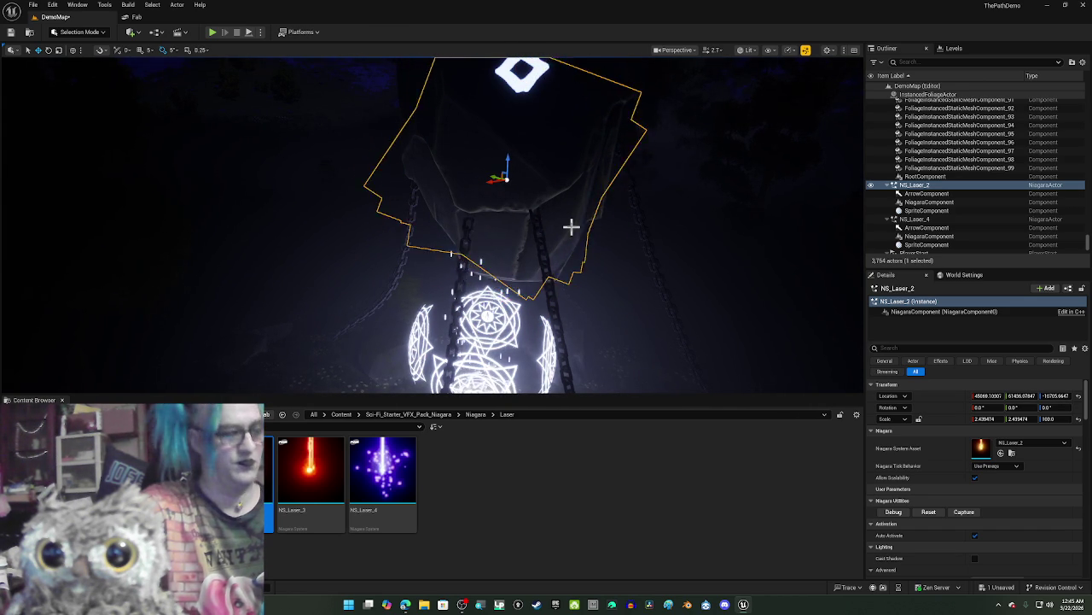
{"action": "key", "text": "f"}
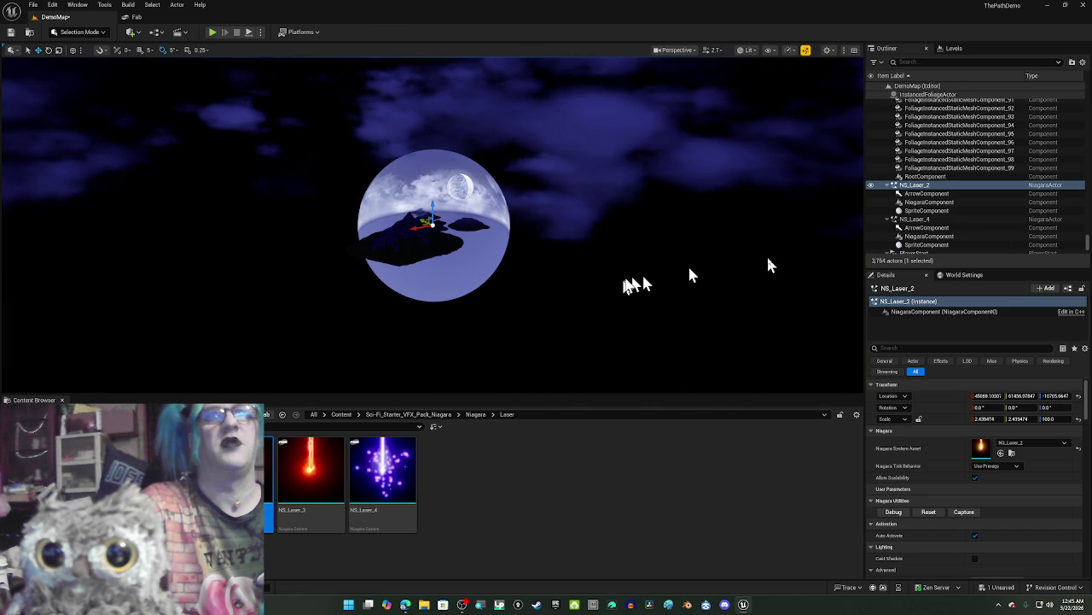
{"action": "left_click", "coordinate": [966, 203]}
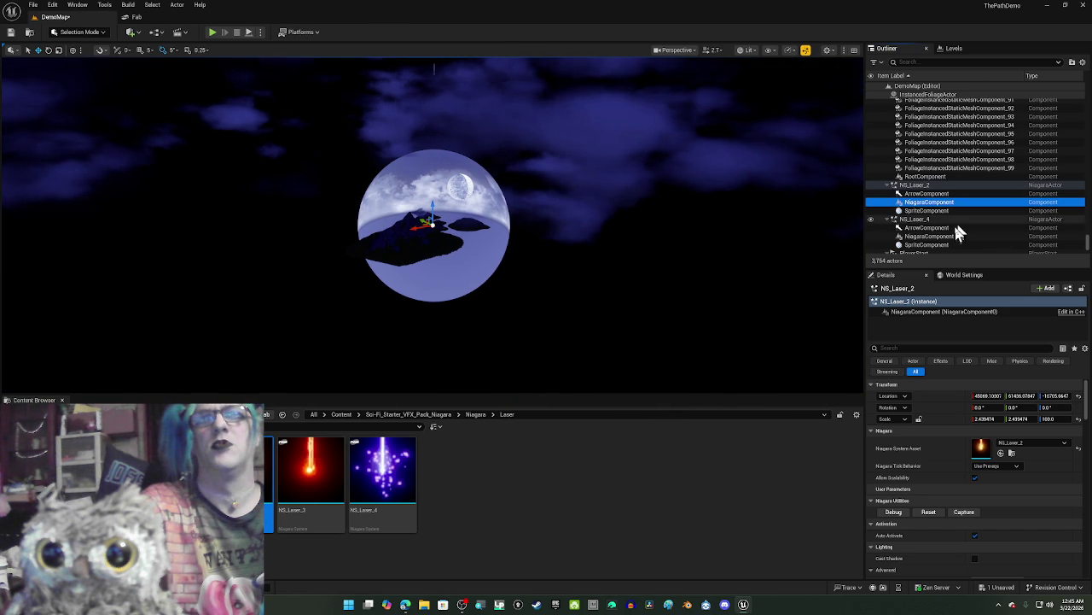
{"action": "left_click", "coordinate": [953, 219]}
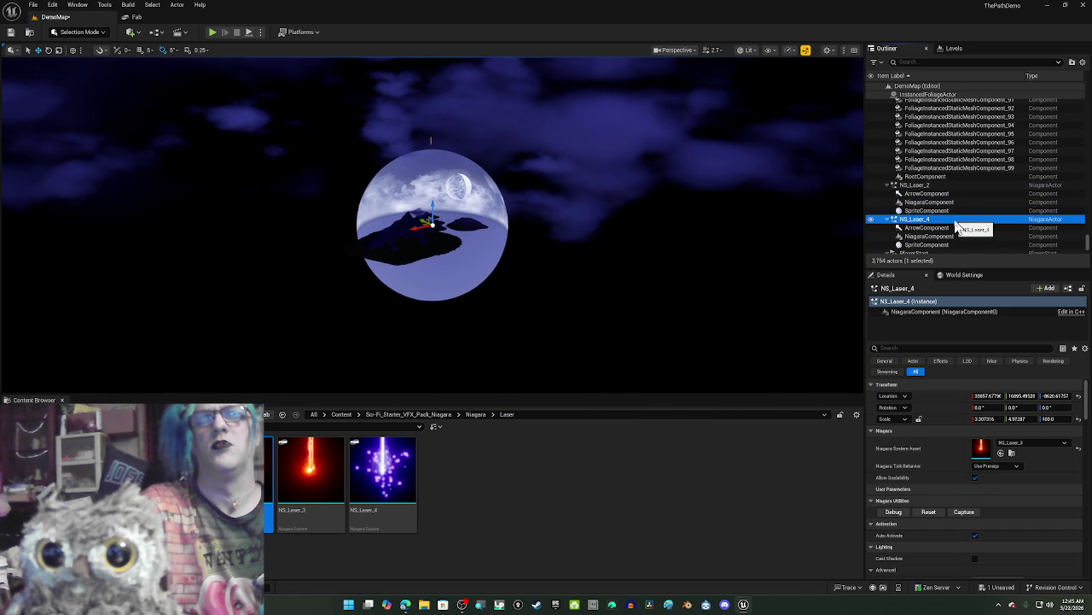
{"action": "left_click", "coordinate": [933, 178]}
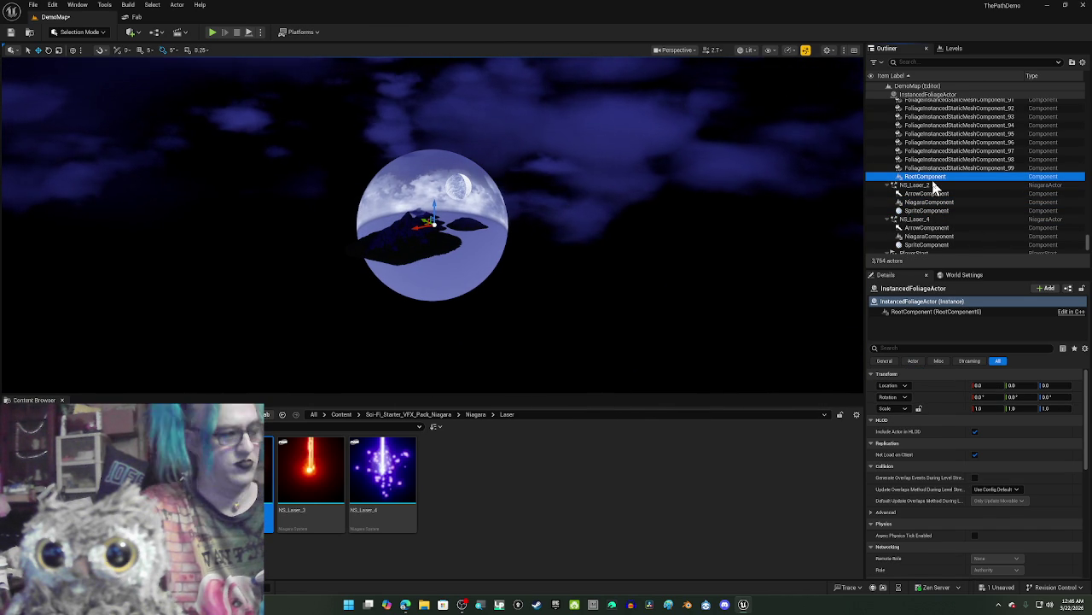
Step: Reselect NS_Laser_2, frame it, and drag it down onto the rock peak
{"action": "left_click_drag", "start_coordinate": [654, 264], "coordinate": [649, 284]}
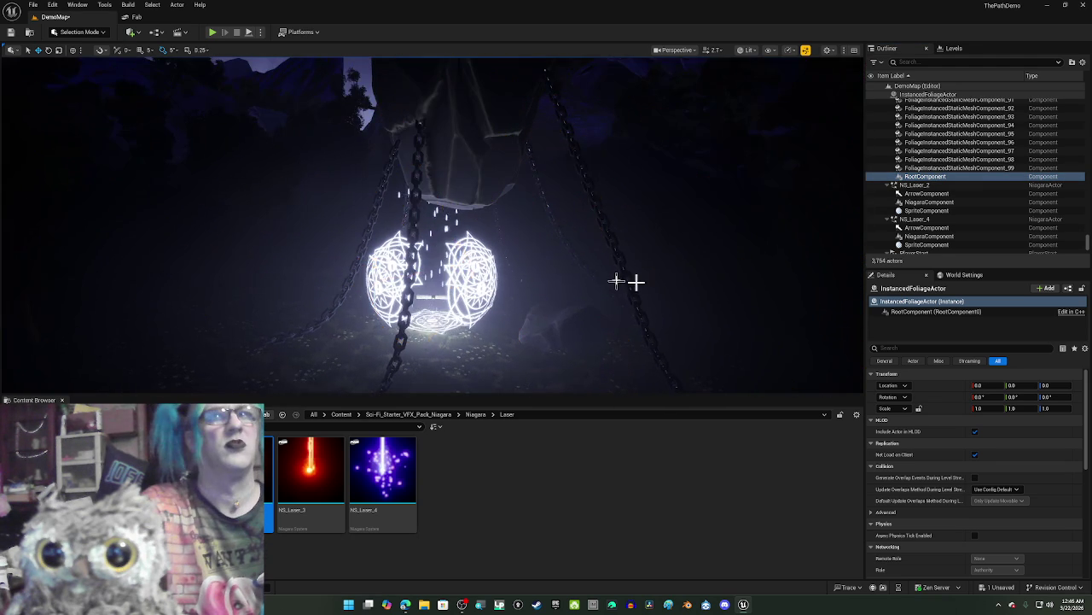
{"action": "left_click_drag", "start_coordinate": [543, 297], "coordinate": [467, 271]}
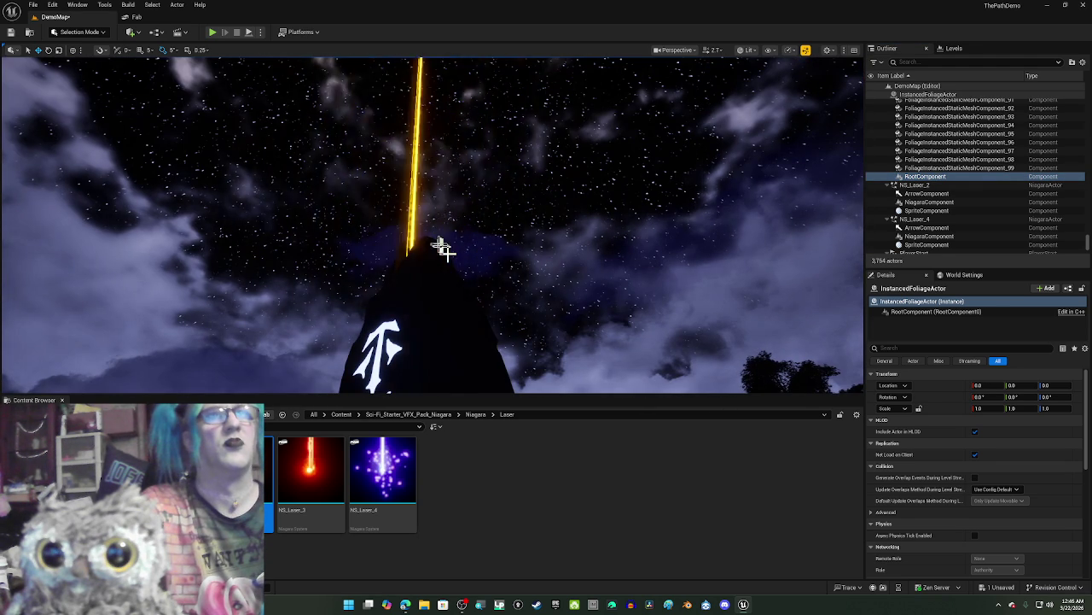
{"action": "left_click", "coordinate": [419, 225]}
{"action": "key", "text": "f"}
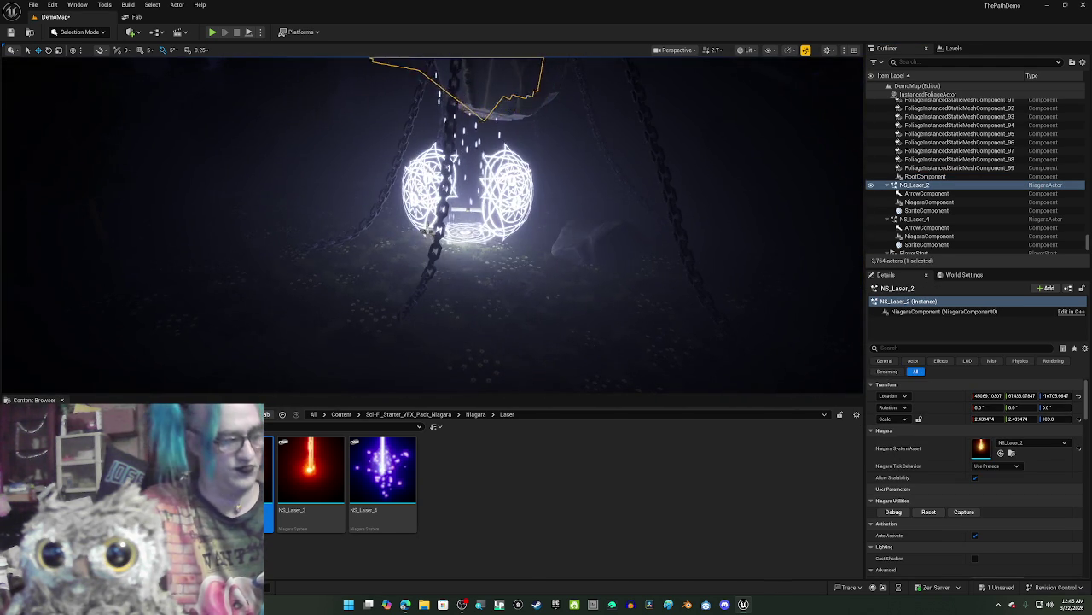
{"action": "mouse_move", "coordinate": [430, 267]}
{"action": "left_mouse_down"}
{"action": "mouse_move", "coordinate": [427, 307]}
{"action": "mouse_move", "coordinate": [427, 282]}
{"action": "mouse_move", "coordinate": [461, 257]}
{"action": "left_mouse_up"}
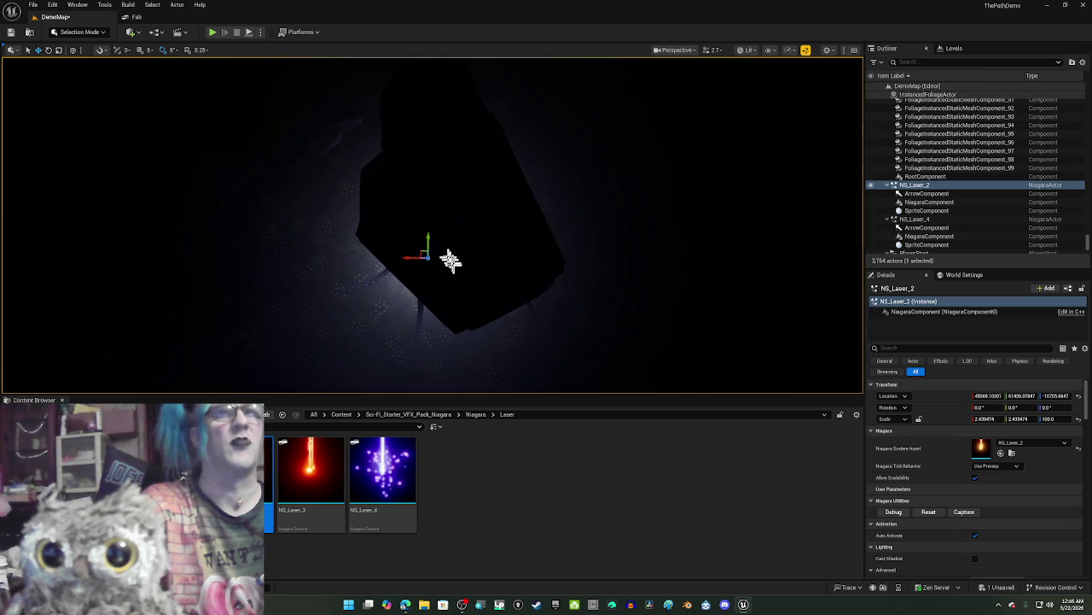
{"action": "mouse_move", "coordinate": [419, 253]}
{"action": "left_mouse_down"}
{"action": "mouse_move", "coordinate": [447, 214]}
{"action": "mouse_move", "coordinate": [420, 220]}
{"action": "mouse_move", "coordinate": [432, 221]}
{"action": "mouse_move", "coordinate": [406, 308]}
{"action": "mouse_move", "coordinate": [415, 354]}
{"action": "left_mouse_up"}
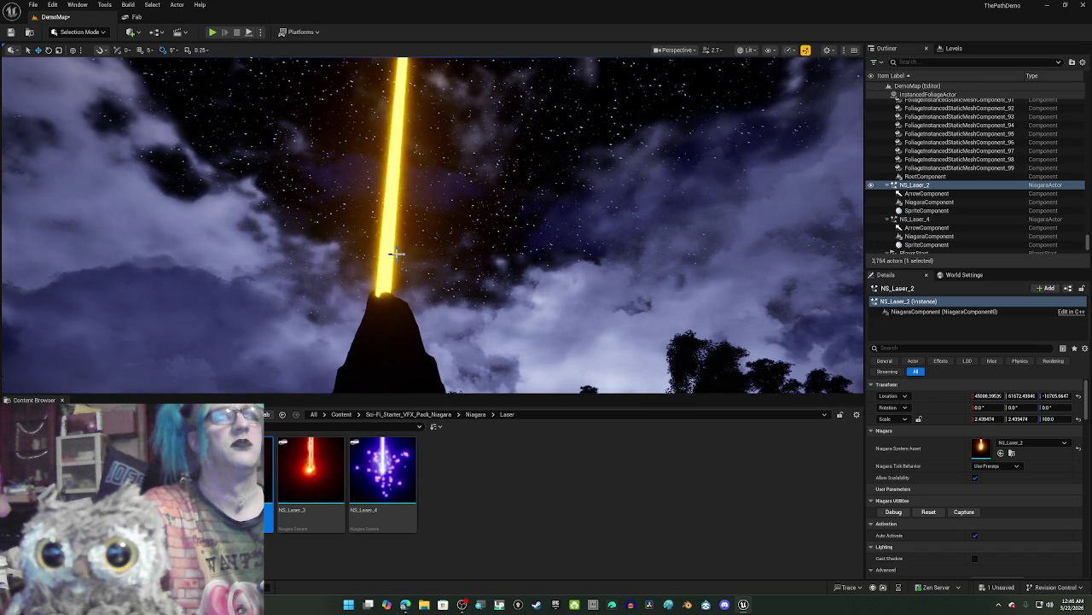
Step: Swing the view down to the stone pillar beneath the yellow beam
{"action": "left_click_drag", "start_coordinate": [387, 251], "coordinate": [387, 252]}
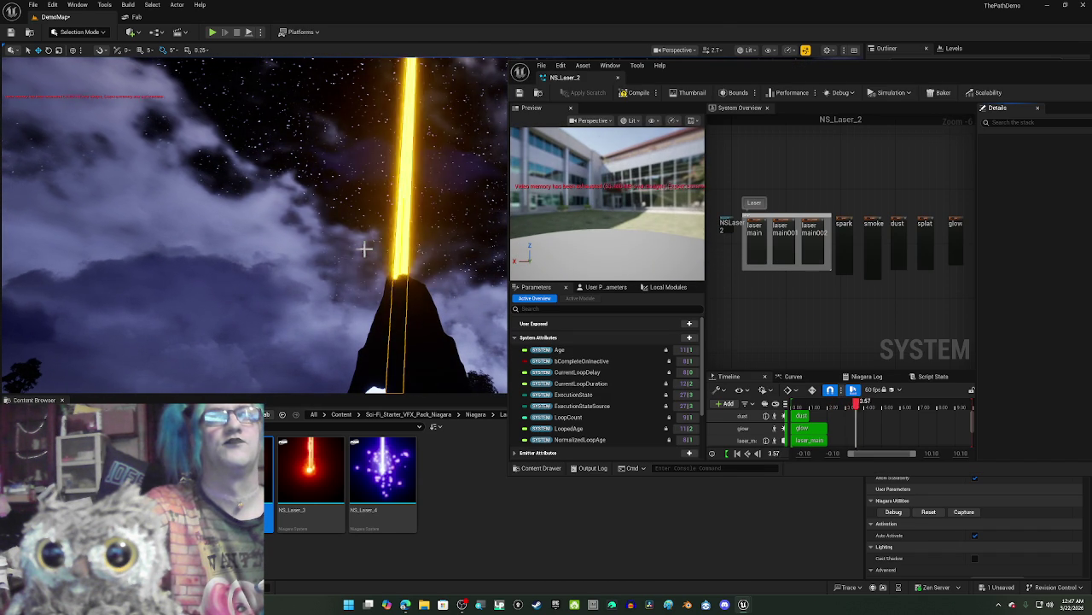
Step: Select the laser_main emitter, check OBS briefly, and focus the stack search box
{"action": "scroll", "coordinate": [779, 302], "scroll_direction": "up", "scroll_amount": 6}
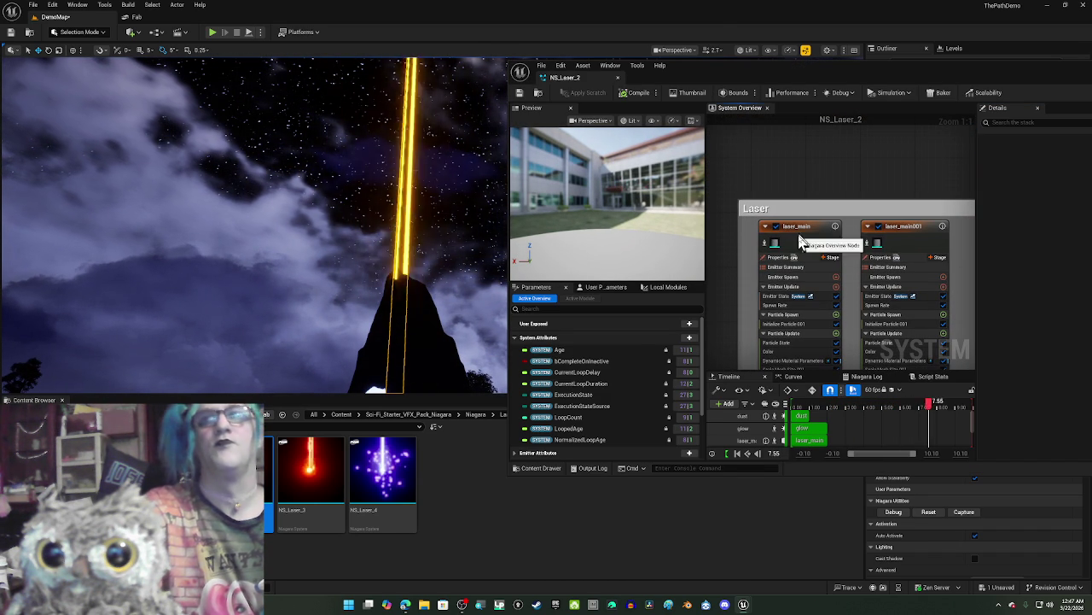
{"action": "left_click", "coordinate": [800, 243]}
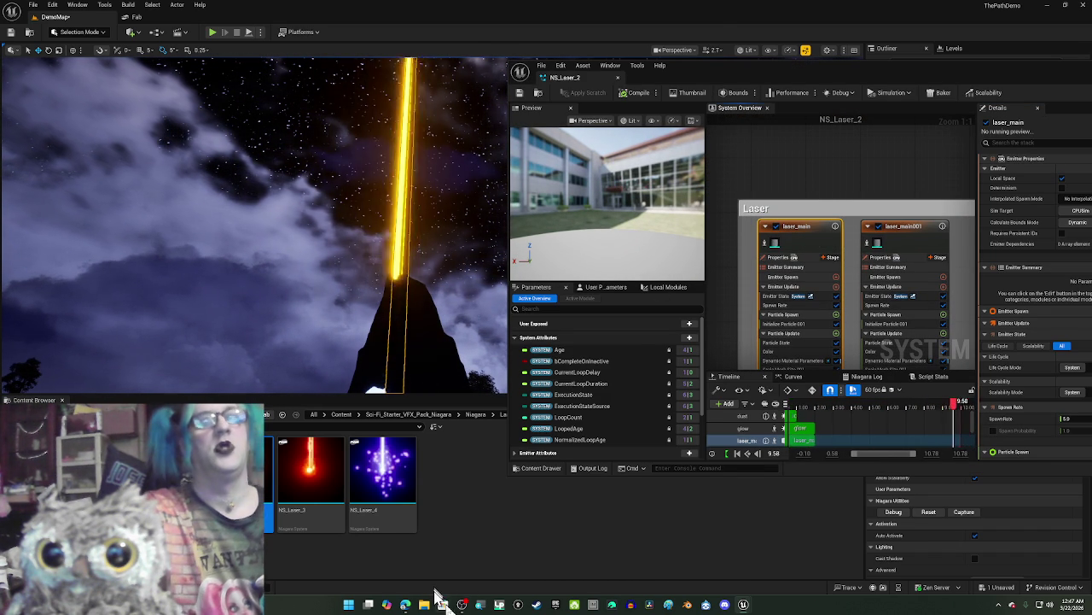
{"action": "left_click", "coordinate": [462, 605]}
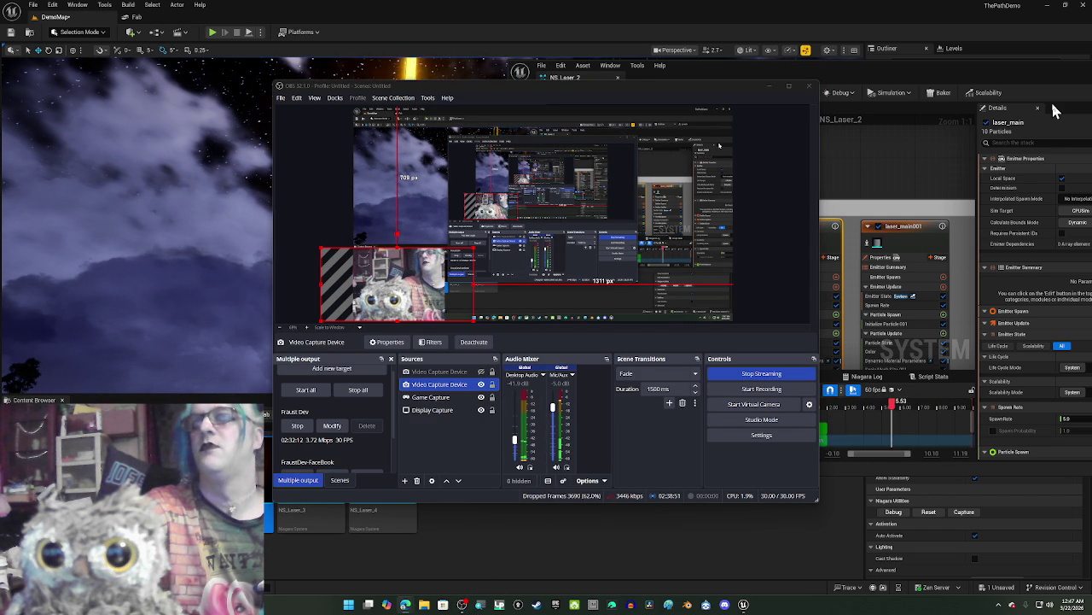
{"action": "left_click", "coordinate": [866, 56]}
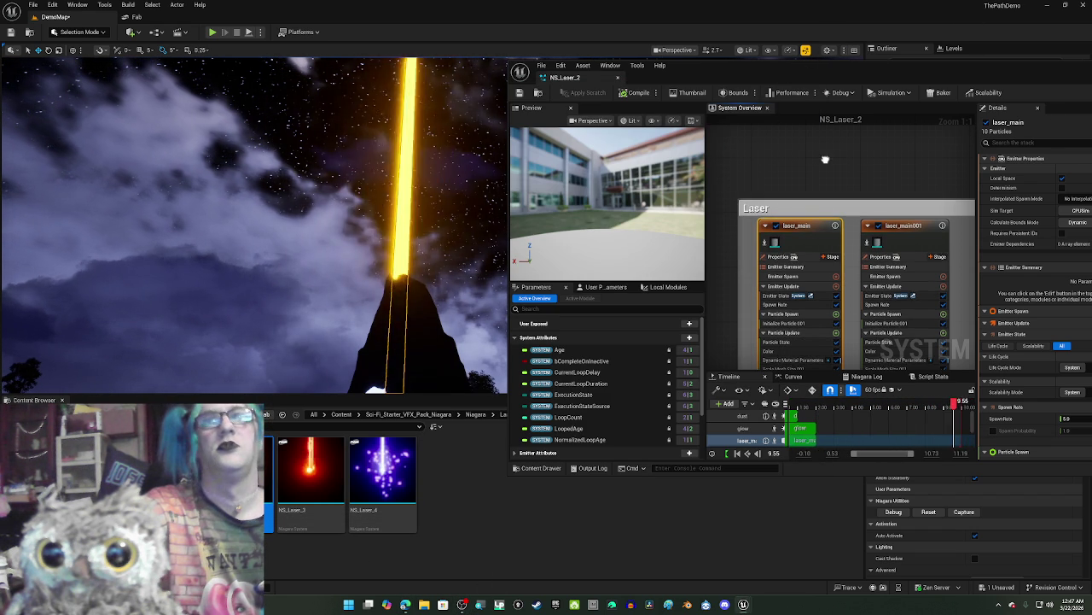
{"action": "left_click", "coordinate": [1001, 143]}
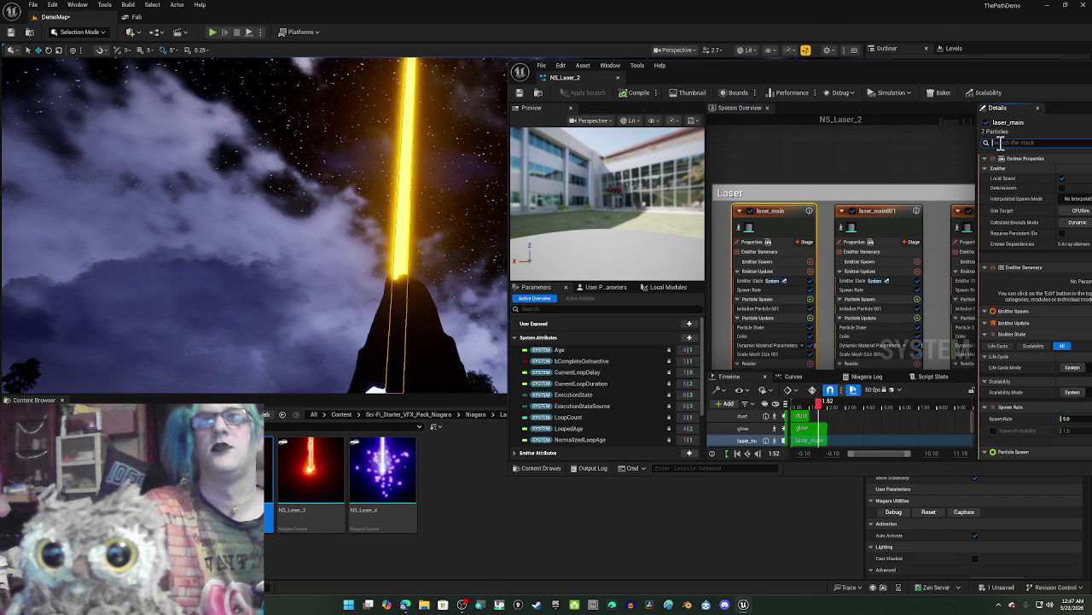
Step: Filter laser_main's settings and set the Color from Curve red stop to white
{"action": "type", "text": "loop"}
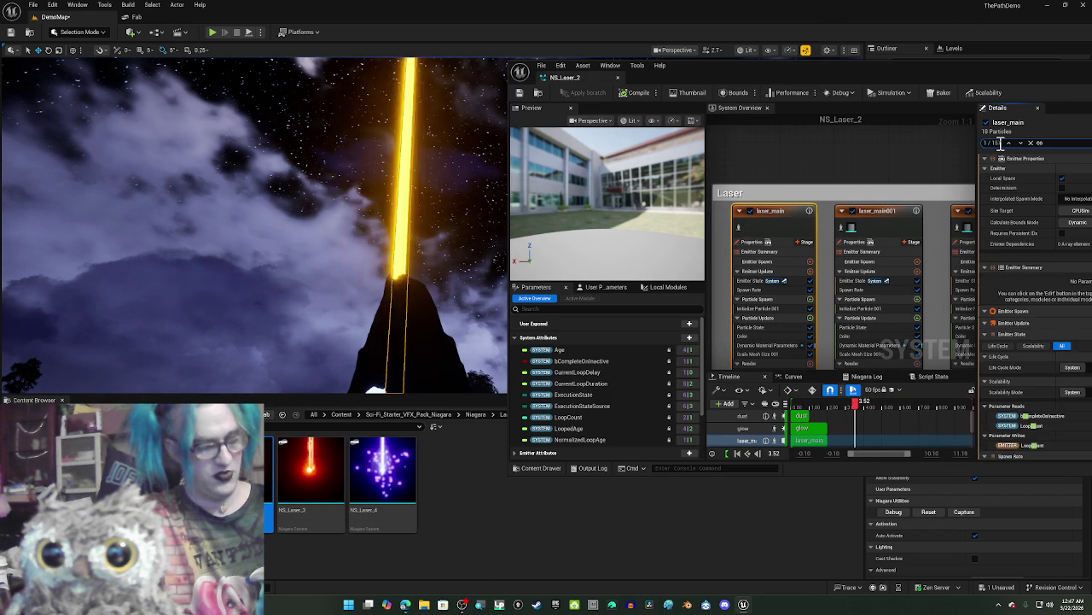
{"action": "type", "text": "r"}
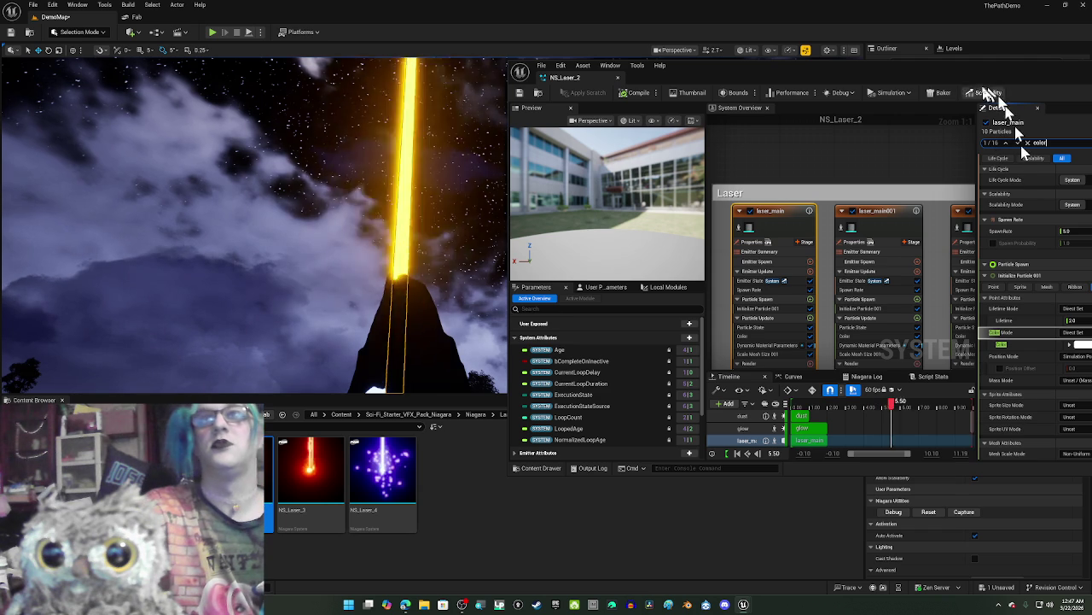
{"action": "mouse_move", "coordinate": [978, 83]}
{"action": "left_mouse_down"}
{"action": "mouse_move", "coordinate": [951, 122]}
{"action": "mouse_move", "coordinate": [922, 120]}
{"action": "left_mouse_up"}
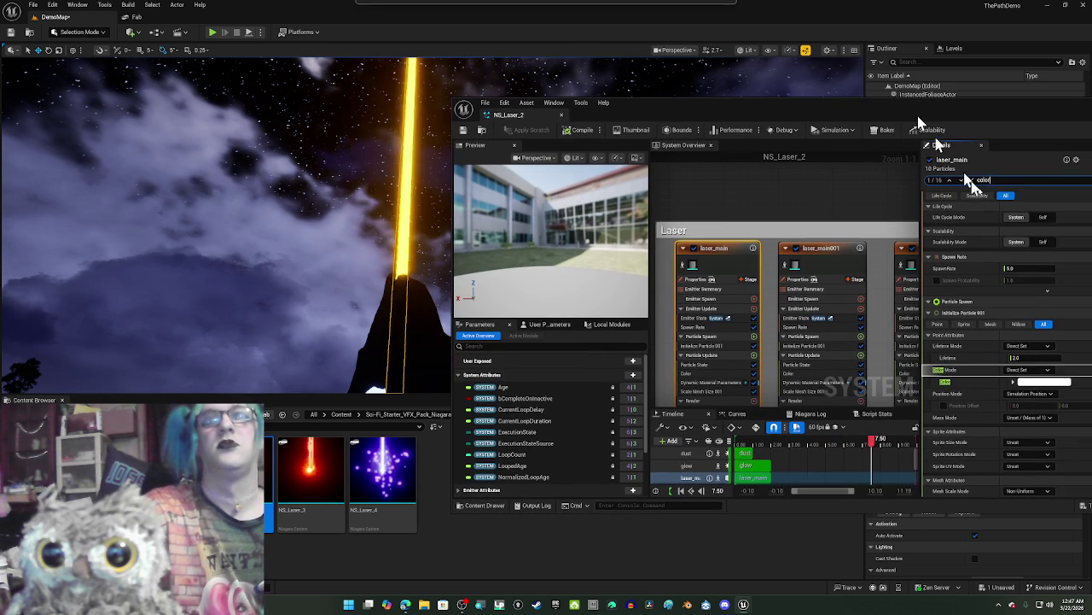
{"action": "scroll", "coordinate": [1012, 359], "scroll_direction": "down", "scroll_amount": 1}
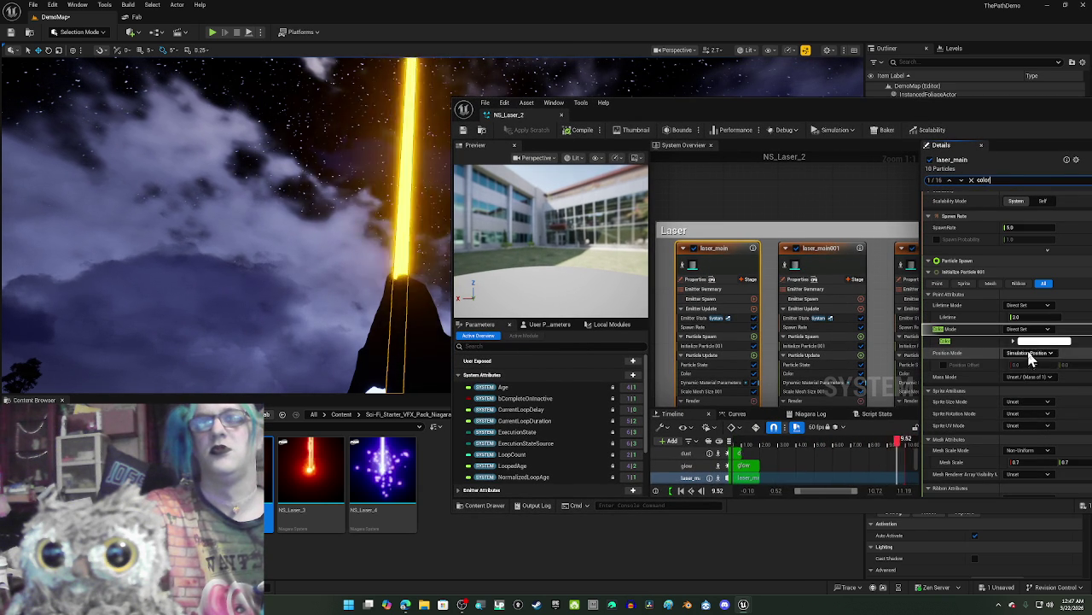
{"action": "left_click", "coordinate": [1033, 350]}
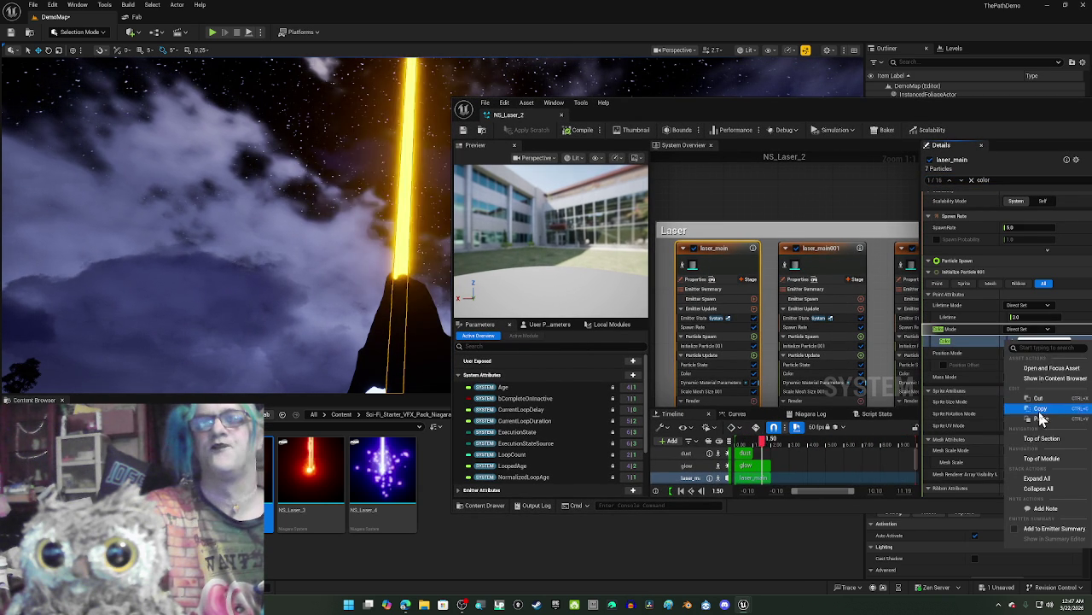
{"action": "left_click", "coordinate": [1037, 416]}
{"action": "scroll", "coordinate": [1037, 418], "scroll_direction": "down", "scroll_amount": 10}
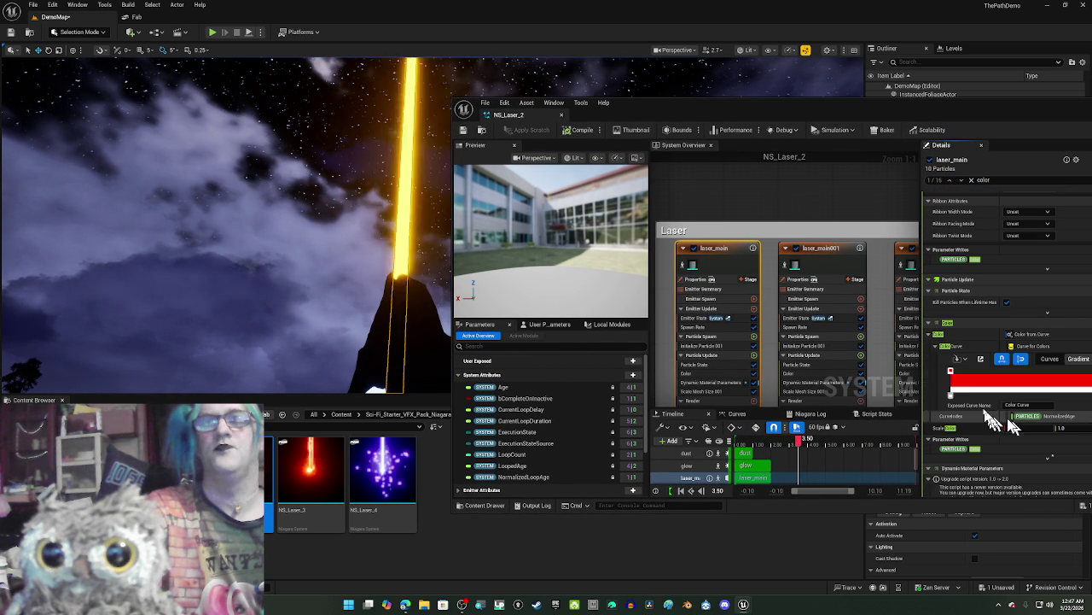
{"action": "double_click", "coordinate": [953, 375]}
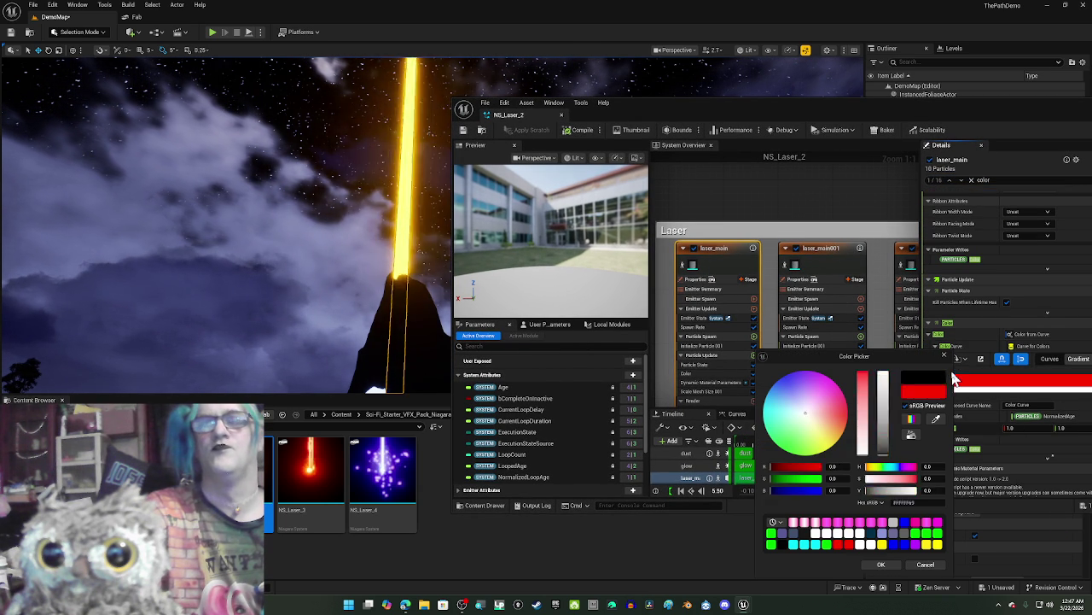
{"action": "left_click", "coordinate": [835, 536]}
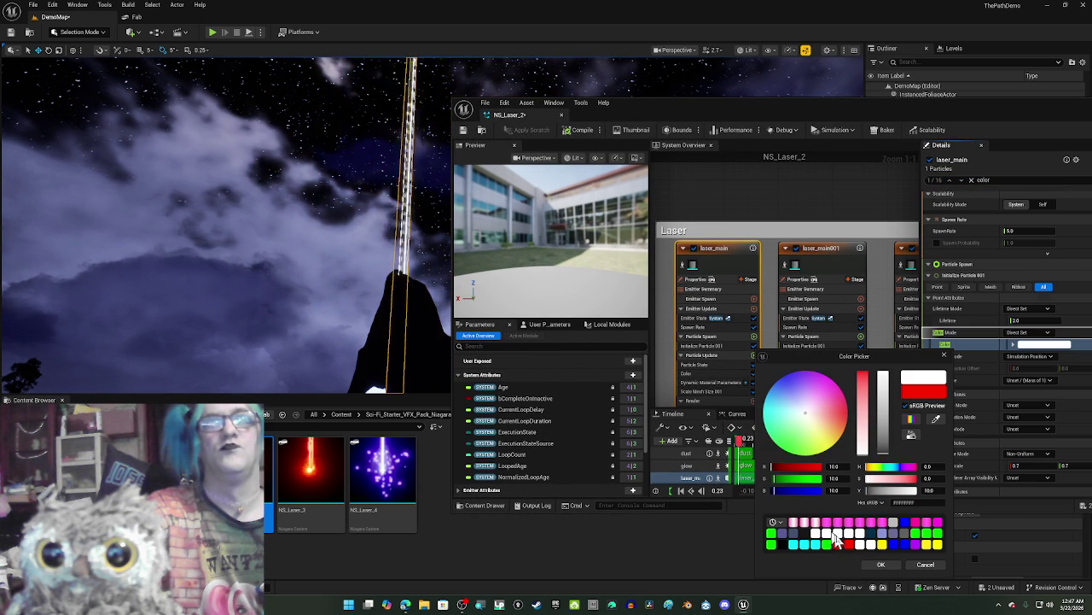
{"action": "left_click", "coordinate": [884, 563]}
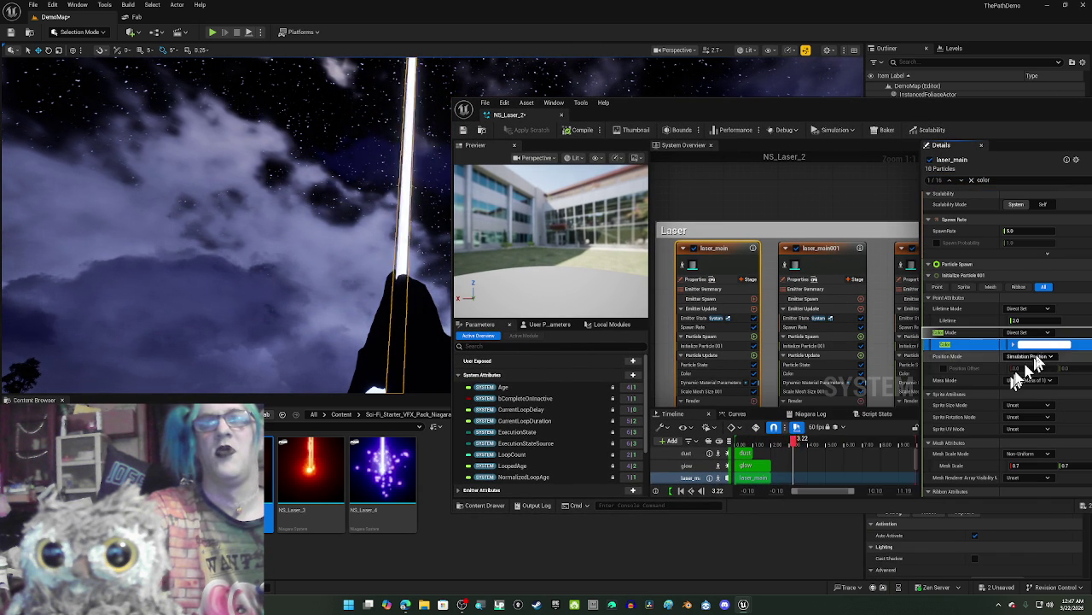
Step: Boost Initialize Particle Color to 25 and orbit the preview to check the beam
{"action": "left_click", "coordinate": [1041, 345]}
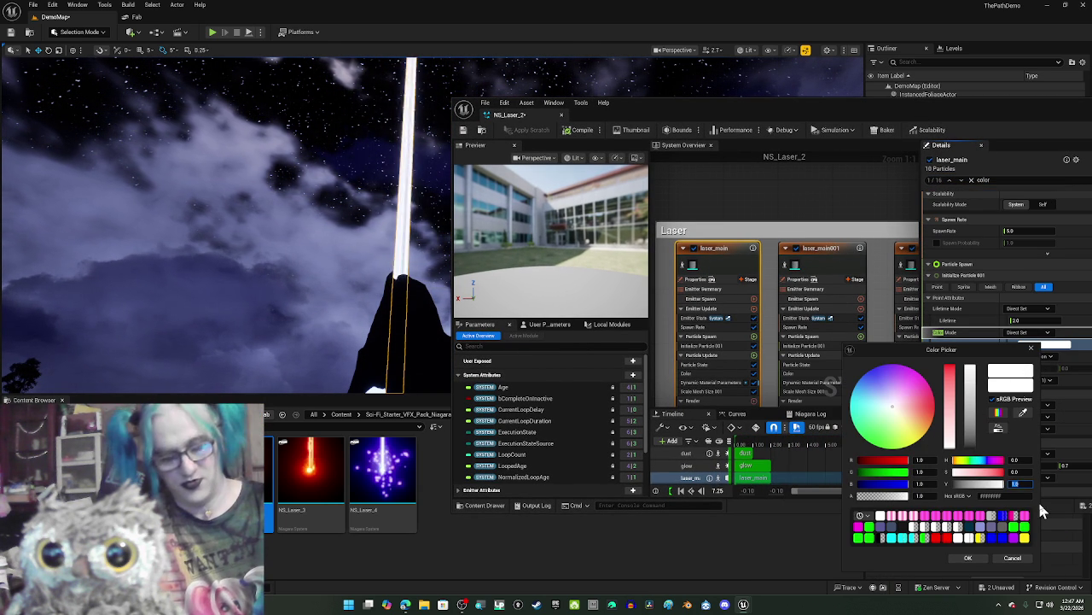
{"action": "type", "text": "25"}
{"action": "key", "text": "Return"}
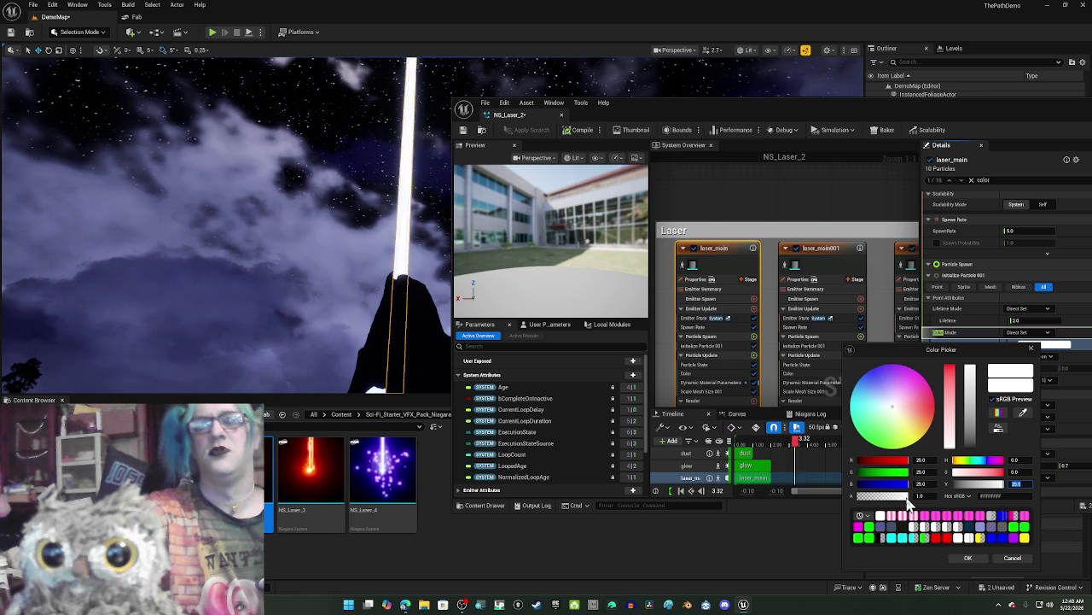
{"action": "left_click", "coordinate": [970, 558]}
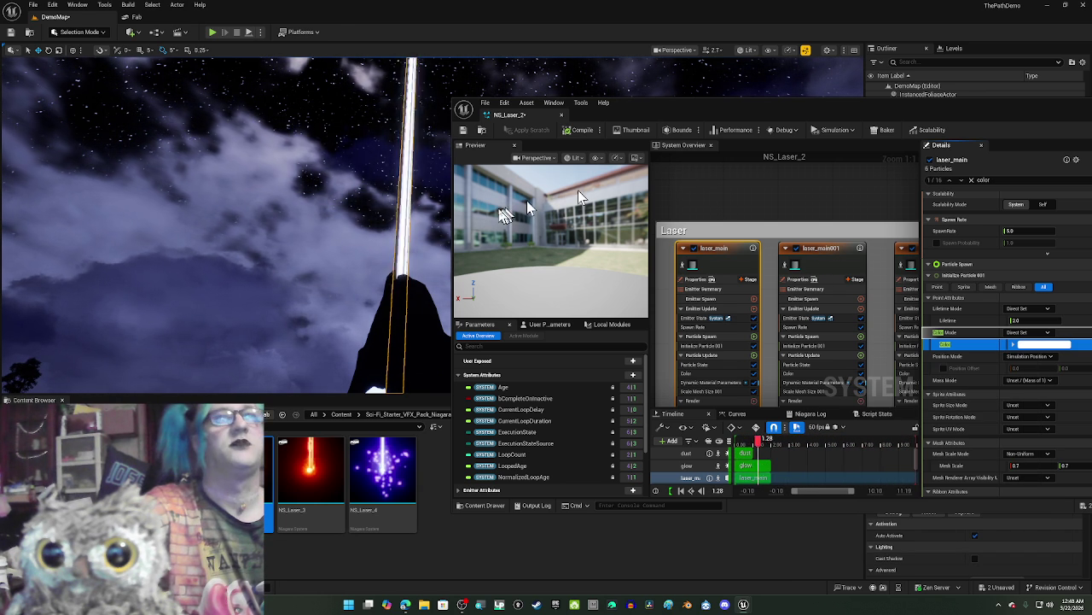
{"action": "left_click_drag", "start_coordinate": [531, 240], "coordinate": [517, 265]}
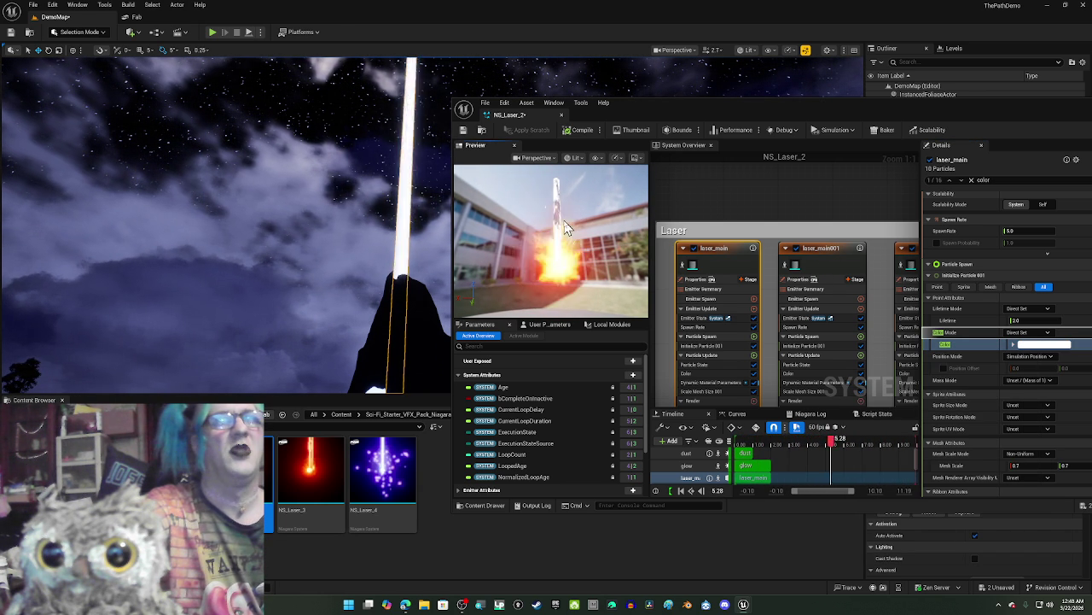
{"action": "left_click_drag", "start_coordinate": [565, 215], "coordinate": [565, 256]}
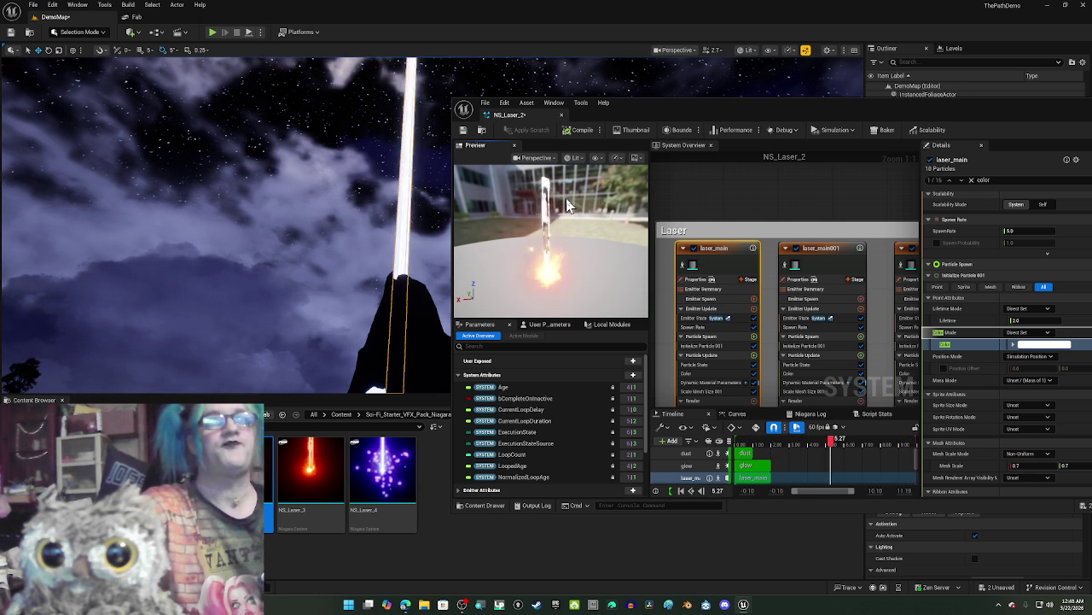
{"action": "left_click", "coordinate": [841, 269]}
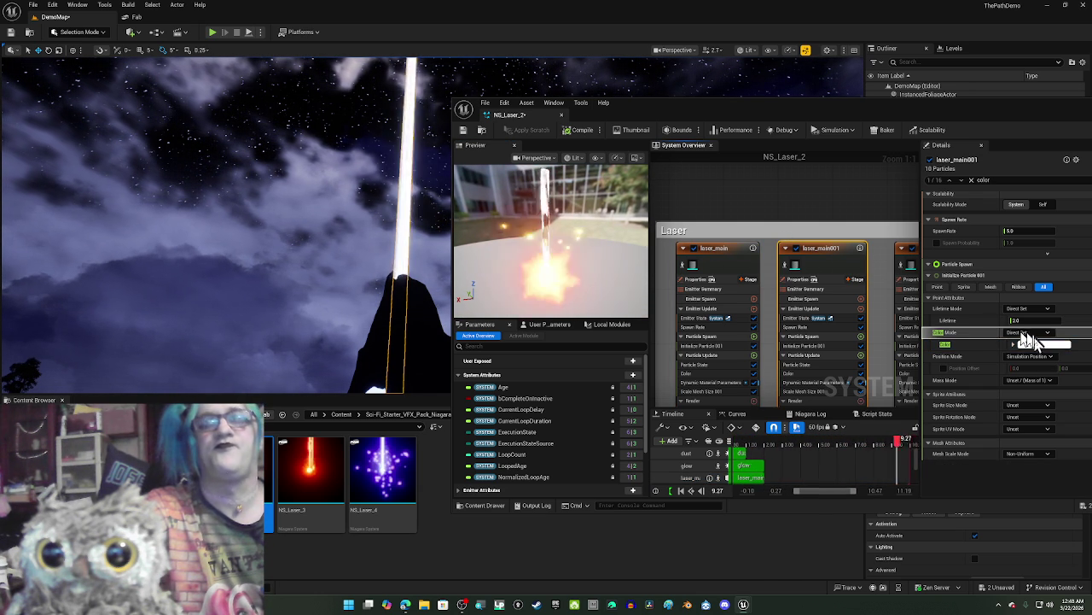
Step: Turn laser_main001's left curve stop white, then save and close NS_Laser_2
{"action": "scroll", "coordinate": [962, 329], "scroll_direction": "down", "scroll_amount": 10}
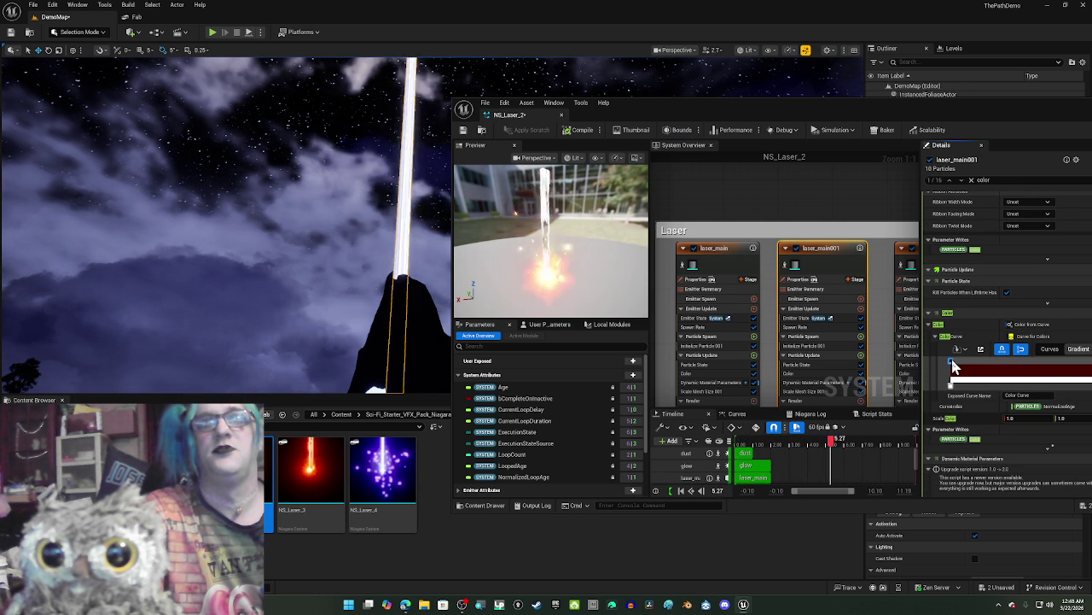
{"action": "double_click", "coordinate": [953, 363]}
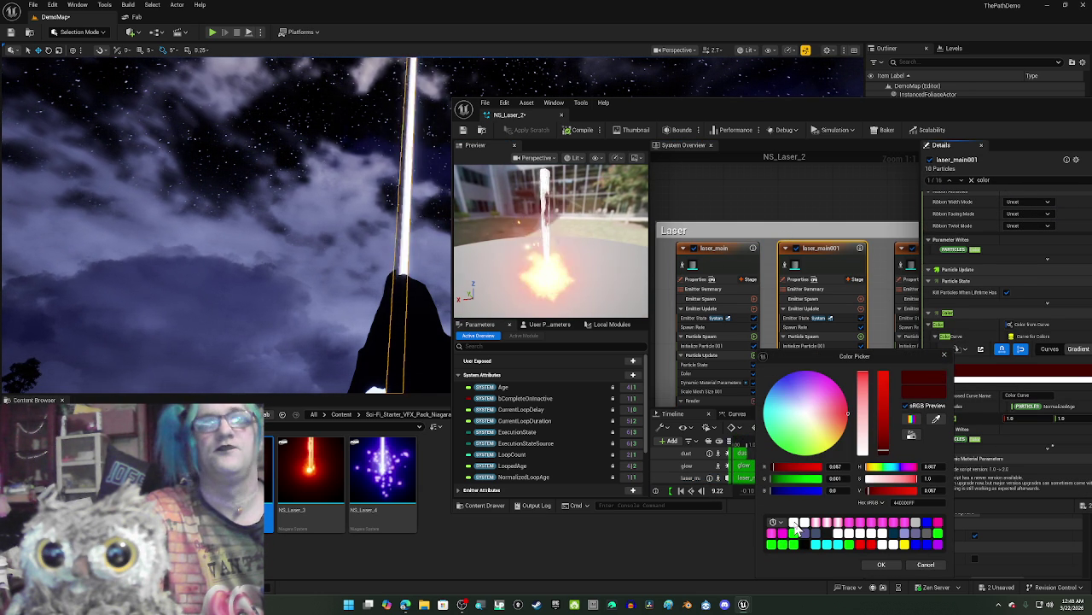
{"action": "left_click", "coordinate": [893, 544]}
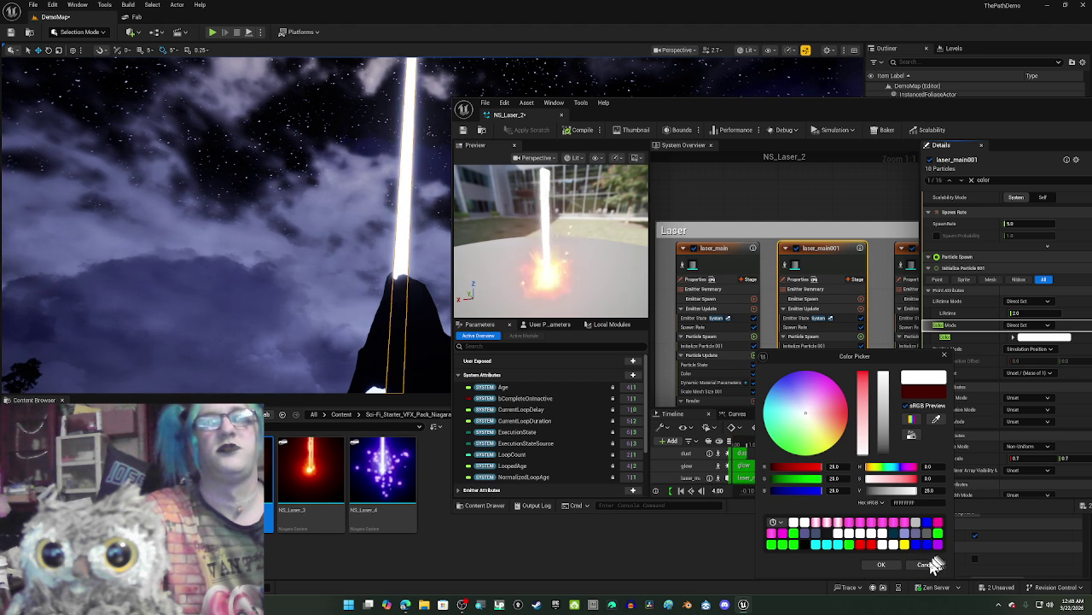
{"action": "left_click", "coordinate": [927, 565]}
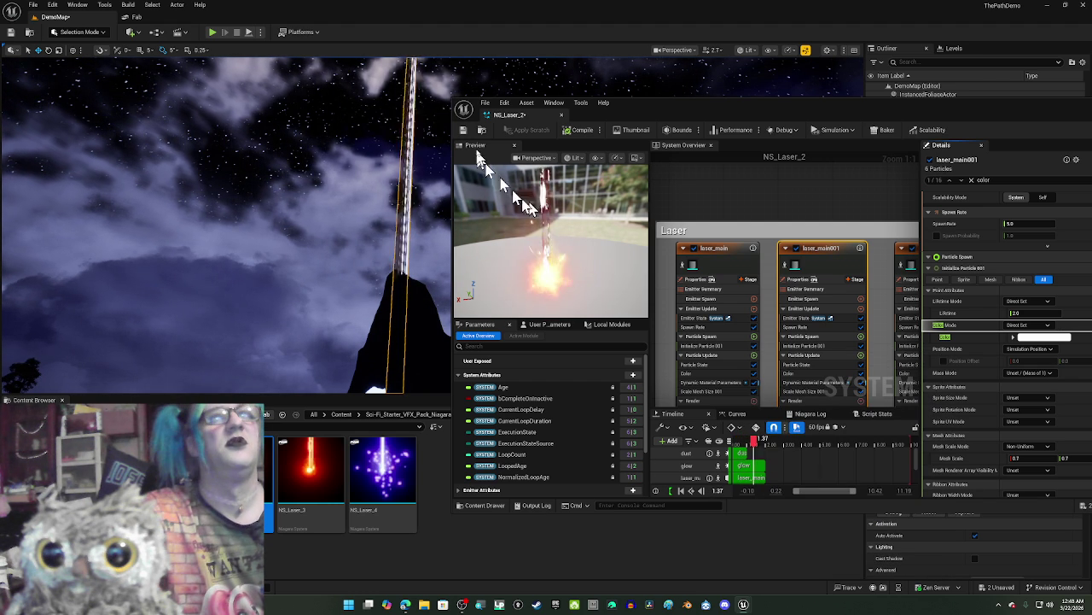
{"action": "left_click", "coordinate": [462, 130]}
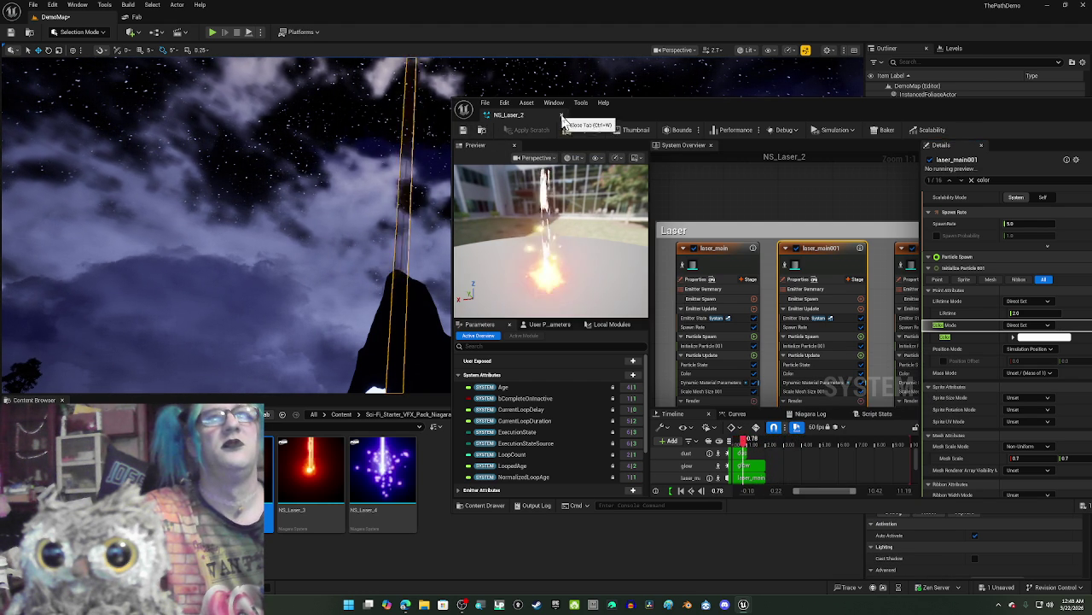
{"action": "left_click", "coordinate": [561, 115]}
Step: Frame NS_Laser_2, fly down past the pillar toward the glow, and save DemoMap
{"action": "key", "text": "f"}
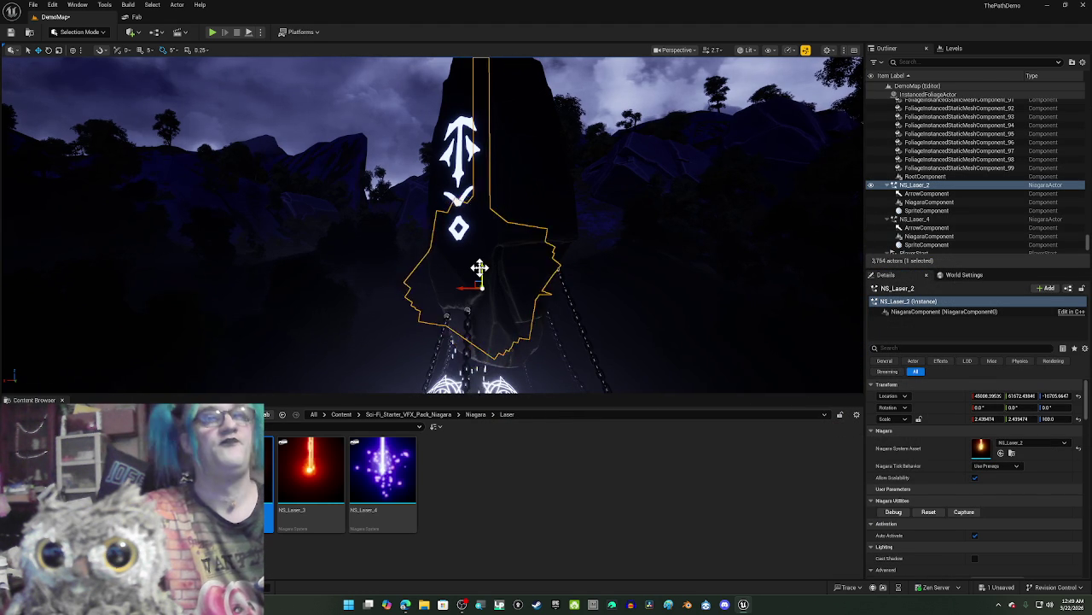
{"action": "mouse_move", "coordinate": [484, 256]}
{"action": "left_mouse_down"}
{"action": "mouse_move", "coordinate": [483, 200]}
{"action": "mouse_move", "coordinate": [495, 213]}
{"action": "mouse_move", "coordinate": [495, 193]}
{"action": "mouse_move", "coordinate": [495, 225]}
{"action": "mouse_move", "coordinate": [516, 237]}
{"action": "left_mouse_up"}
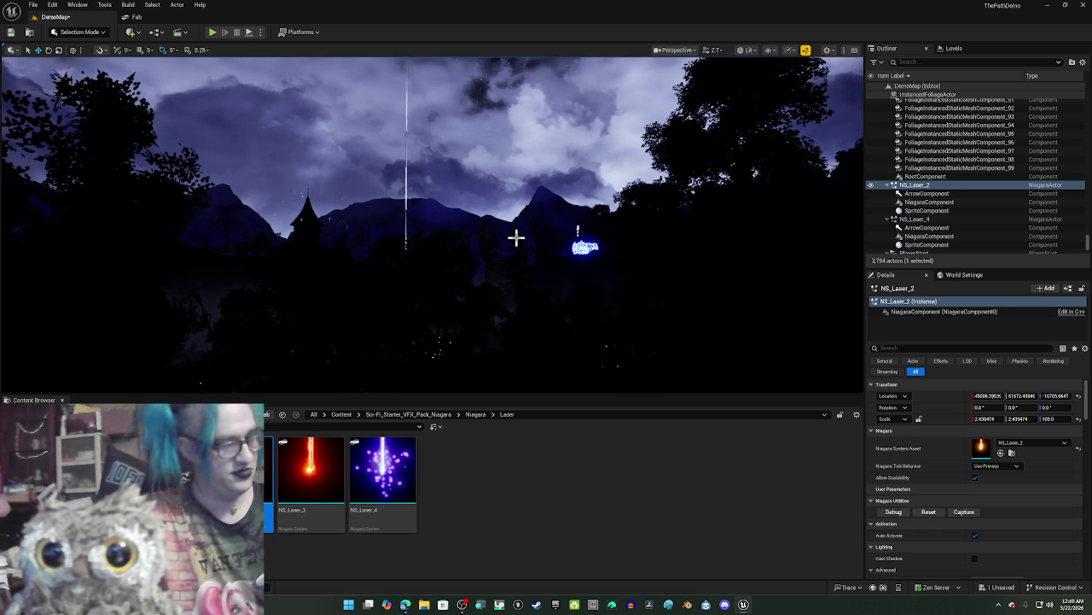
{"action": "key", "text": "ctrl+s"}
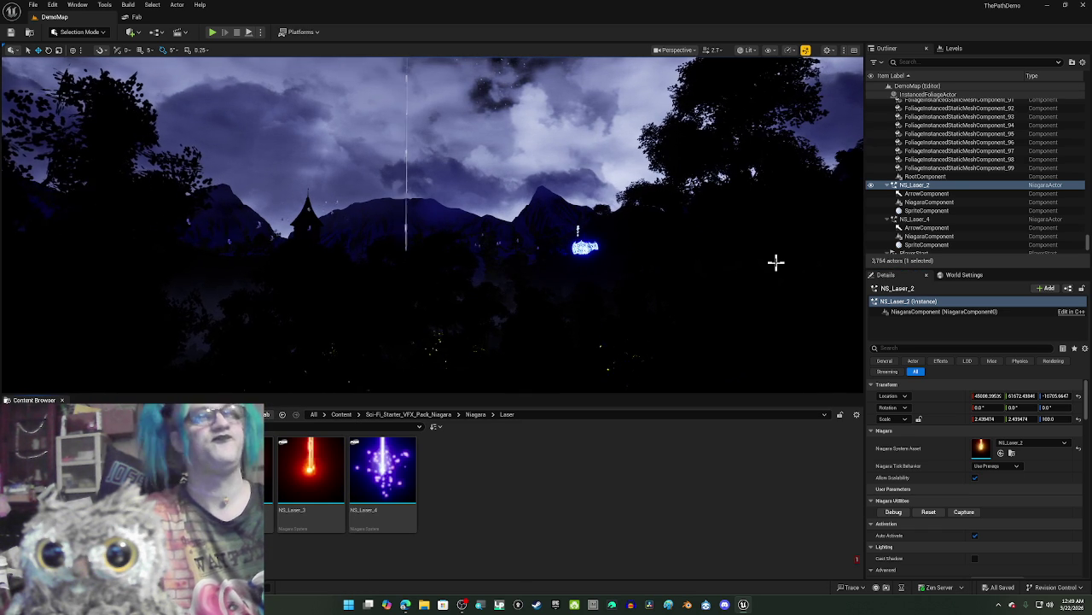
Step: Jump through saved camera views to a close-up of the glowing blue orbs
{"action": "left_click_drag", "start_coordinate": [776, 261], "coordinate": [729, 261]}
{"action": "key", "text": "f"}
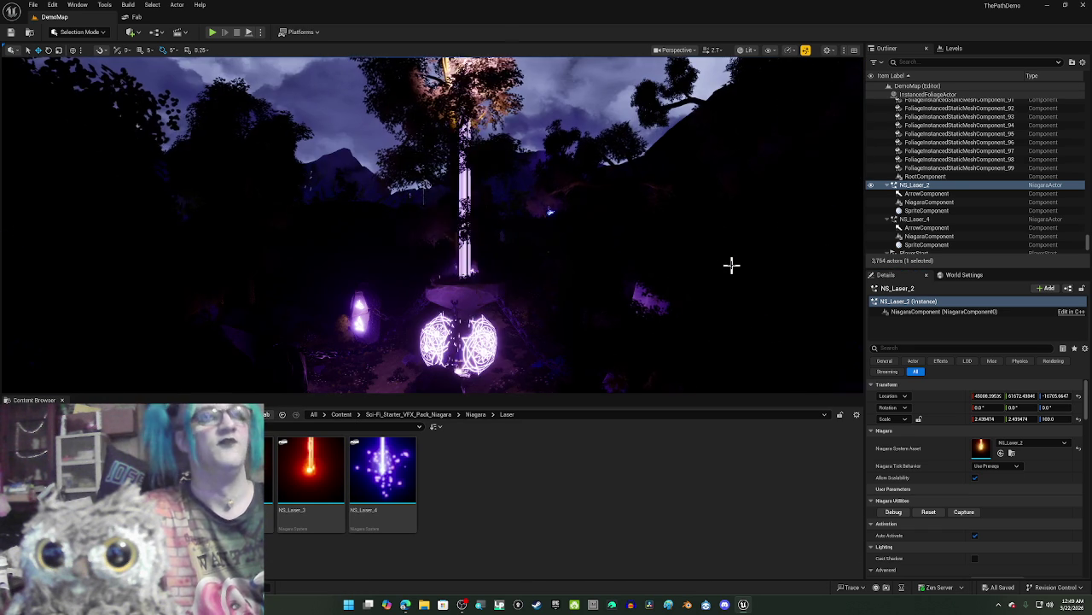
{"action": "key", "text": "f"}
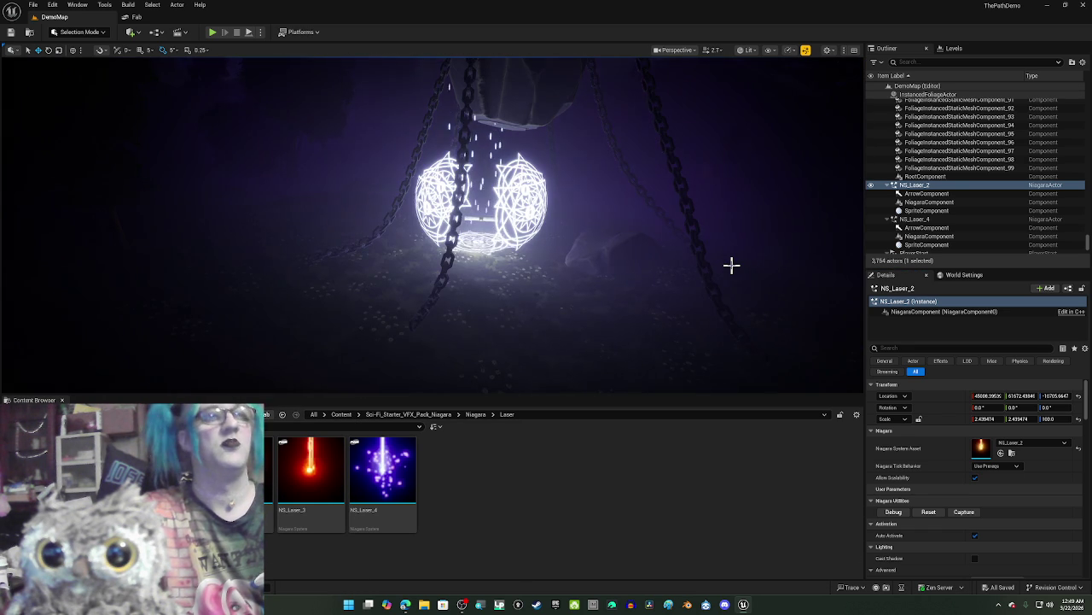
{"action": "key", "text": "f"}
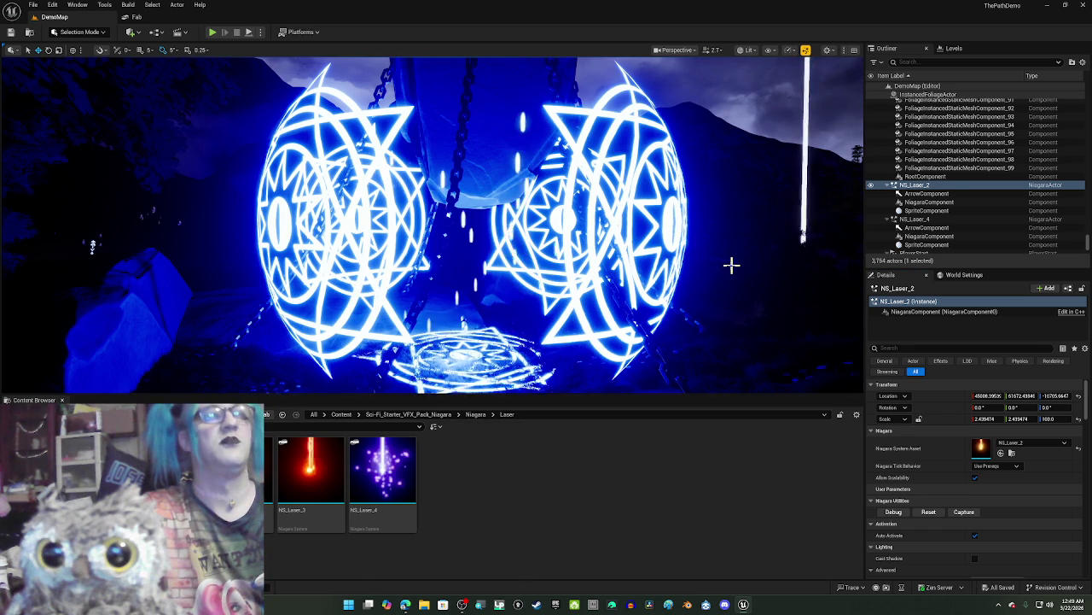
Step: Drop NS_Laser_1 from the Content Browser onto the glowing rune circle between the orbs
{"action": "mouse_move", "coordinate": [415, 278]}
{"action": "left_mouse_down"}
{"action": "mouse_move", "coordinate": [419, 342]}
{"action": "mouse_move", "coordinate": [419, 307]}
{"action": "left_mouse_up"}
{"action": "mouse_move", "coordinate": [311, 470]}
{"action": "left_mouse_down"}
{"action": "mouse_move", "coordinate": [384, 359]}
{"action": "mouse_move", "coordinate": [448, 292]}
{"action": "left_mouse_up"}
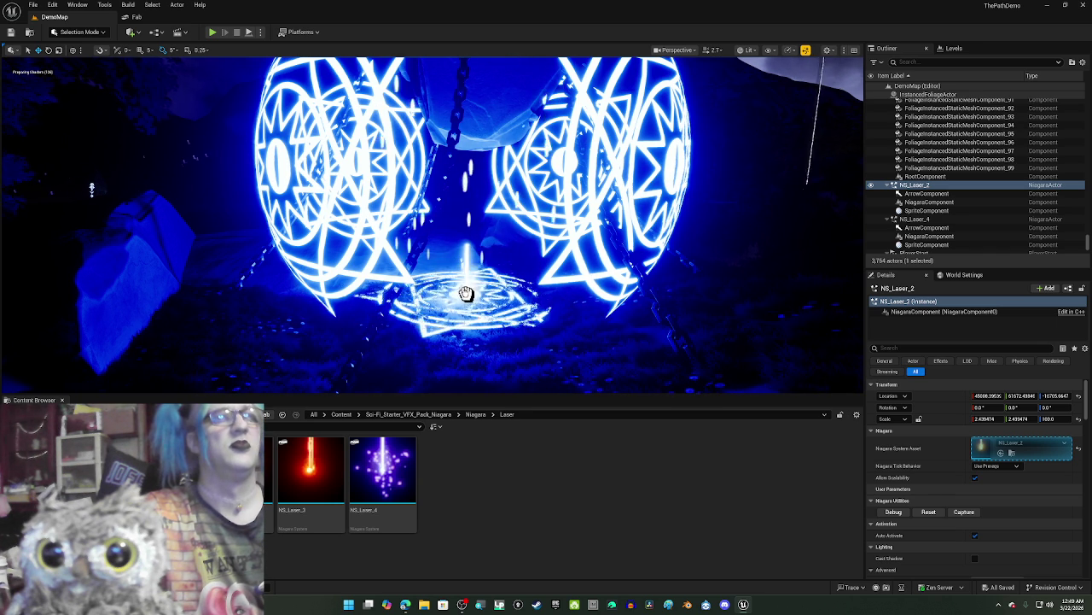
{"action": "left_click_drag", "start_coordinate": [459, 301], "coordinate": [458, 298]}
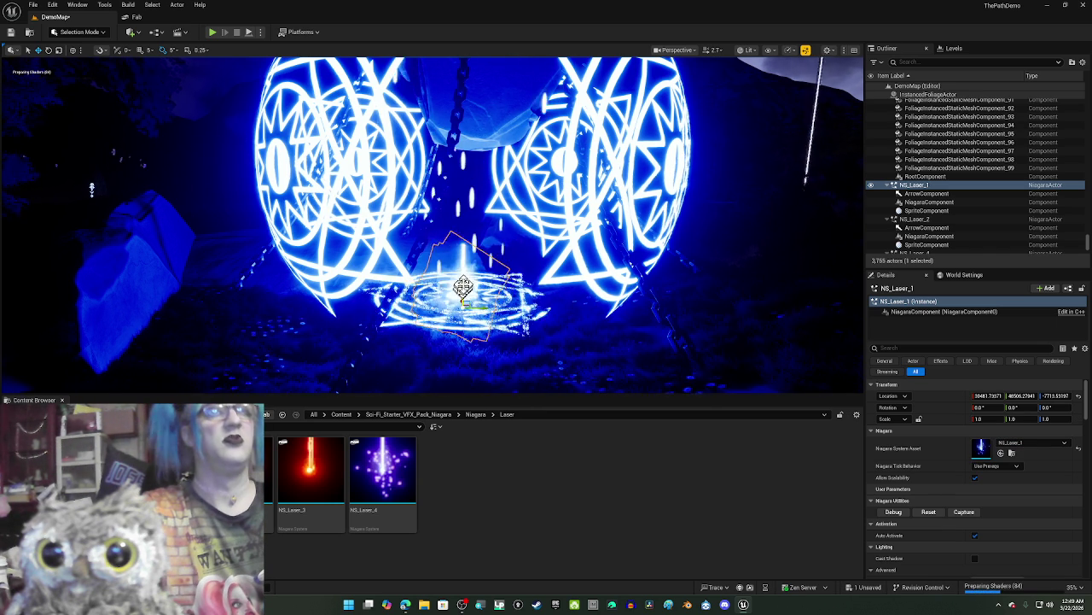
Step: Rescale NS_Laser_1 to Z scale 1 and about 3.3 in X and Y
{"action": "key", "text": "f"}
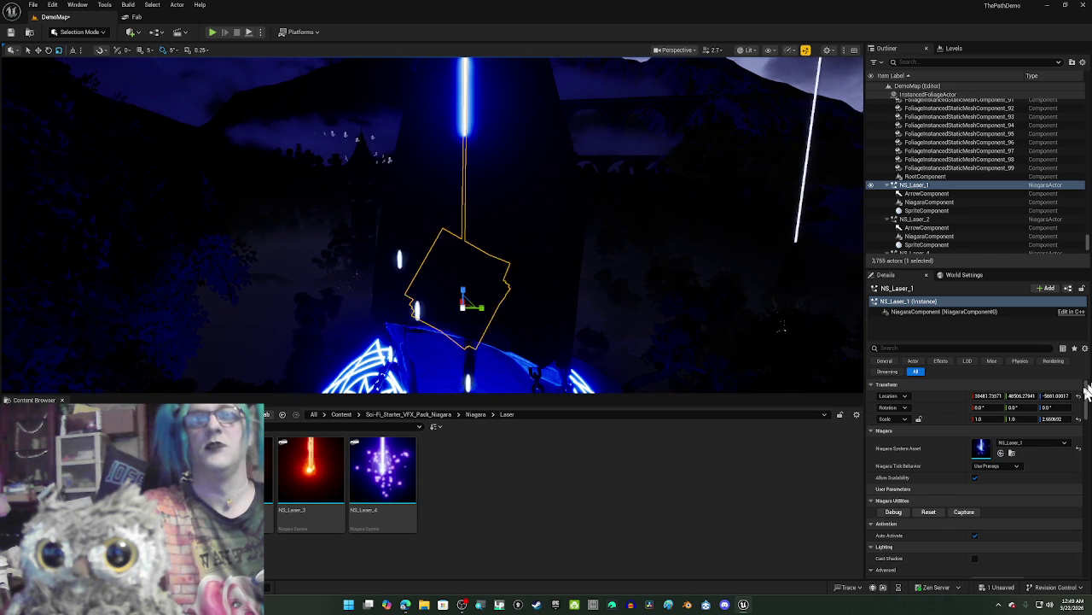
{"action": "left_click", "coordinate": [1054, 419]}
{"action": "type", "text": "100"}
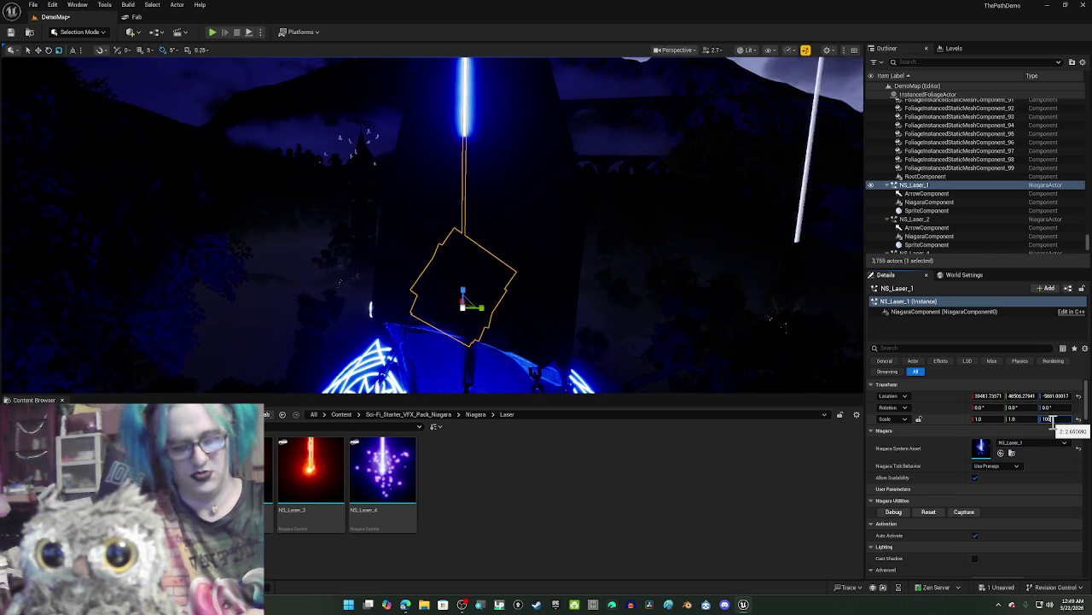
{"action": "key", "text": "Return"}
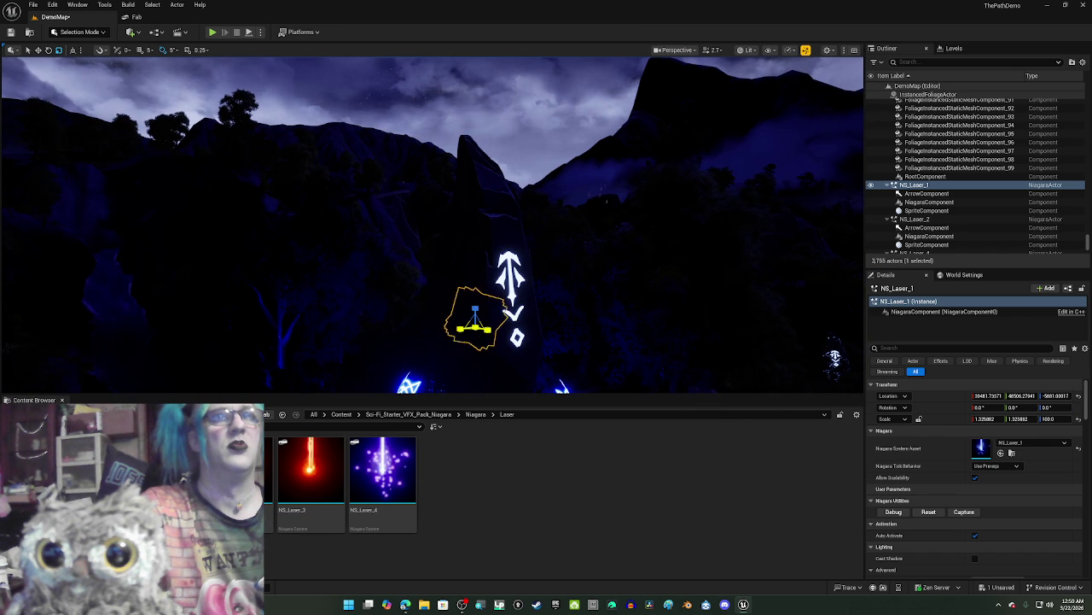
{"action": "left_click_drag", "start_coordinate": [983, 418], "coordinate": [1041, 418]}
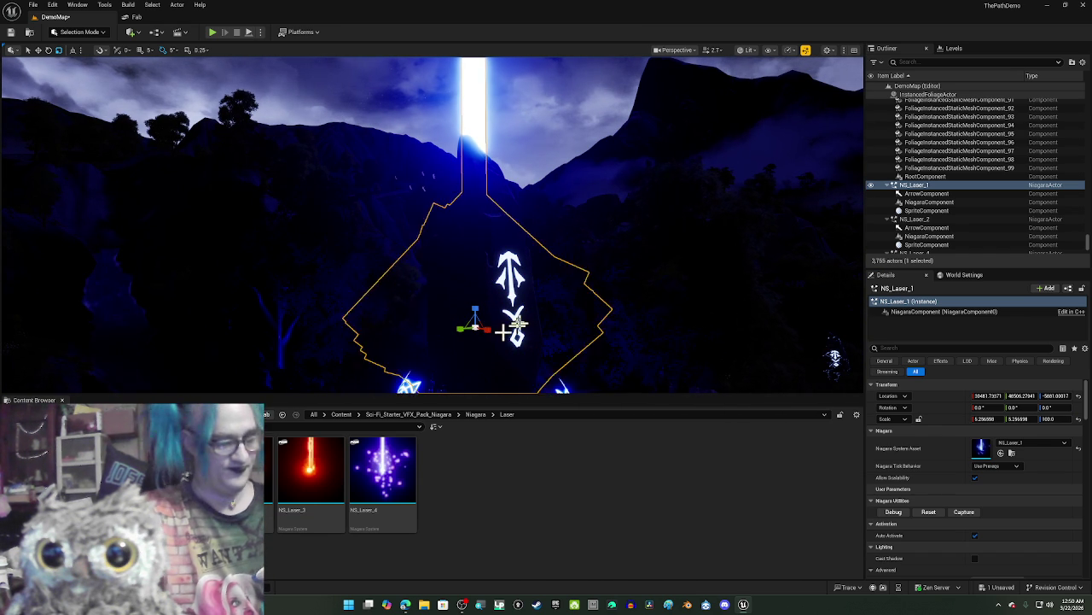
Step: Move NS_Laser_1 slightly down and right, then open it in the Niagara editor
{"action": "key", "text": "f"}
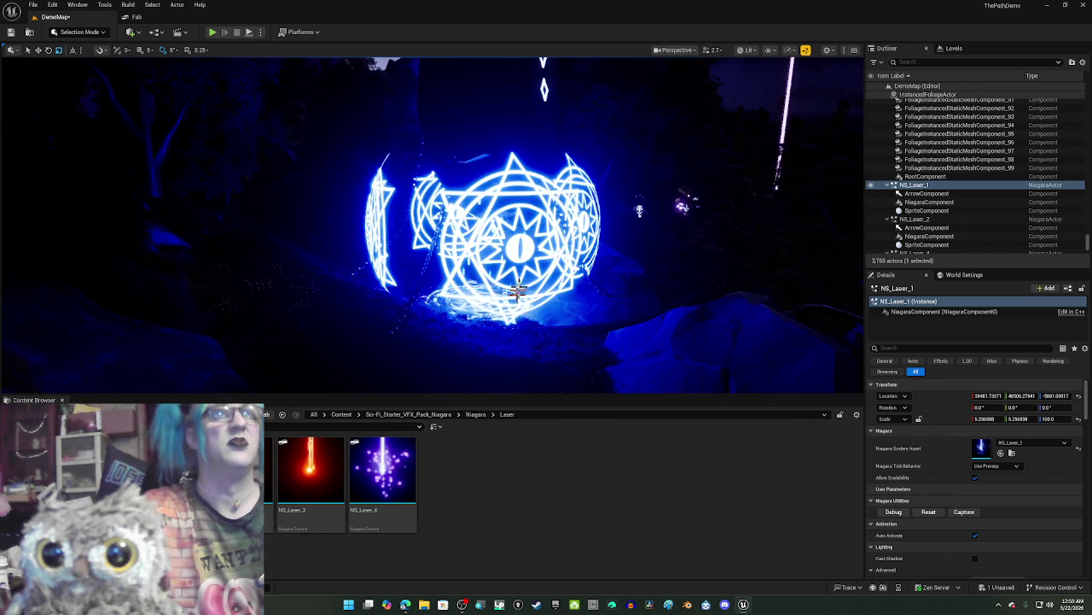
{"action": "scroll", "coordinate": [518, 290], "scroll_direction": "up", "scroll_amount": 5}
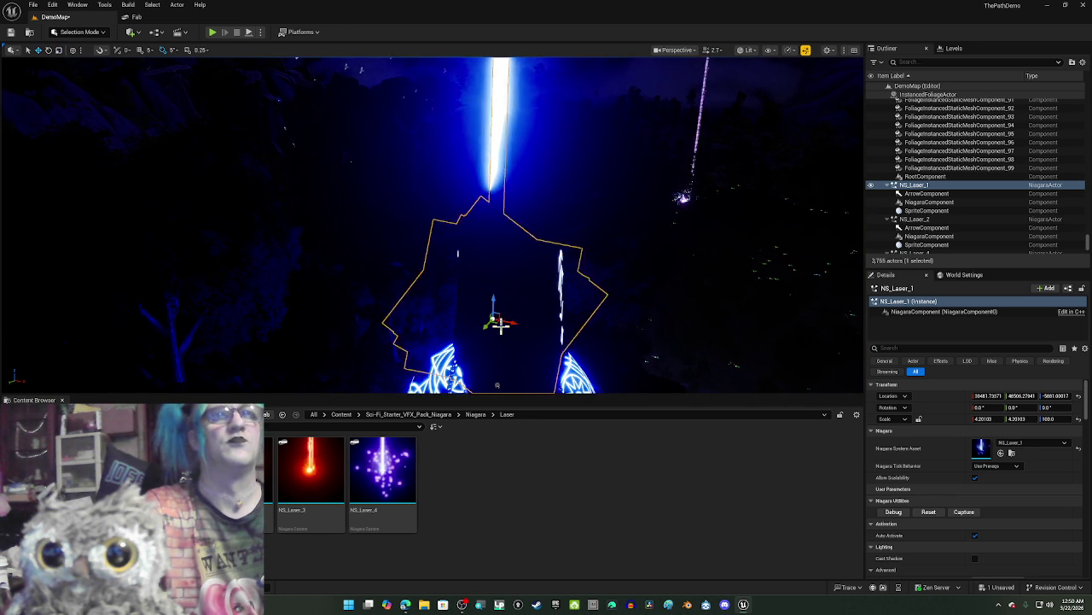
{"action": "mouse_move", "coordinate": [500, 325]}
{"action": "left_mouse_down"}
{"action": "mouse_move", "coordinate": [515, 322]}
{"action": "mouse_move", "coordinate": [510, 345]}
{"action": "mouse_move", "coordinate": [510, 327]}
{"action": "mouse_move", "coordinate": [492, 335]}
{"action": "left_mouse_up"}
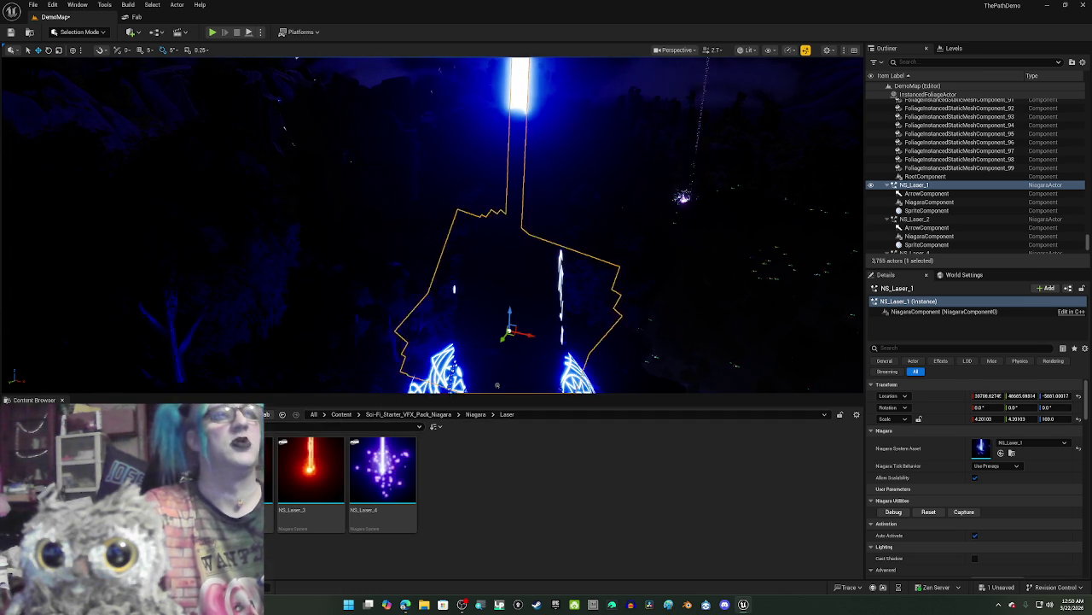
{"action": "key", "text": "ctrl+e"}
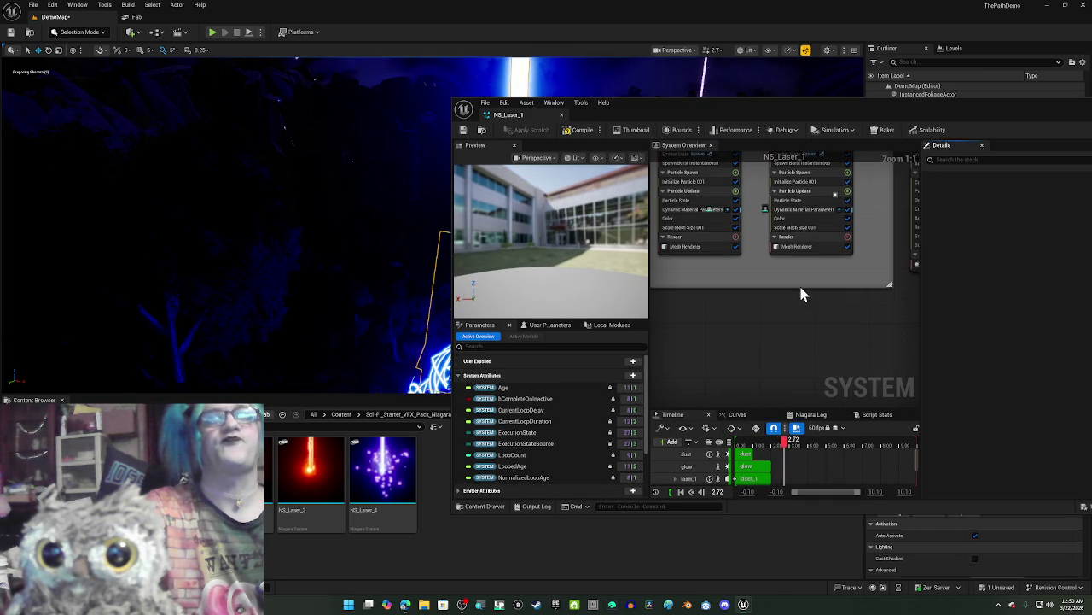
Step: Disable the spark, smoke and dust emitters in NS_Laser_1
{"action": "scroll", "coordinate": [800, 293], "scroll_direction": "up", "scroll_amount": 5}
{"action": "left_click_drag", "start_coordinate": [794, 359], "coordinate": [794, 213]}
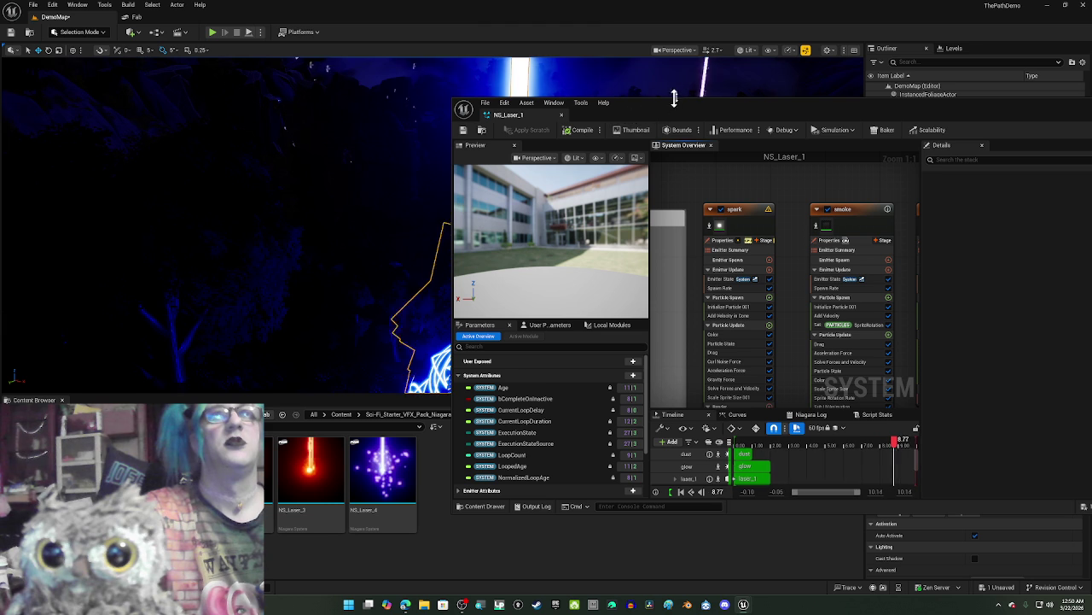
{"action": "left_click_drag", "start_coordinate": [680, 104], "coordinate": [746, 96]}
{"action": "left_click", "coordinate": [788, 202]}
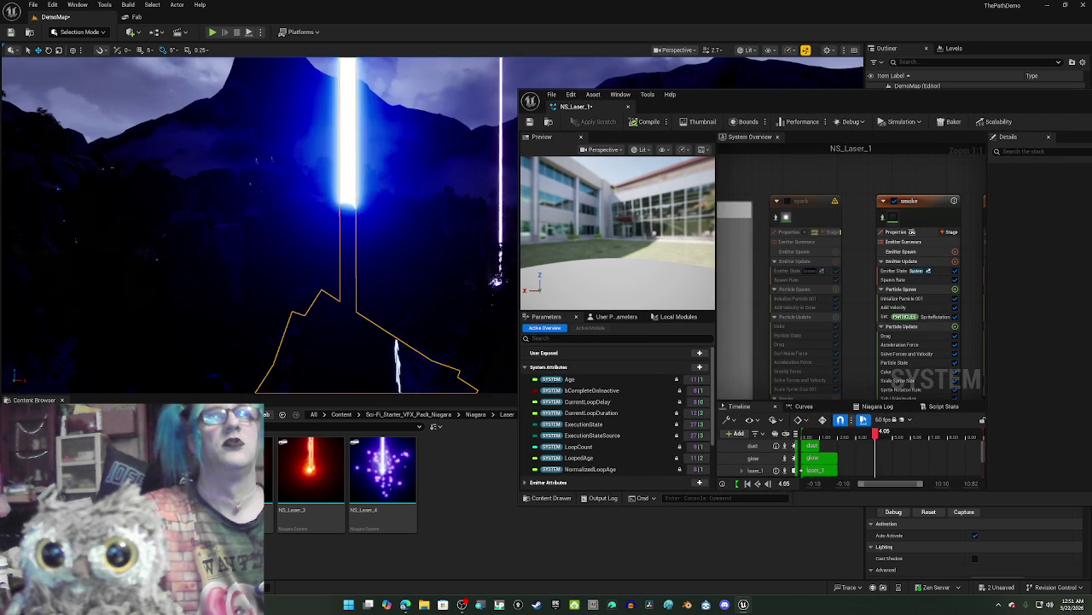
{"action": "left_click_drag", "start_coordinate": [985, 204], "coordinate": [868, 210]}
{"action": "left_click", "coordinate": [777, 207]}
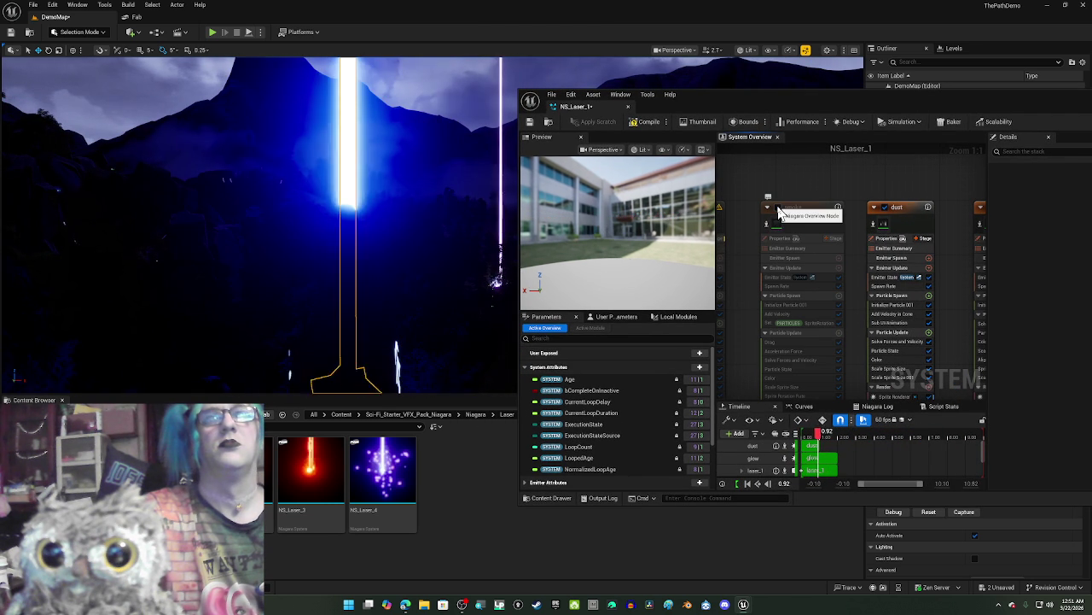
{"action": "left_click", "coordinate": [883, 209]}
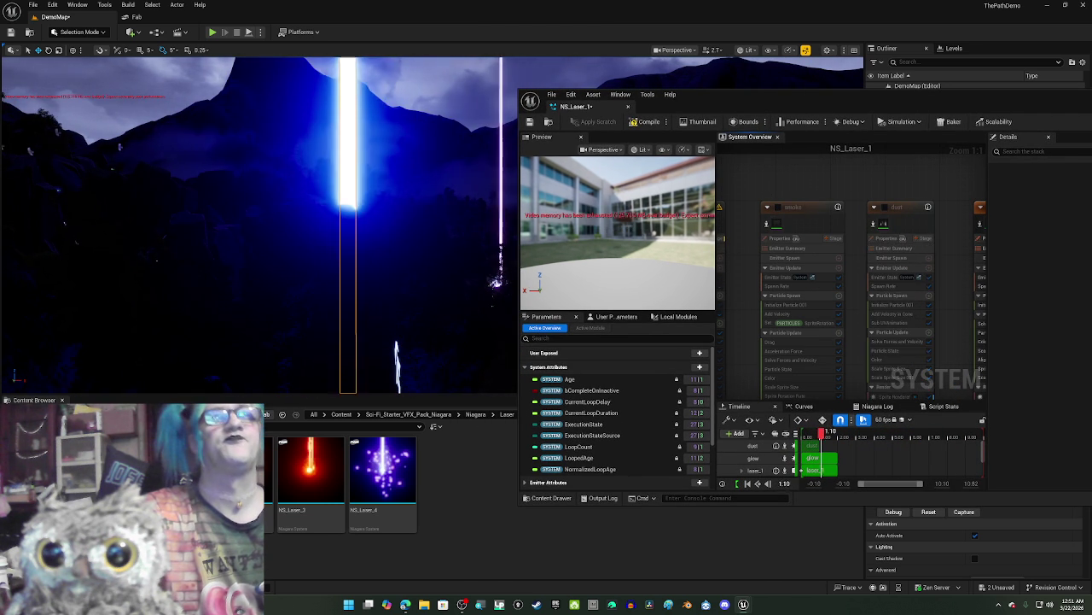
Step: Disable the splat and glow emitters, then save and close NS_Laser_1
{"action": "left_click_drag", "start_coordinate": [832, 197], "coordinate": [746, 200]}
{"action": "left_click", "coordinate": [792, 228]}
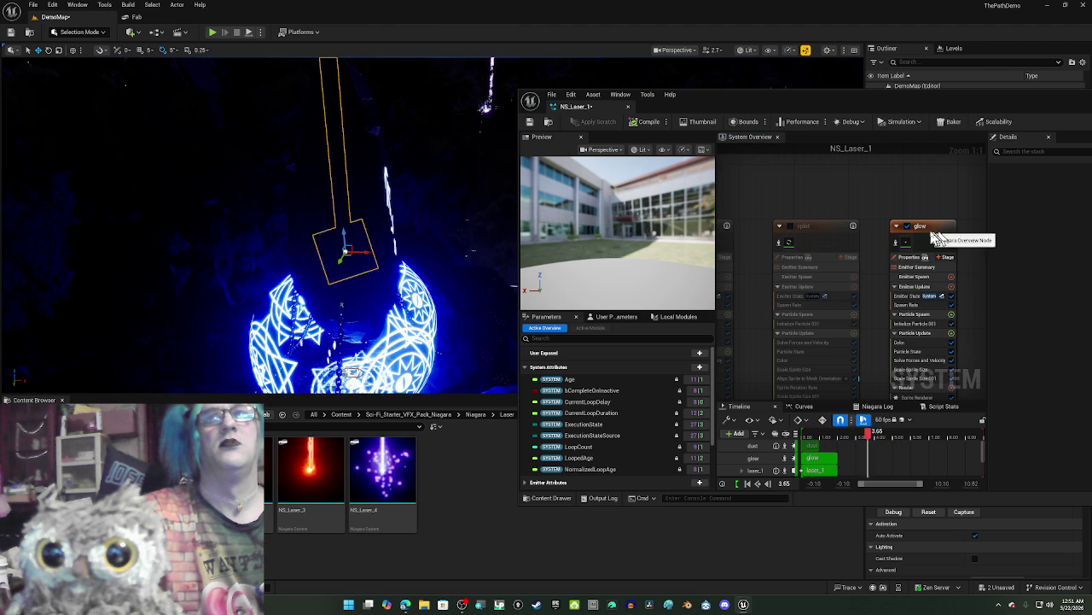
{"action": "left_click_drag", "start_coordinate": [439, 154], "coordinate": [440, 111]}
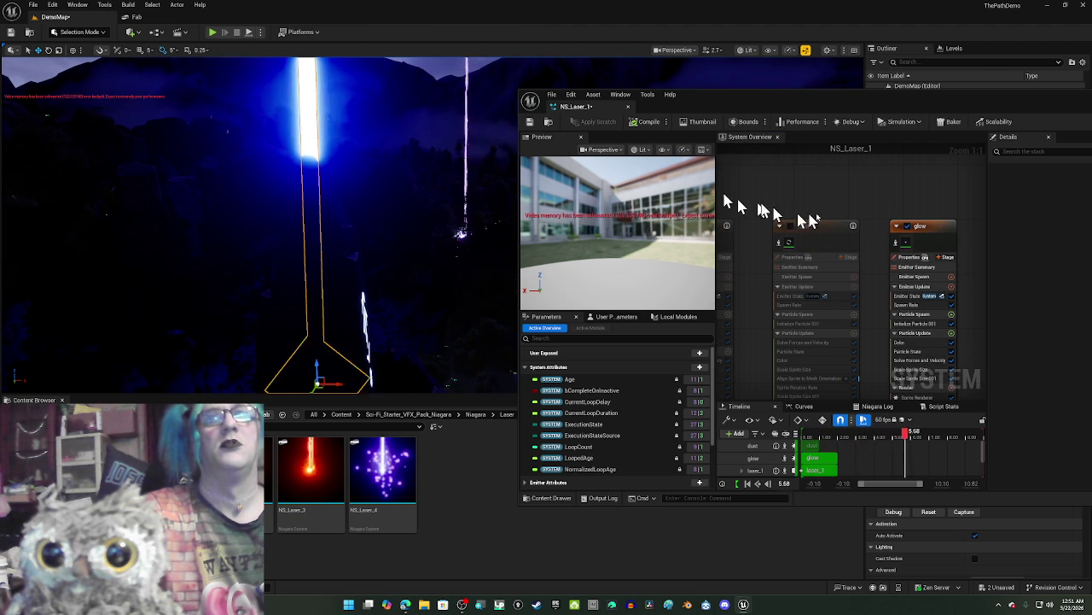
{"action": "left_click", "coordinate": [896, 226]}
{"action": "mouse_move", "coordinate": [440, 111]}
{"action": "left_mouse_down"}
{"action": "mouse_move", "coordinate": [439, 81]}
{"action": "mouse_move", "coordinate": [440, 111]}
{"action": "left_mouse_up"}
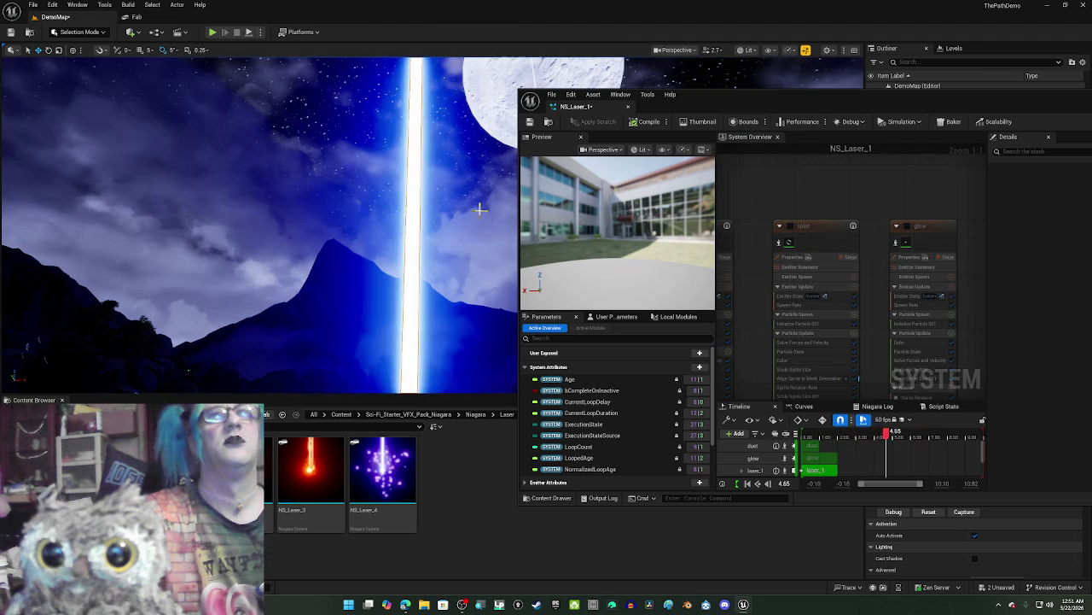
{"action": "left_click", "coordinate": [529, 122]}
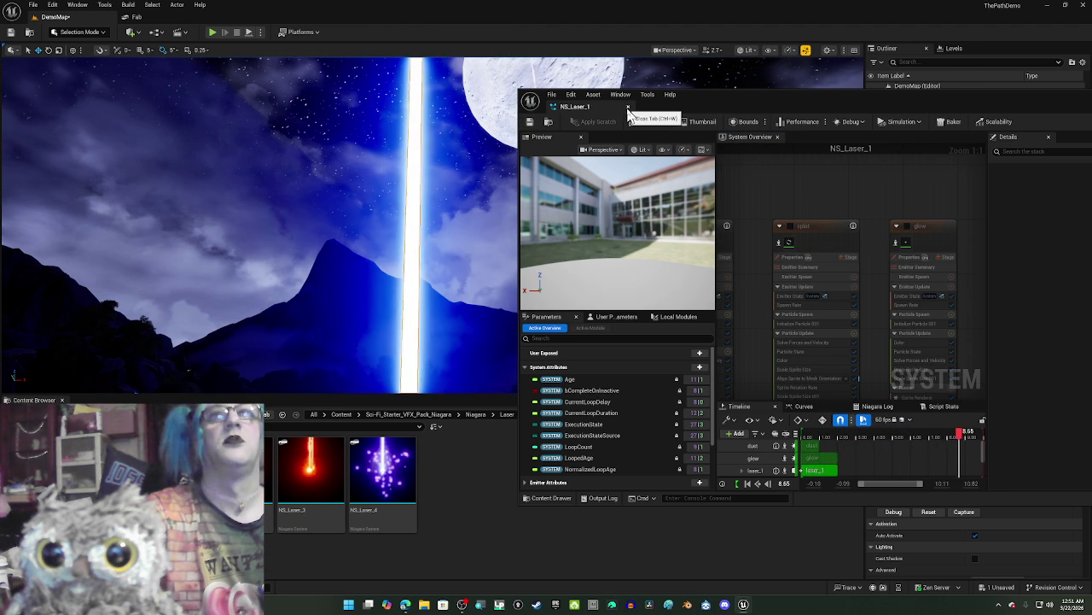
{"action": "left_click", "coordinate": [628, 108]}
{"action": "scroll", "coordinate": [653, 195], "scroll_direction": "up", "scroll_amount": 5}
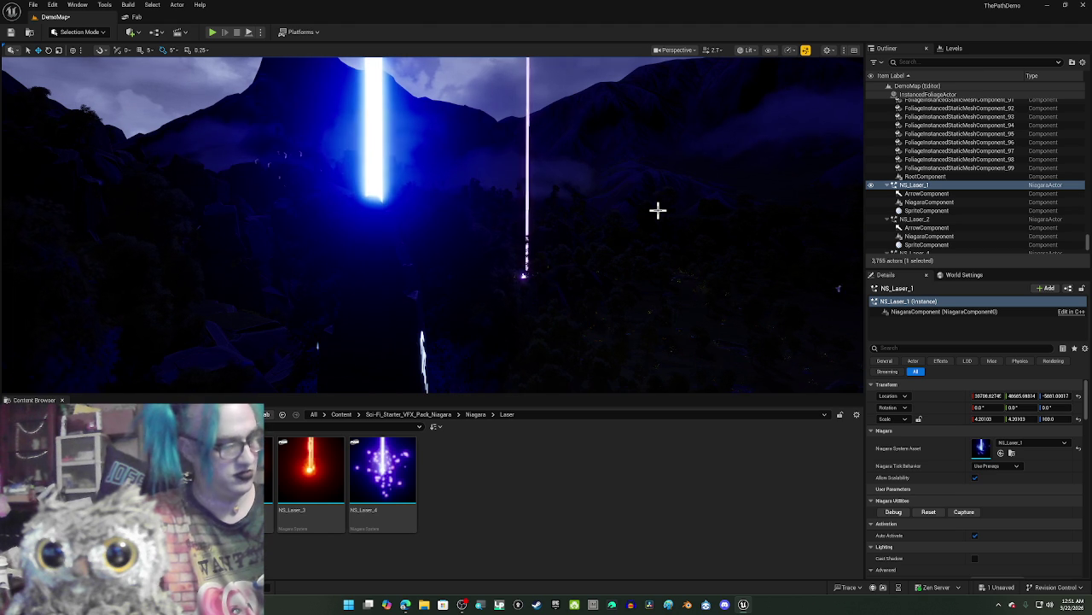
Step: Save DemoMap, reframe NS_Laser_1, look toward the sky, and switch to unlit shading
{"action": "key", "text": "ctrl+s"}
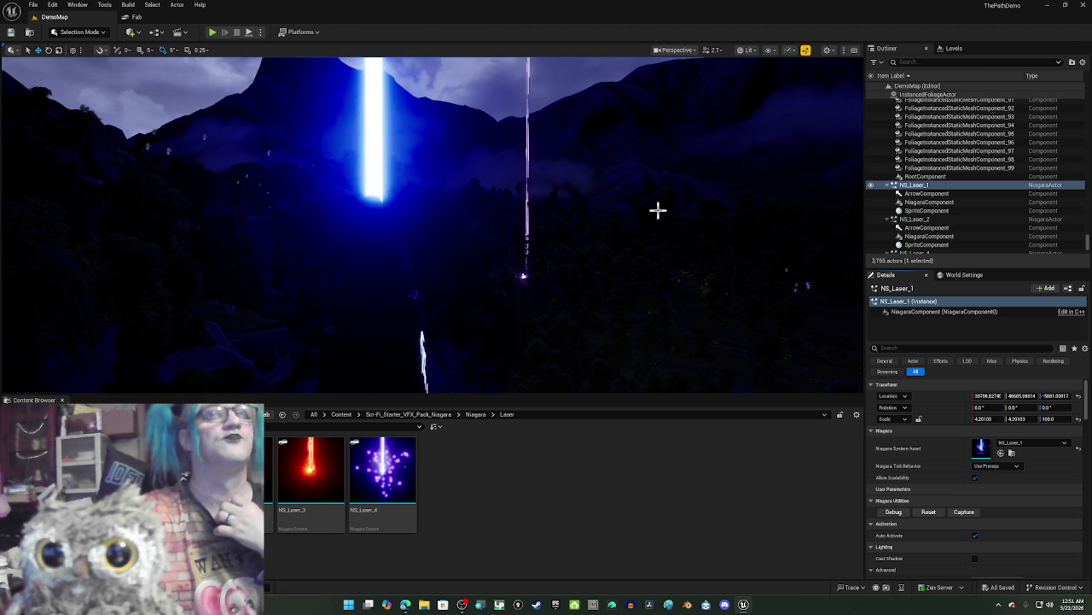
{"action": "key", "text": "f"}
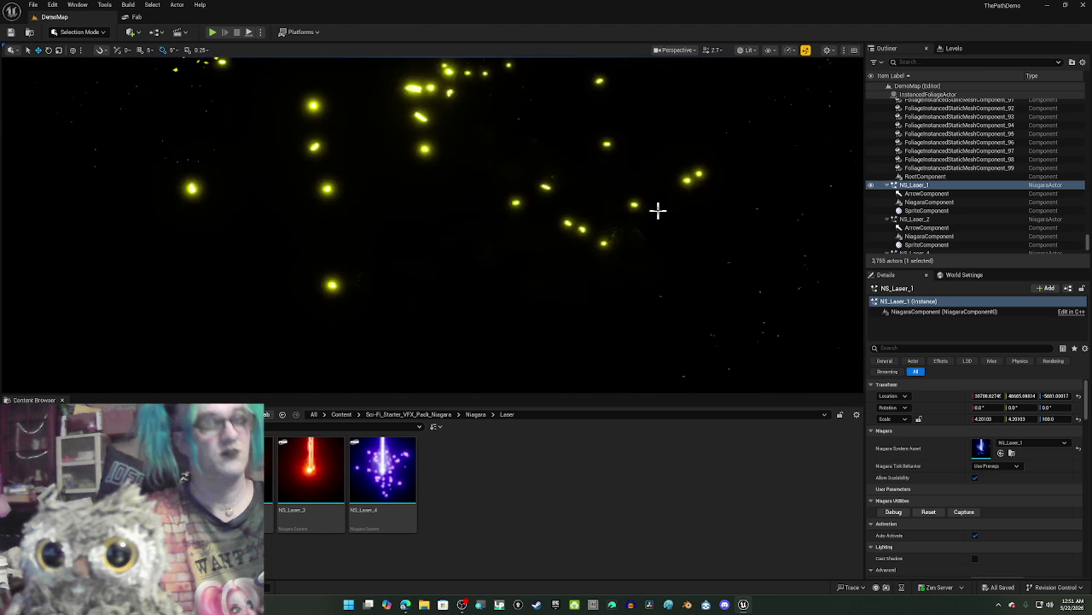
{"action": "mouse_move", "coordinate": [657, 210]}
{"action": "left_mouse_down"}
{"action": "mouse_move", "coordinate": [598, 196]}
{"action": "mouse_move", "coordinate": [567, 149]}
{"action": "mouse_move", "coordinate": [555, 184]}
{"action": "left_mouse_up"}
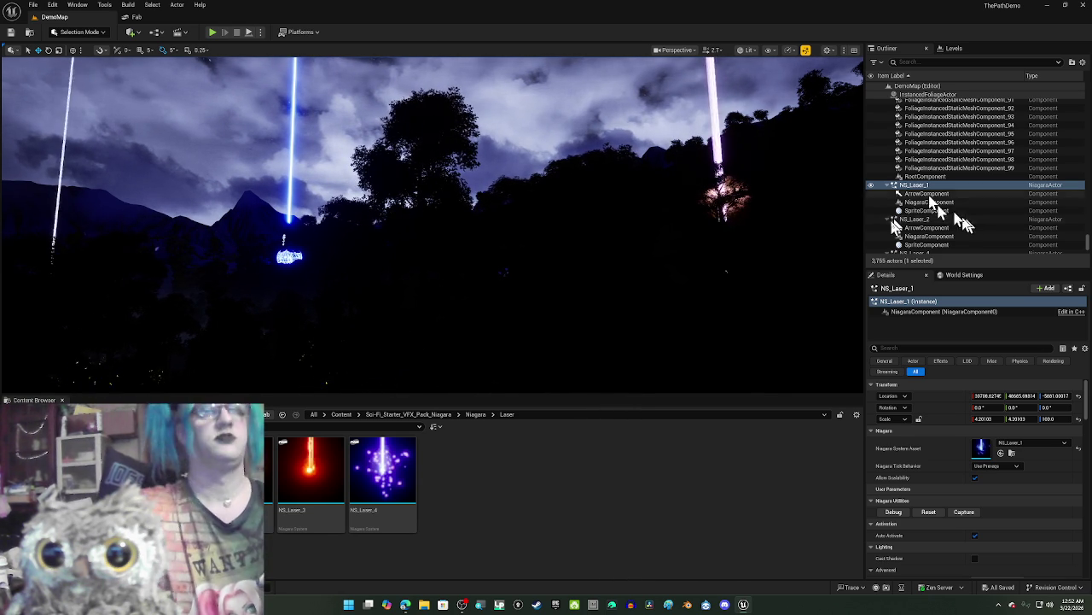
{"action": "key", "text": "alt+3"}
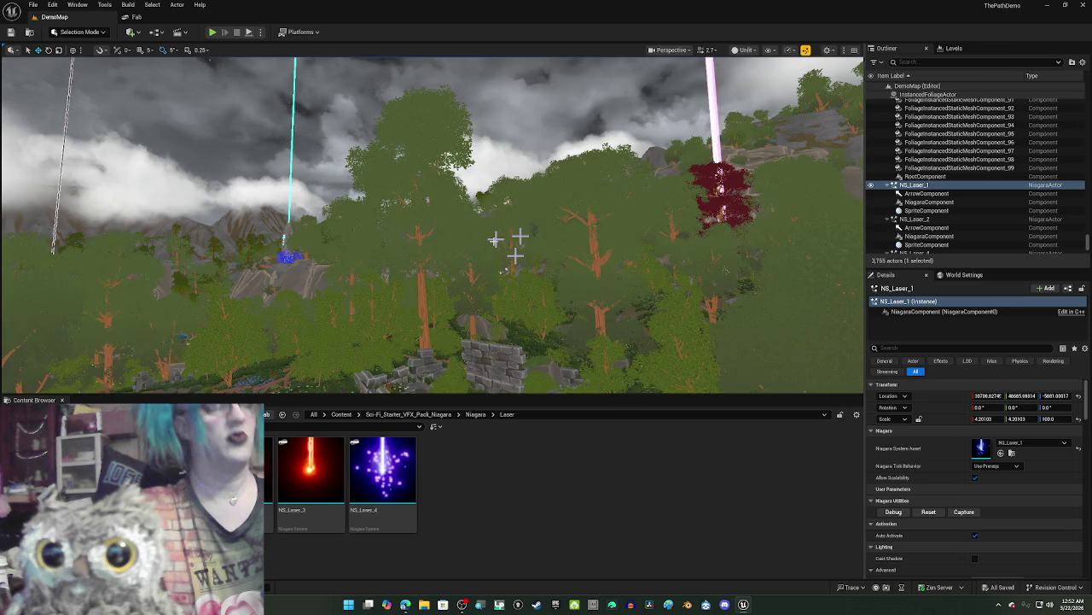
Step: Fly to the hillside by the lake and delete the rune stone marker
{"action": "key", "text": "s"}
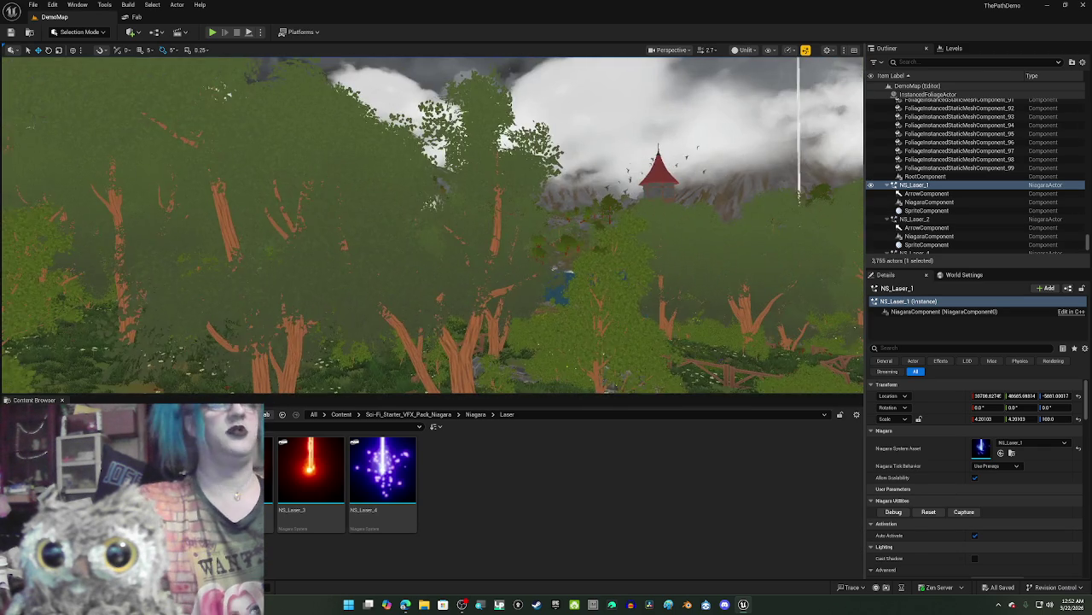
{"action": "key", "text": "w"}
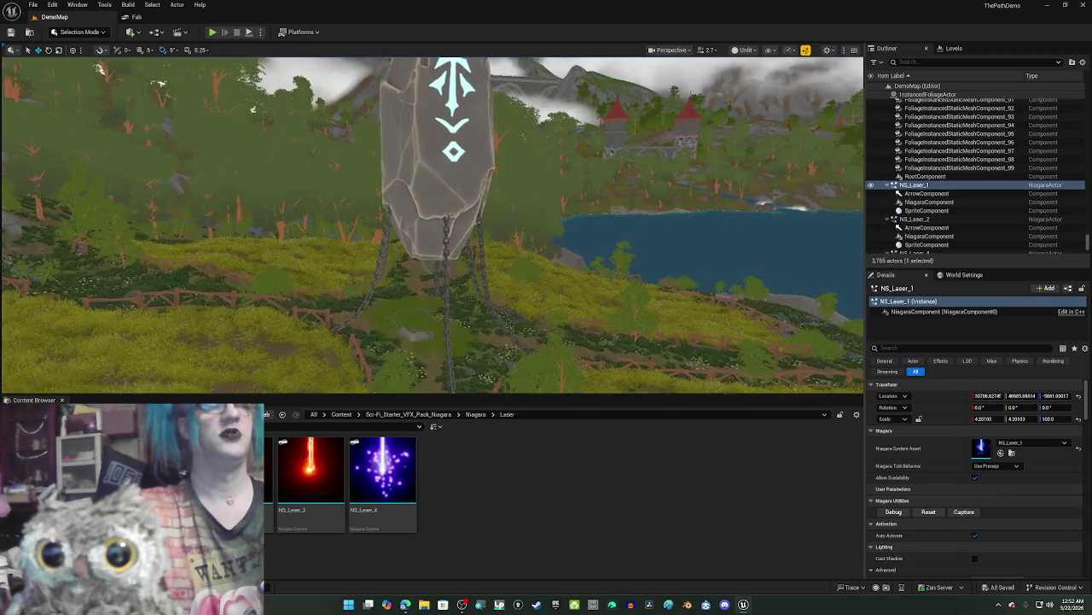
{"action": "key", "text": "w"}
{"action": "key", "text": "d"}
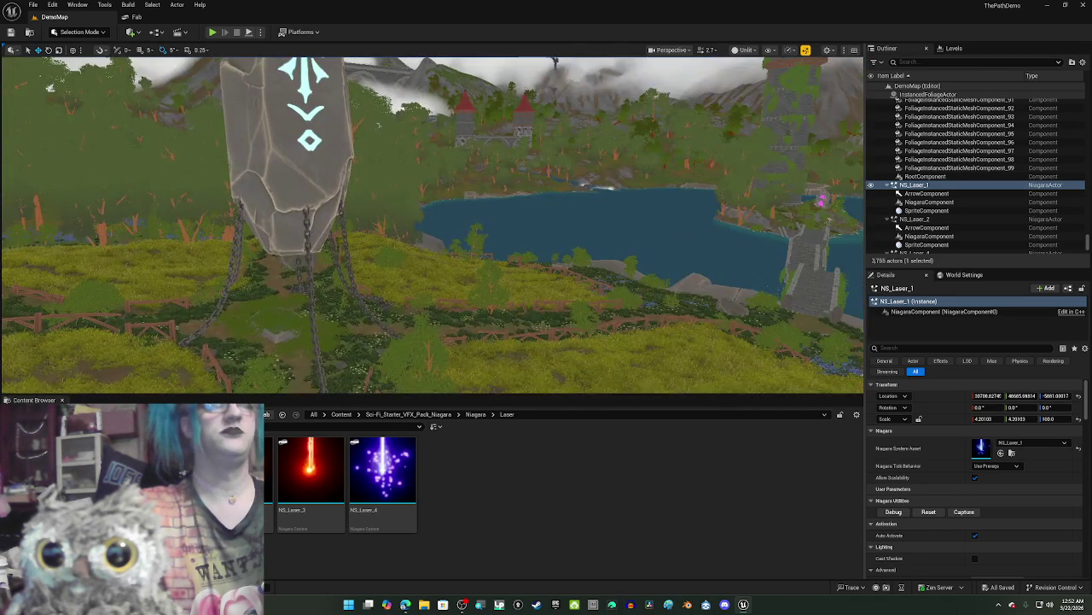
{"action": "left_click", "coordinate": [359, 156]}
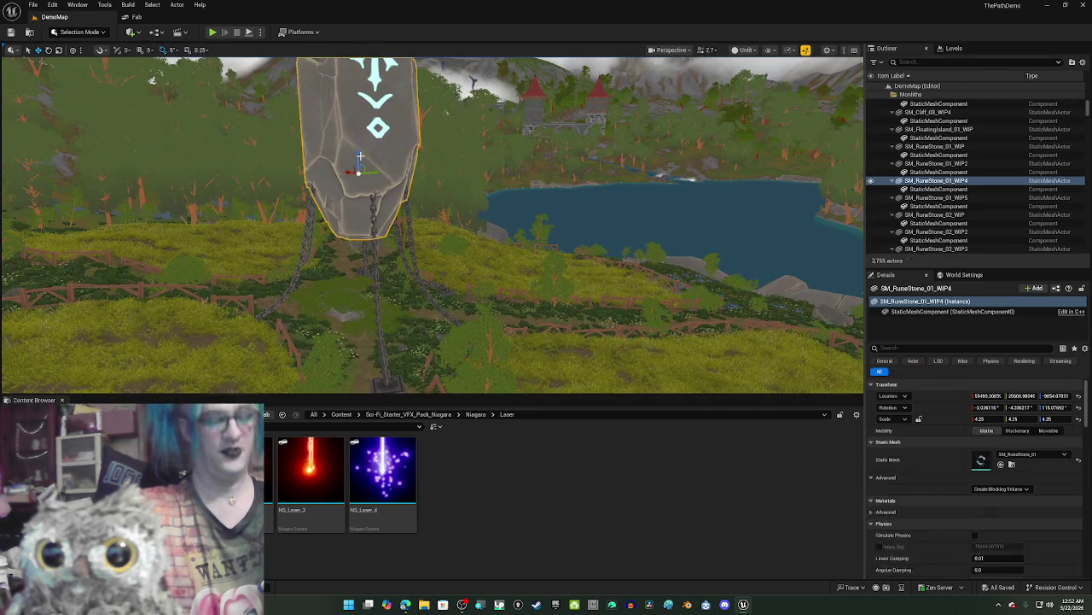
{"action": "key", "text": "Delete"}
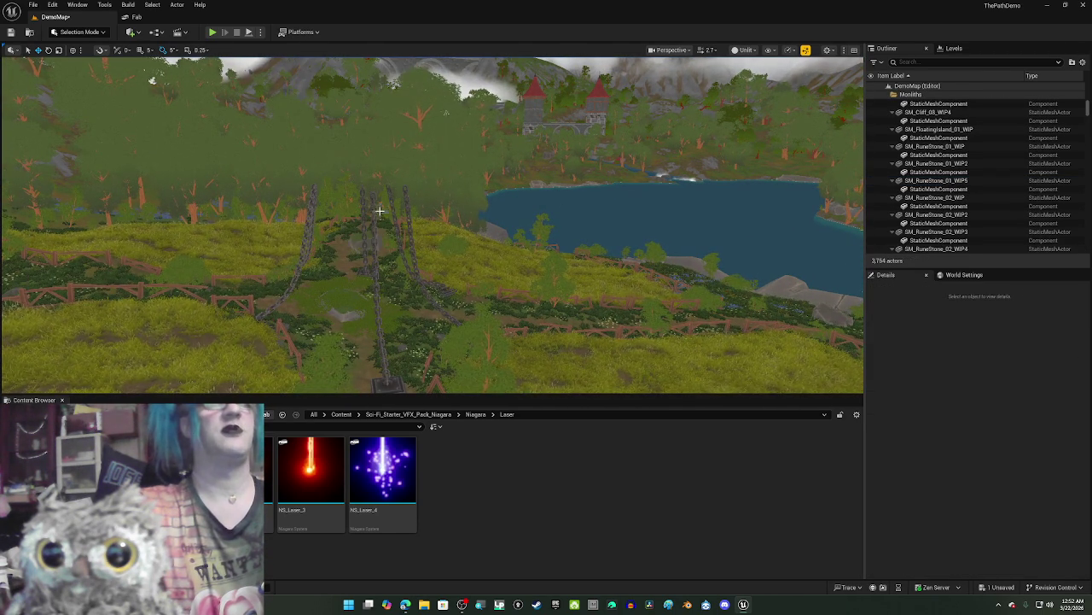
Step: Delete the middle hanging chain, the next chain, and BP_SplineChains23
{"action": "left_click", "coordinate": [380, 211]}
{"action": "left_click", "coordinate": [382, 210]}
{"action": "key", "text": "Delete"}
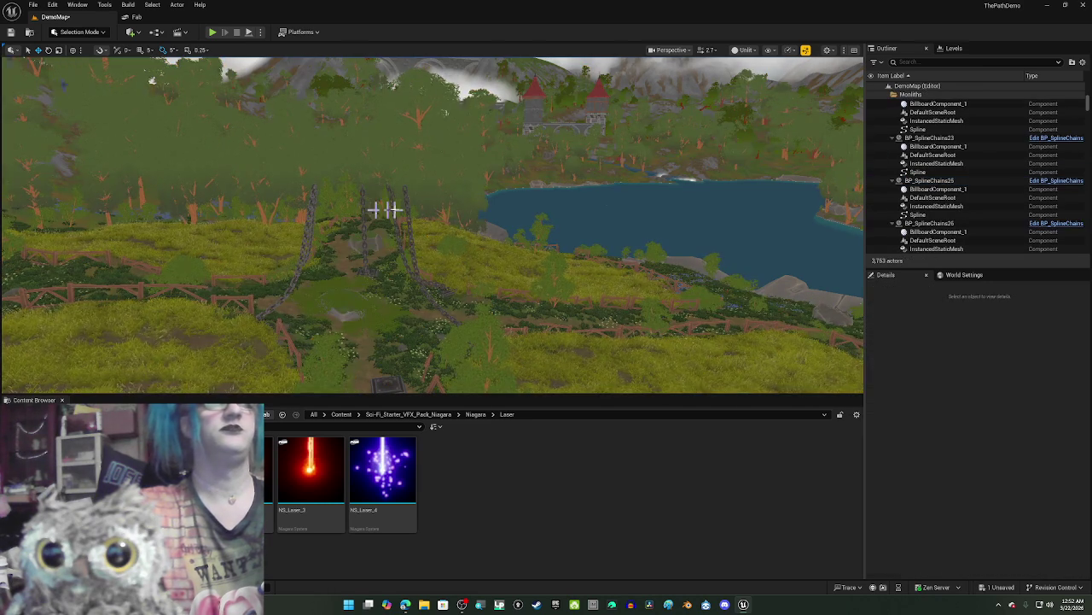
{"action": "left_click", "coordinate": [394, 208]}
{"action": "key", "text": "Delete"}
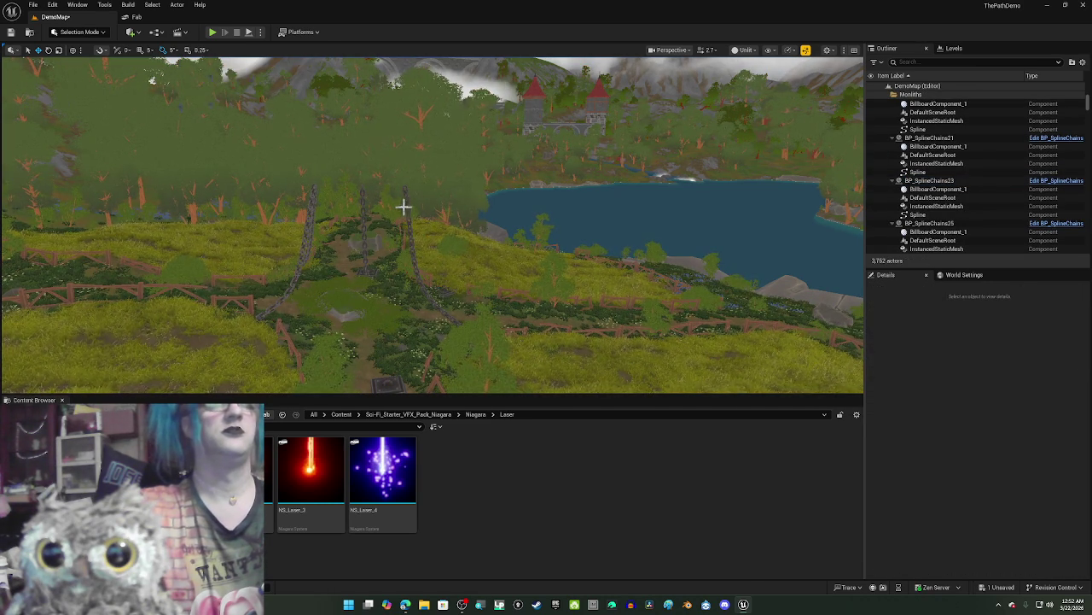
{"action": "left_click", "coordinate": [403, 205]}
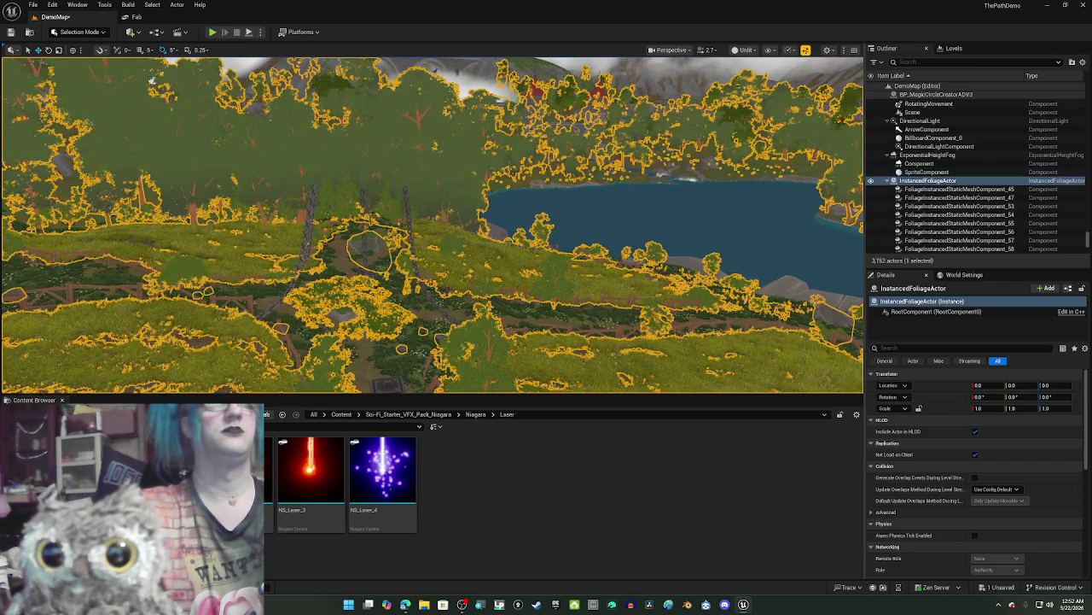
{"action": "left_click", "coordinate": [404, 206]}
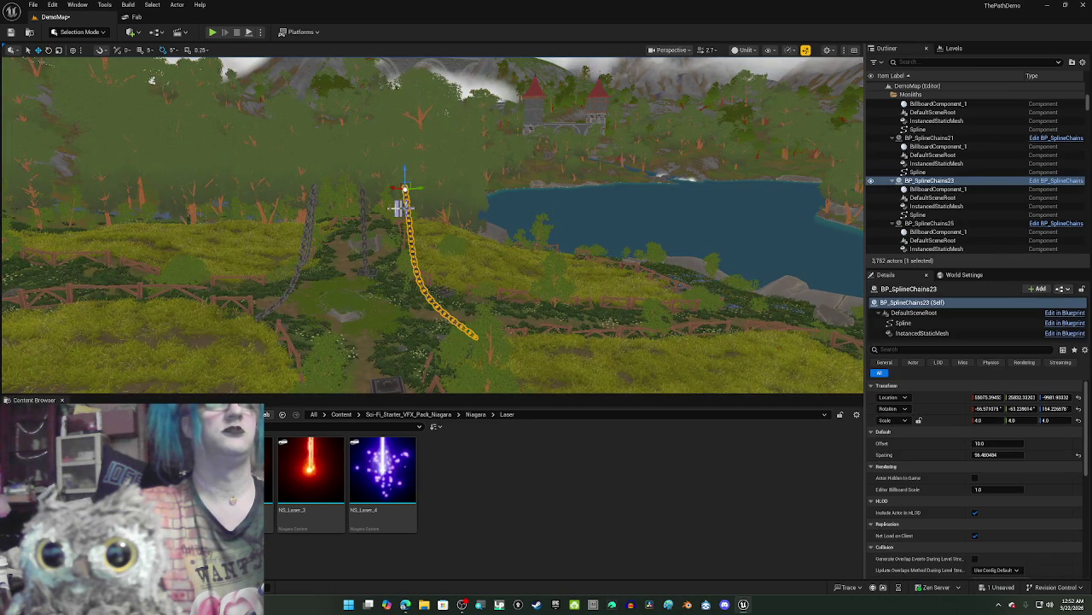
{"action": "key", "text": "Delete"}
Step: Delete chains BP_SplineChains27, 26 and 25, then switch to another window
{"action": "left_click", "coordinate": [362, 203]}
{"action": "key", "text": "Delete"}
{"action": "left_click", "coordinate": [307, 215]}
{"action": "key", "text": "Delete"}
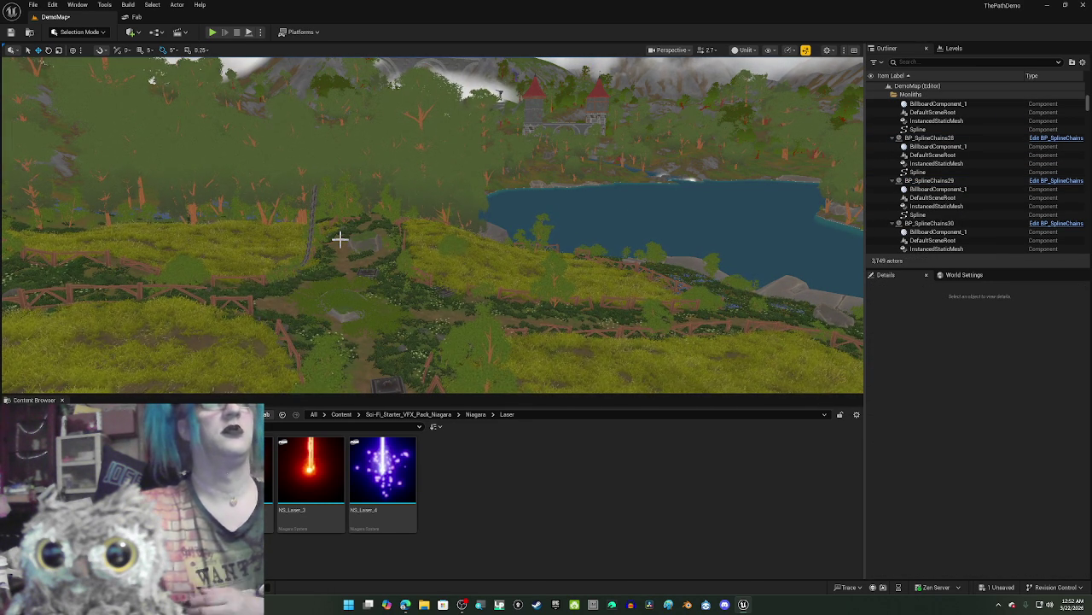
{"action": "mouse_move", "coordinate": [339, 240]}
{"action": "left_mouse_down"}
{"action": "mouse_move", "coordinate": [282, 235]}
{"action": "mouse_move", "coordinate": [358, 246]}
{"action": "left_mouse_up"}
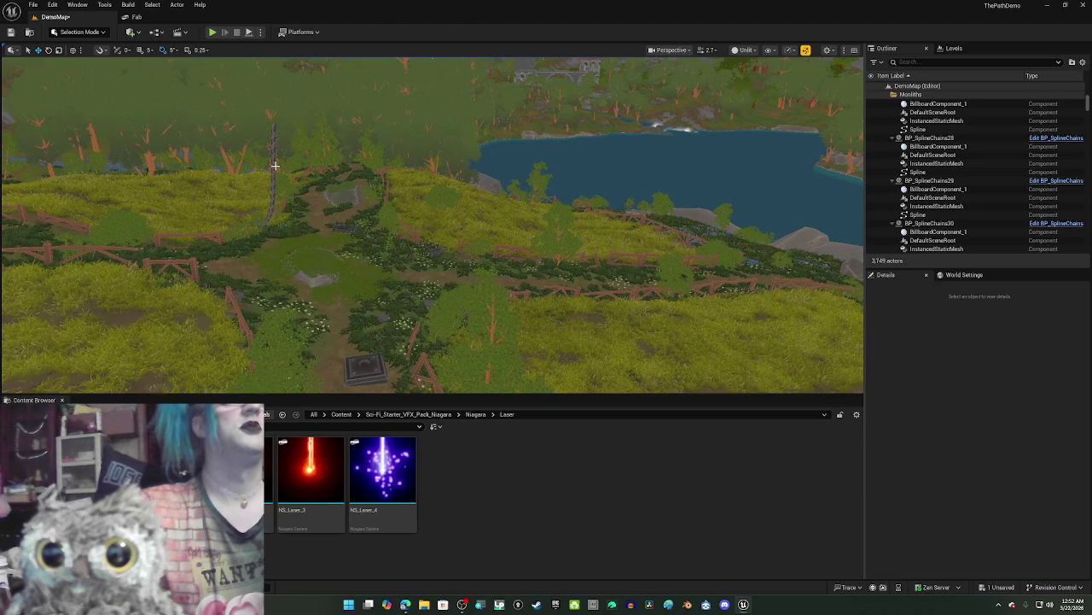
{"action": "left_click", "coordinate": [272, 160]}
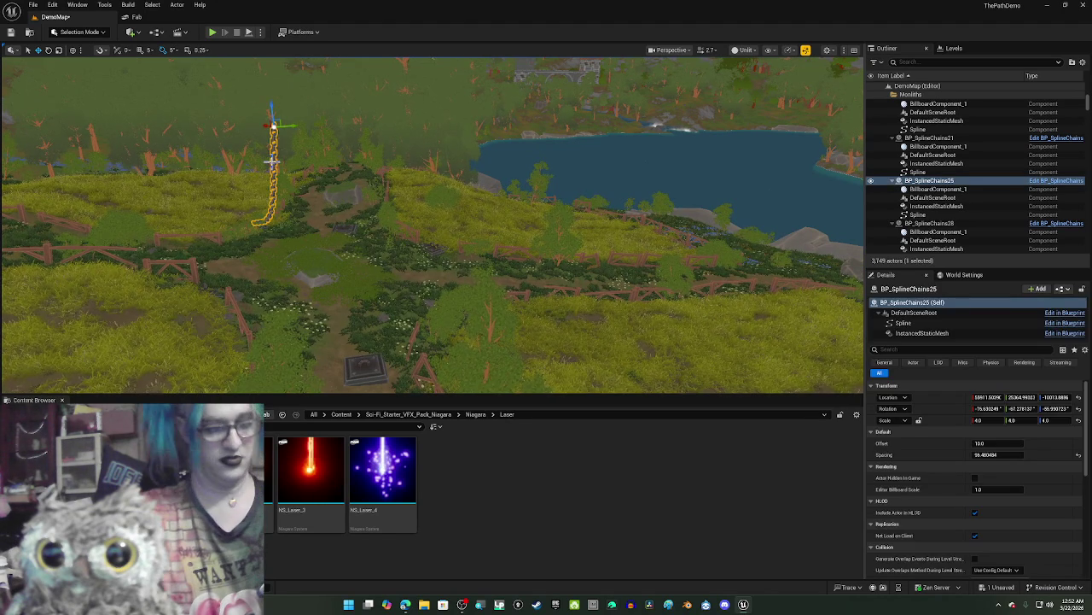
{"action": "key", "text": "Delete"}
{"action": "key", "text": "alt+shift+Tab"}
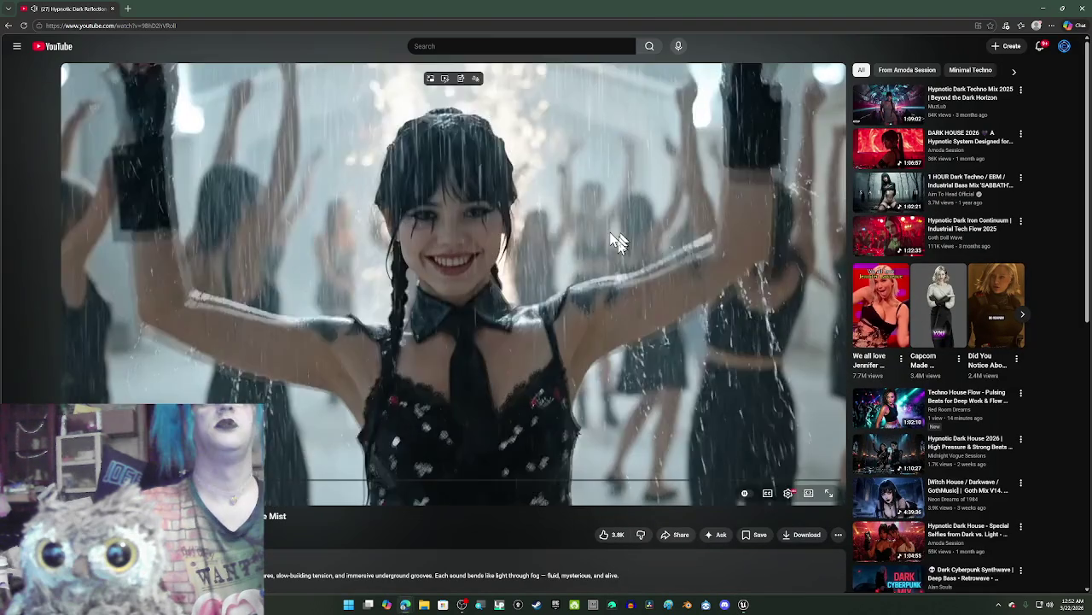
Step: Play the Duo Hypnotic Dark House recommendation, then minimize the browser
{"action": "scroll", "coordinate": [999, 301], "scroll_direction": "down", "scroll_amount": 5}
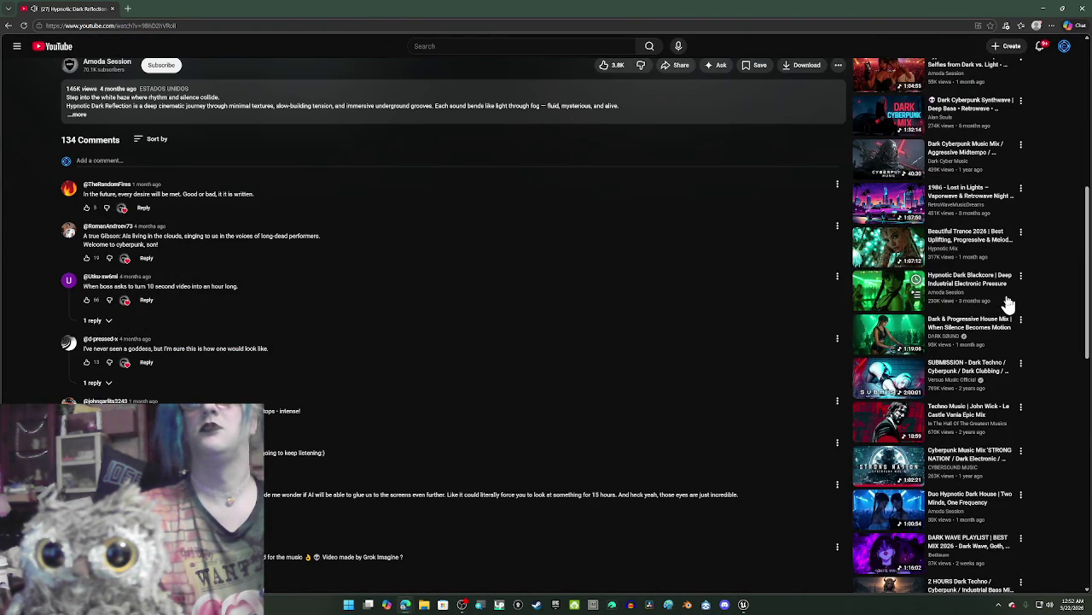
{"action": "scroll", "coordinate": [1008, 304], "scroll_direction": "down", "scroll_amount": 3}
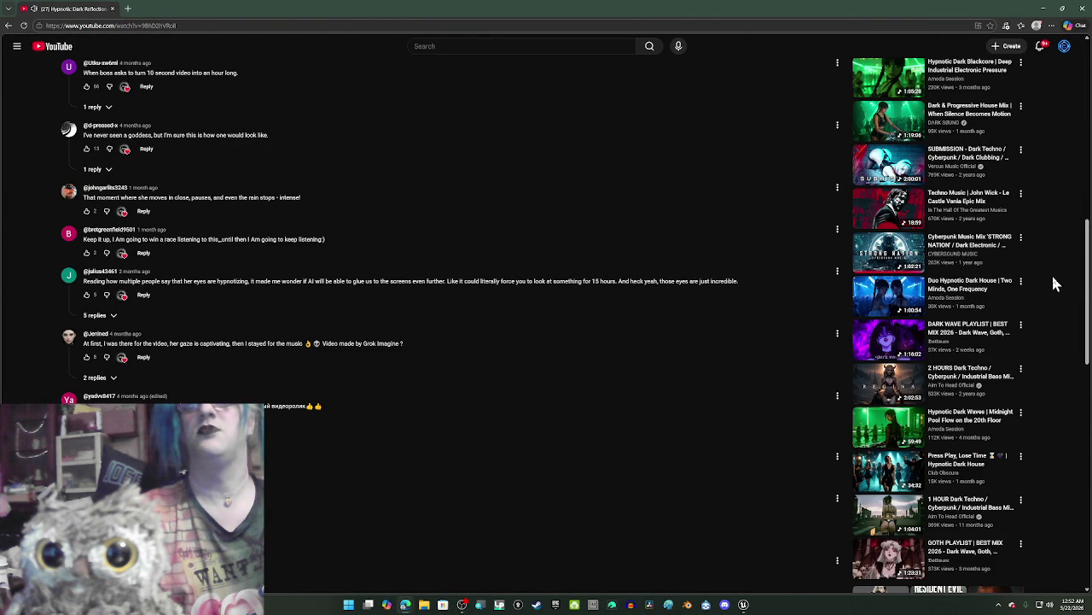
{"action": "left_click", "coordinate": [887, 300]}
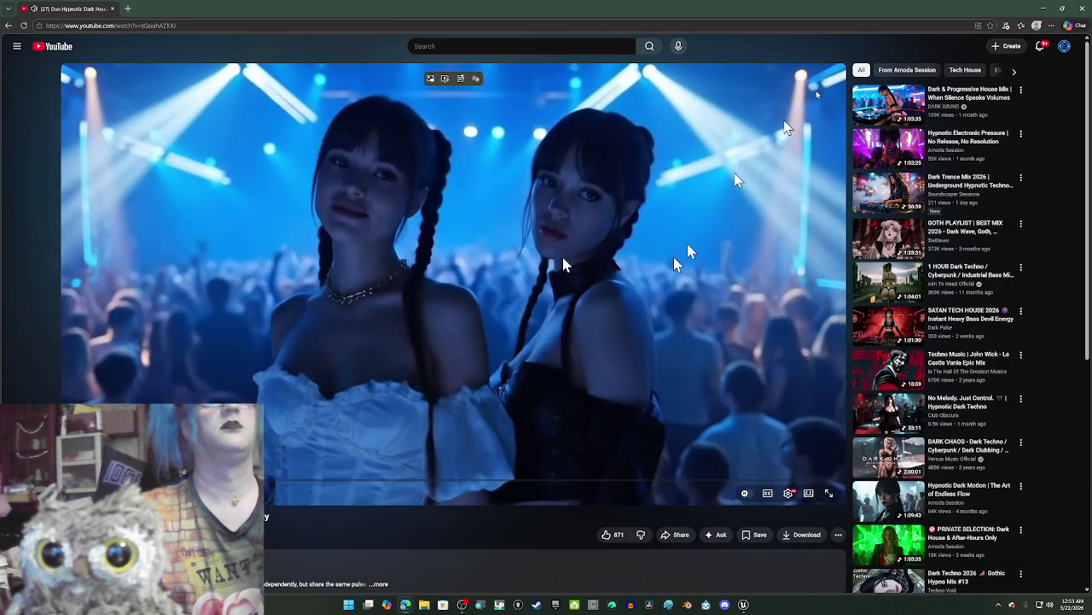
{"action": "left_click", "coordinate": [1042, 8]}
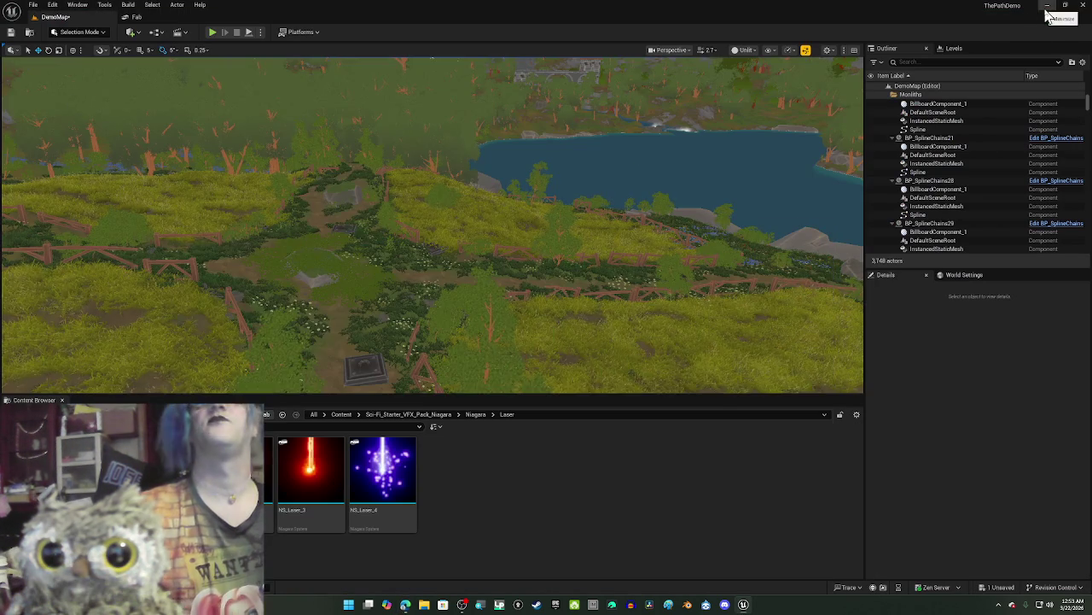
Step: Delete the SM_Cliff_07_WIP4 cliff rock on the path, then select ground foliage
{"action": "mouse_move", "coordinate": [554, 267]}
{"action": "left_mouse_down"}
{"action": "mouse_move", "coordinate": [473, 277]}
{"action": "mouse_move", "coordinate": [473, 214]}
{"action": "mouse_move", "coordinate": [474, 278]}
{"action": "mouse_move", "coordinate": [507, 292]}
{"action": "left_mouse_up"}
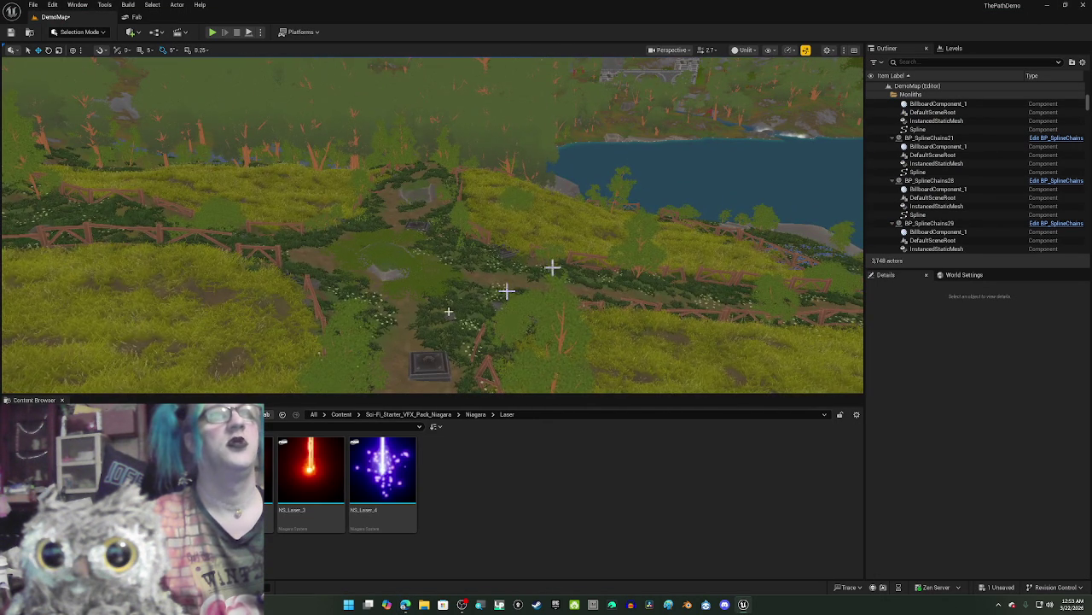
{"action": "left_click", "coordinate": [387, 271]}
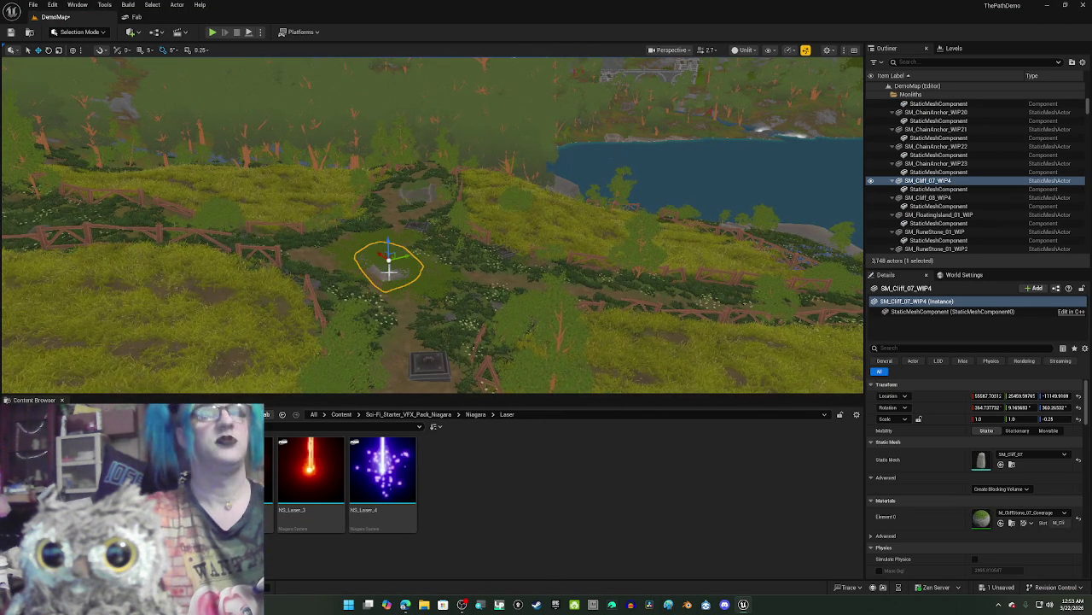
{"action": "key", "text": "Delete"}
{"action": "left_click_drag", "start_coordinate": [391, 274], "coordinate": [391, 192]}
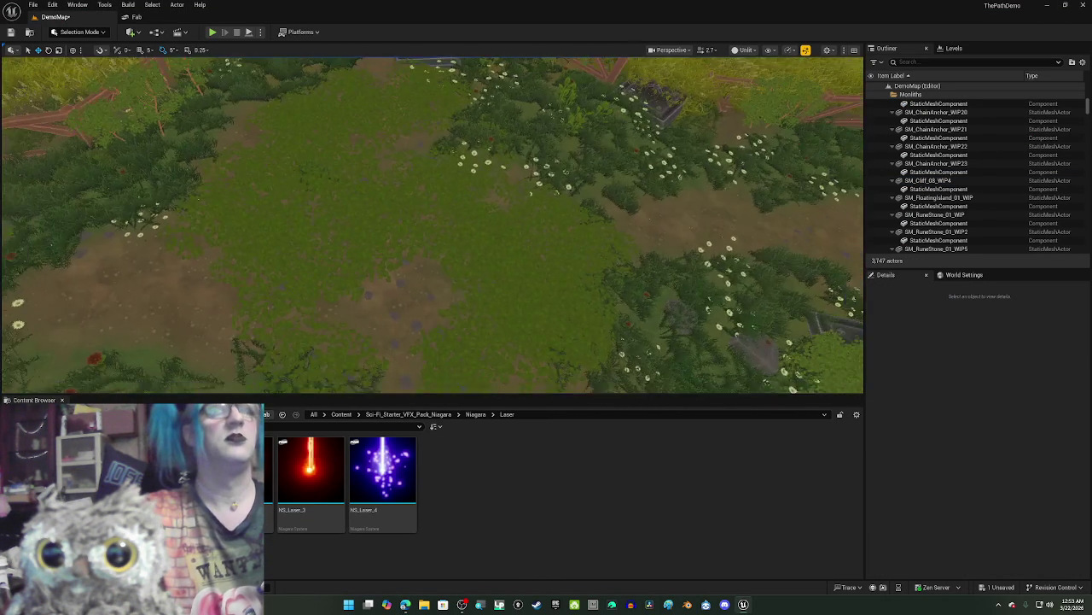
{"action": "left_click", "coordinate": [387, 204]}
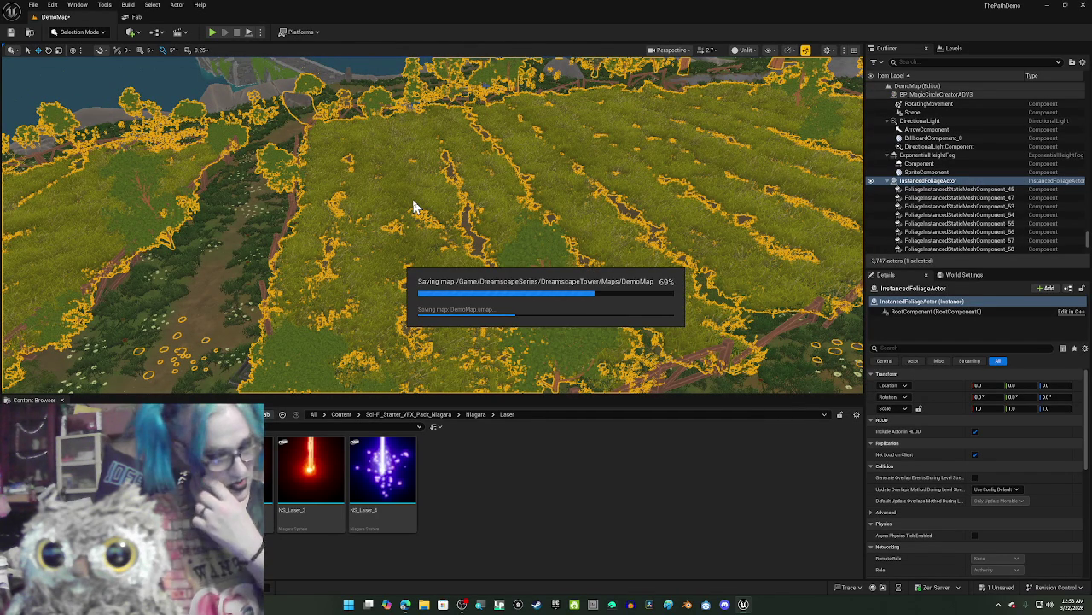
Step: Save DemoMap, fly to the stone bridge over the lake, and show the Level-sequences folder
{"action": "key", "text": "ctrl+s"}
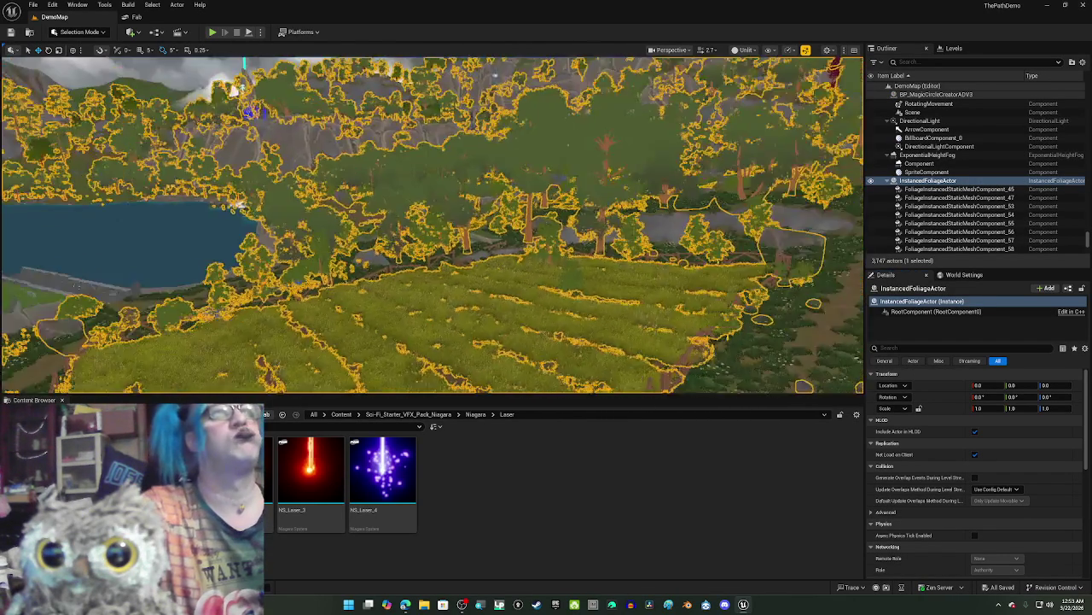
{"action": "scroll", "coordinate": [408, 125], "scroll_direction": "up", "scroll_amount": 6}
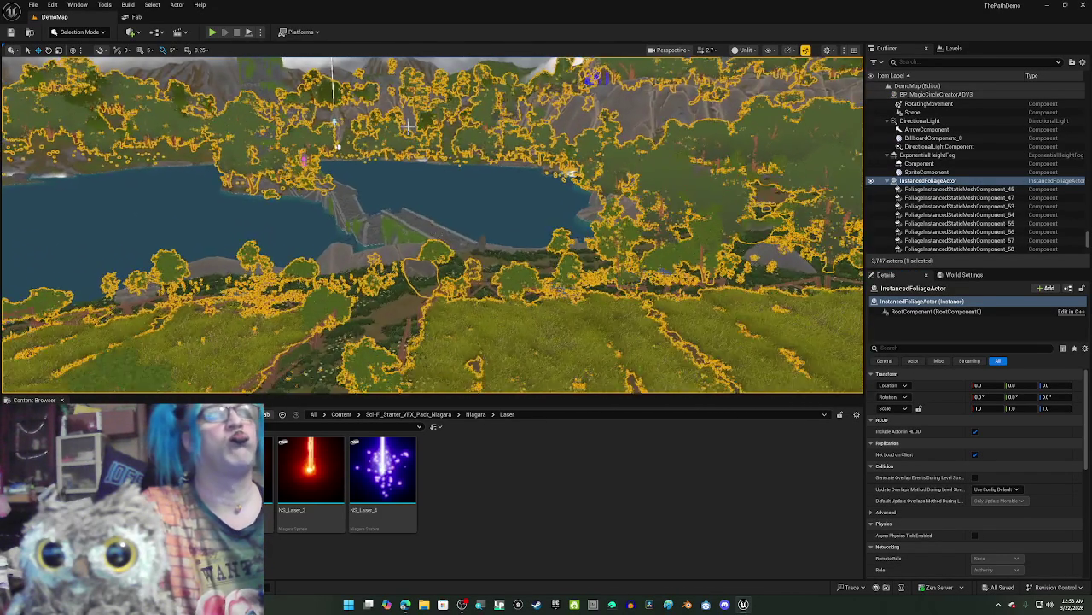
{"action": "scroll", "coordinate": [409, 126], "scroll_direction": "up", "scroll_amount": 8}
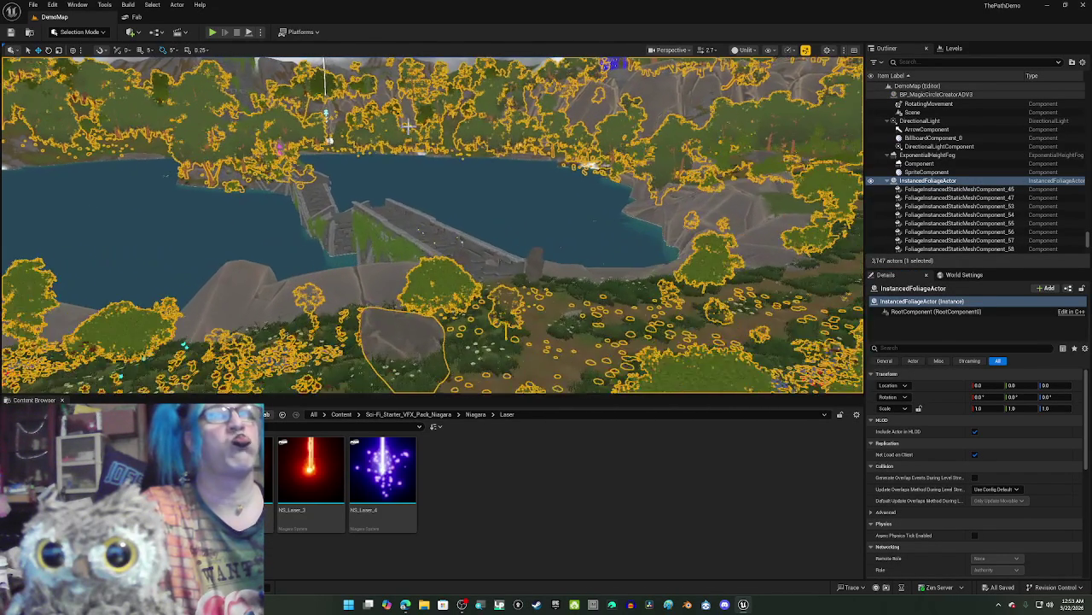
{"action": "scroll", "coordinate": [432, 137], "scroll_direction": "up", "scroll_amount": 8}
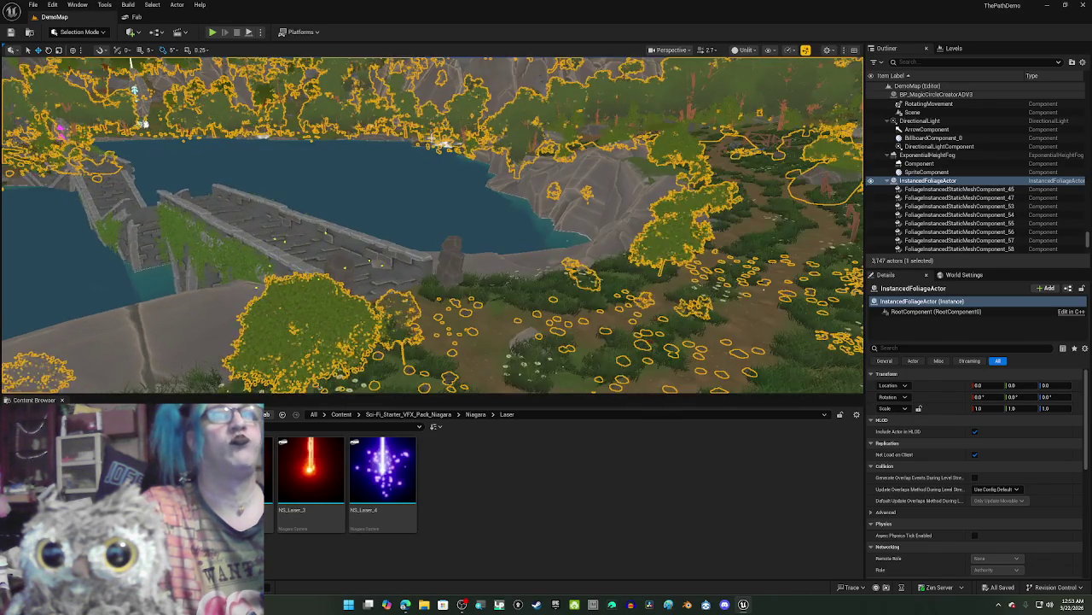
{"action": "scroll", "coordinate": [433, 137], "scroll_direction": "up", "scroll_amount": 3}
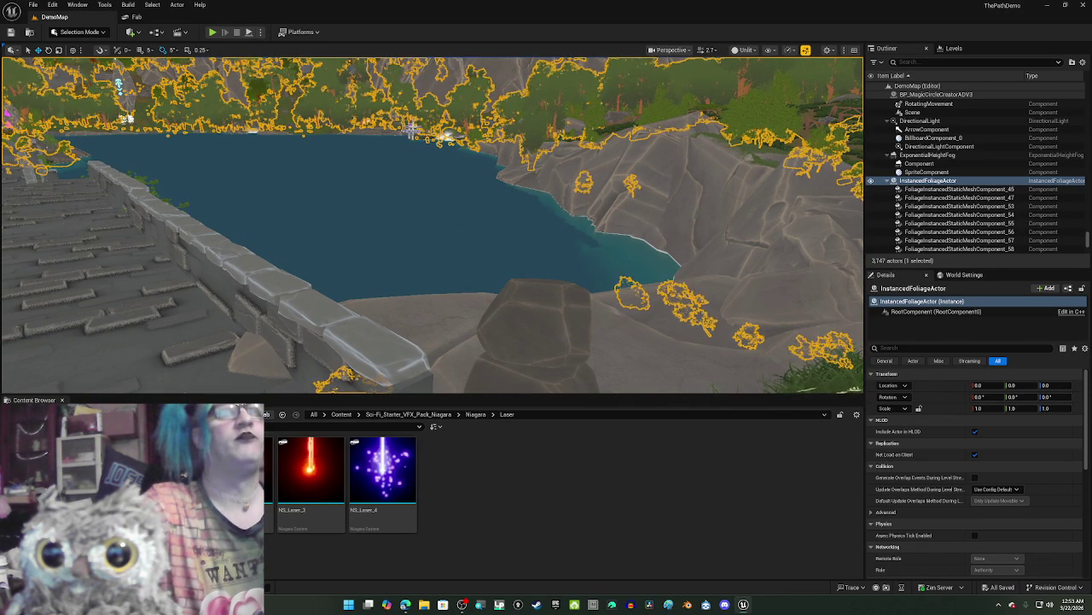
{"action": "left_click_drag", "start_coordinate": [437, 164], "coordinate": [367, 100]}
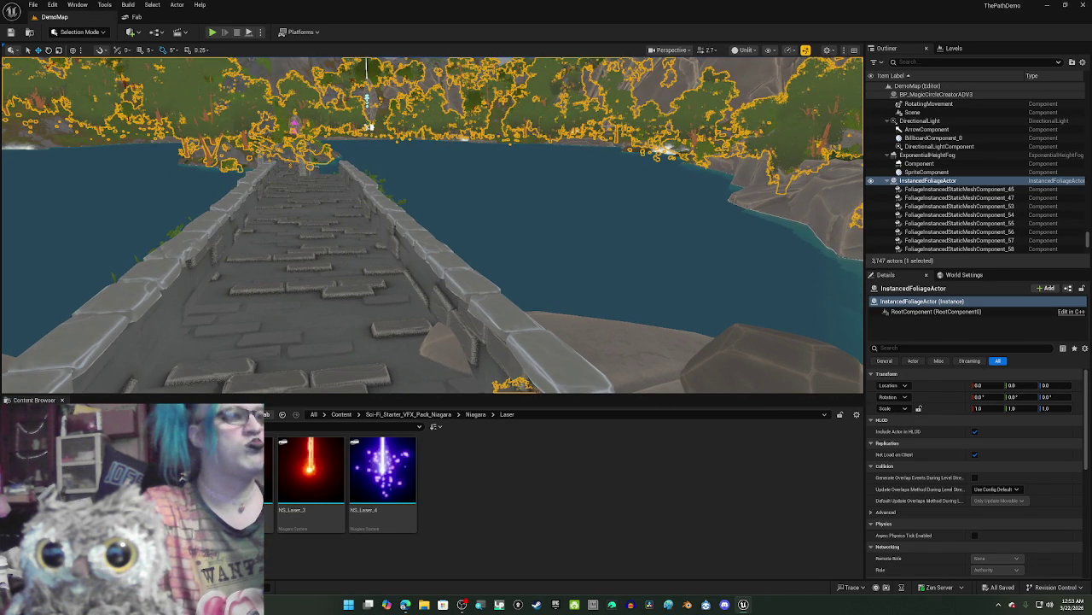
{"action": "left_click", "coordinate": [256, 508]}
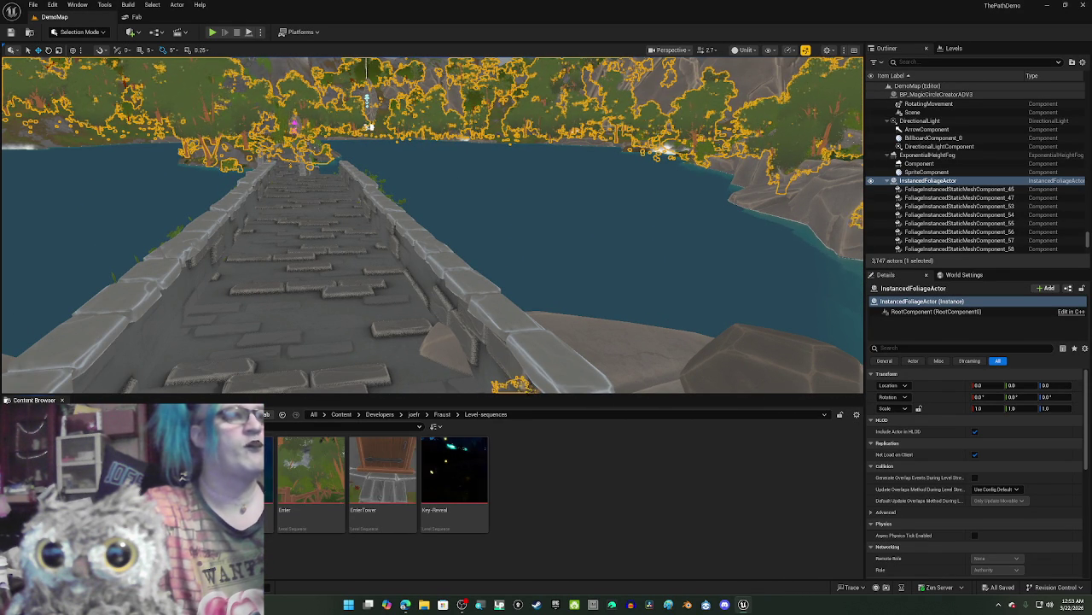
Step: Open the Commander-intro sequence, view the grassy rock plateau, then return to the Portal effects folder
{"action": "left_click", "coordinate": [272, 510]}
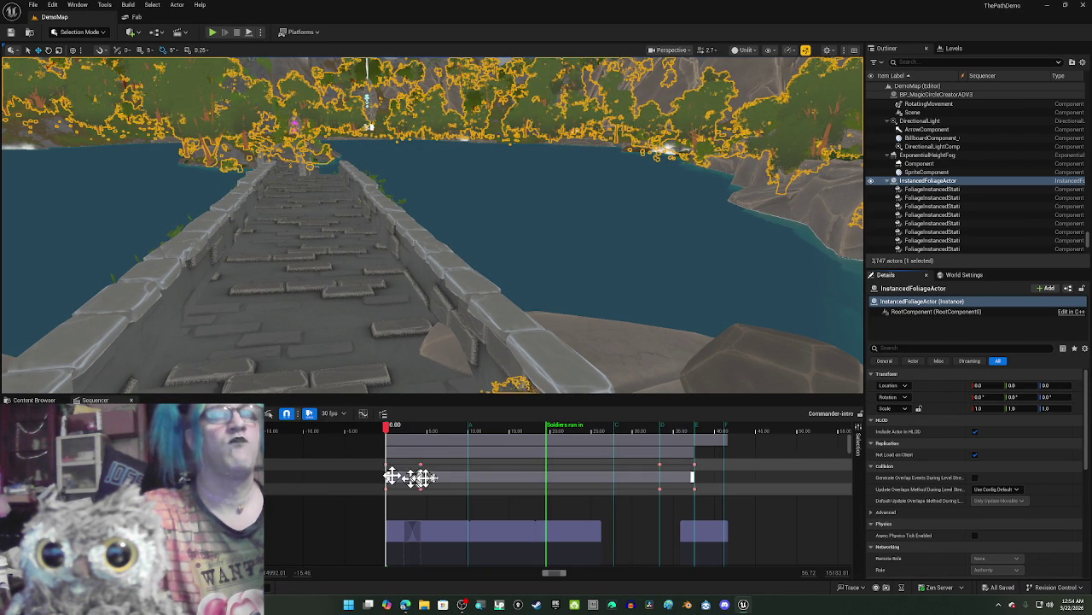
{"action": "left_click_drag", "start_coordinate": [380, 388], "coordinate": [436, 328]}
{"action": "key", "text": "1"}
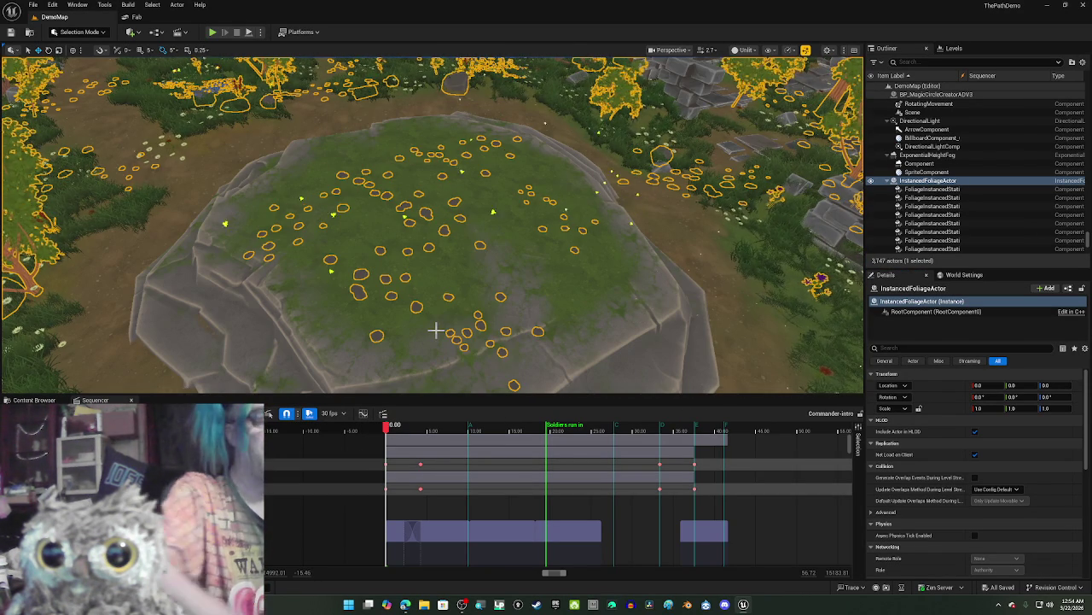
{"action": "left_click", "coordinate": [481, 322]}
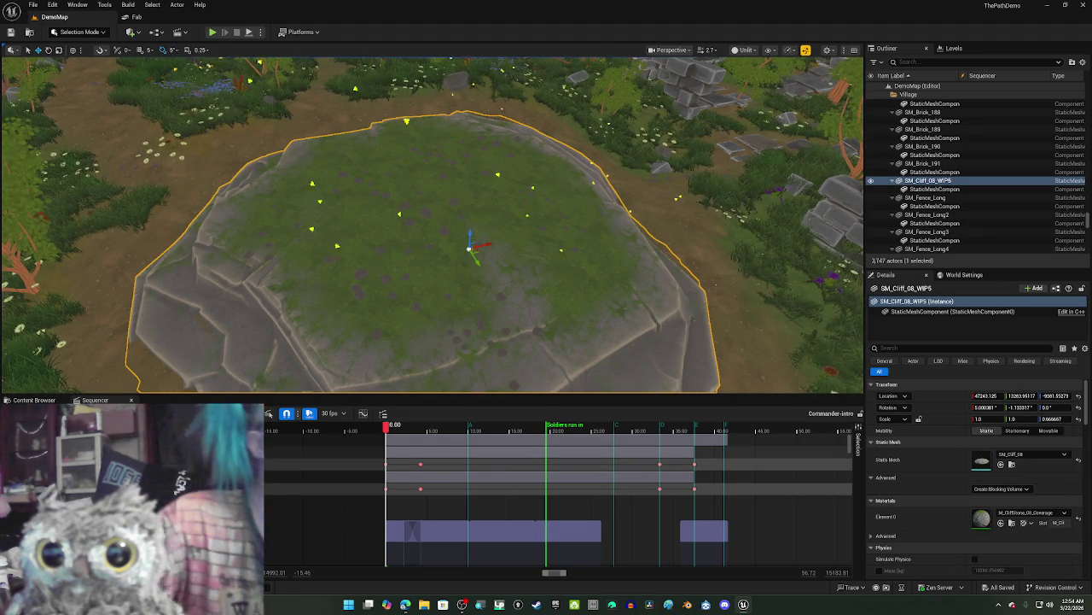
{"action": "key", "text": "Escape"}
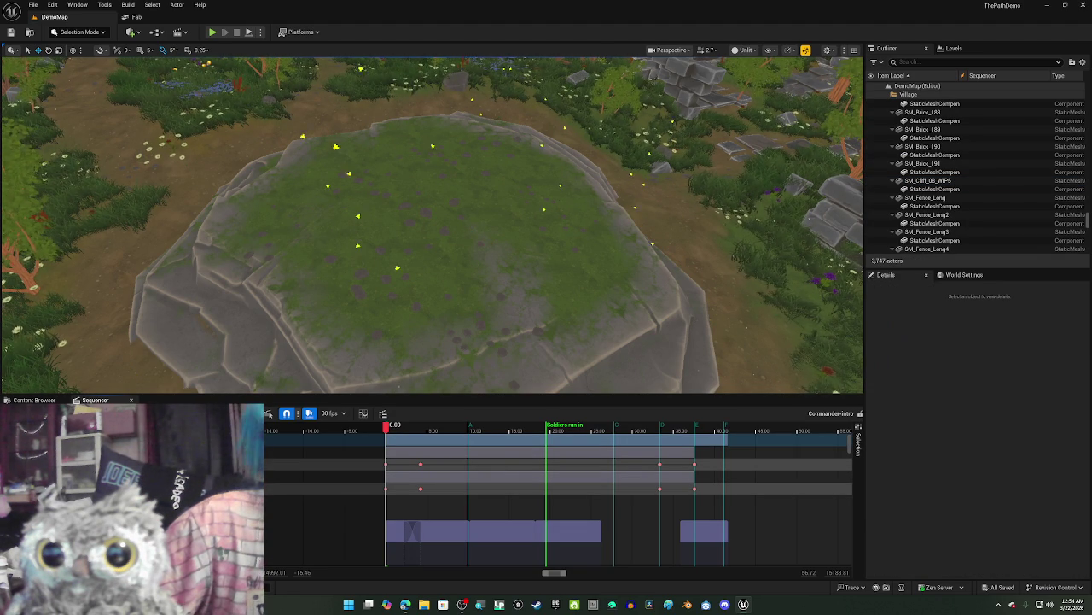
{"action": "left_click", "coordinate": [45, 400]}
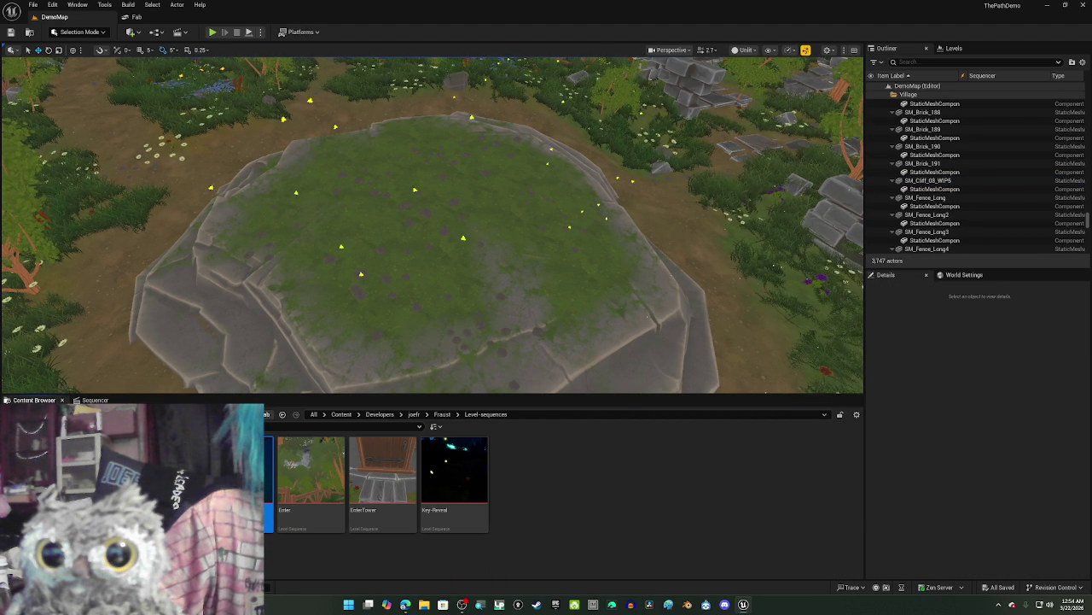
{"action": "key", "text": "alt+Left"}
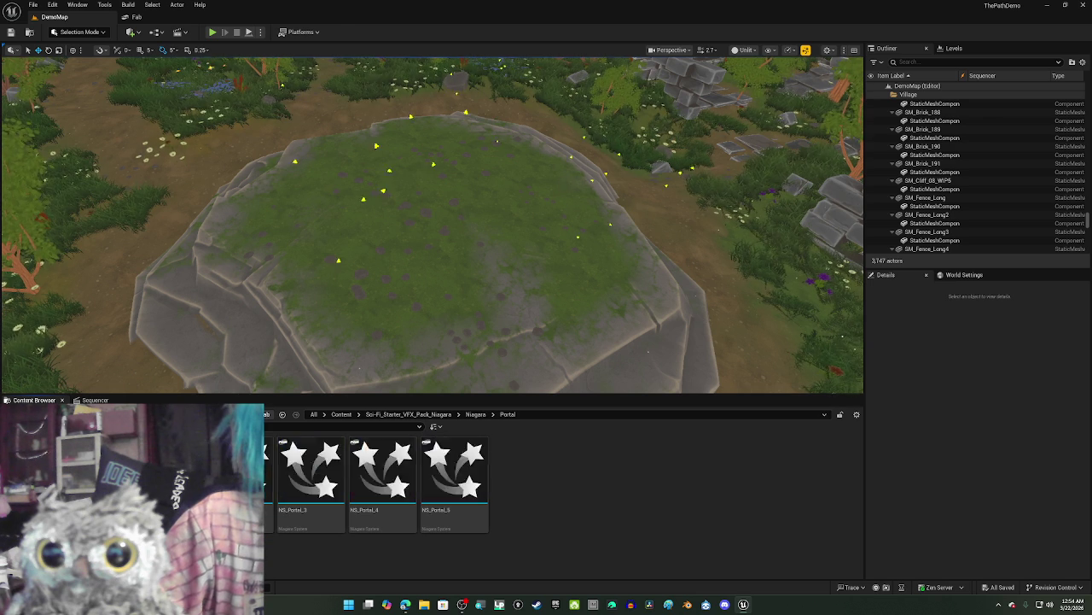
Step: Open the Sci-Fi VFX pack's Blueprints folder and glance at the Commander-intro timeline
{"action": "left_click", "coordinate": [436, 414]}
{"action": "double_click", "coordinate": [244, 465]}
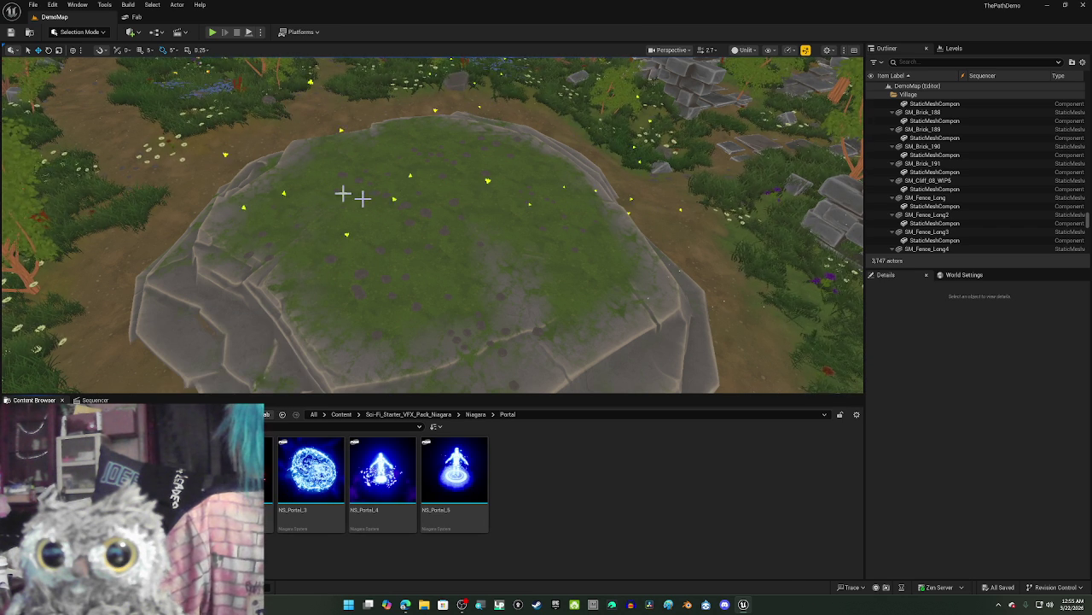
{"action": "left_click", "coordinate": [94, 399]}
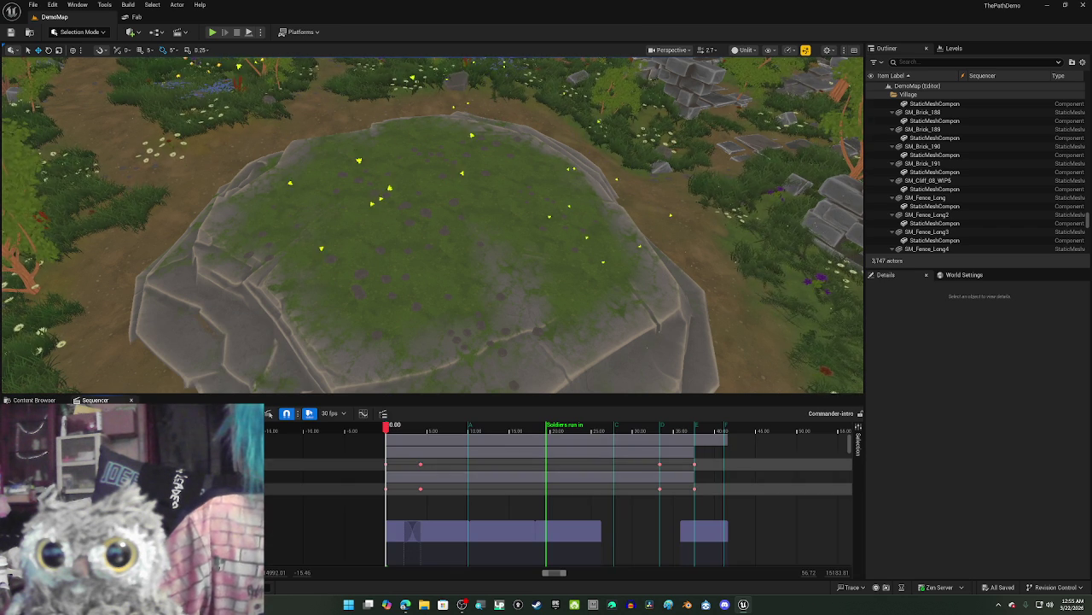
{"action": "left_click", "coordinate": [49, 399]}
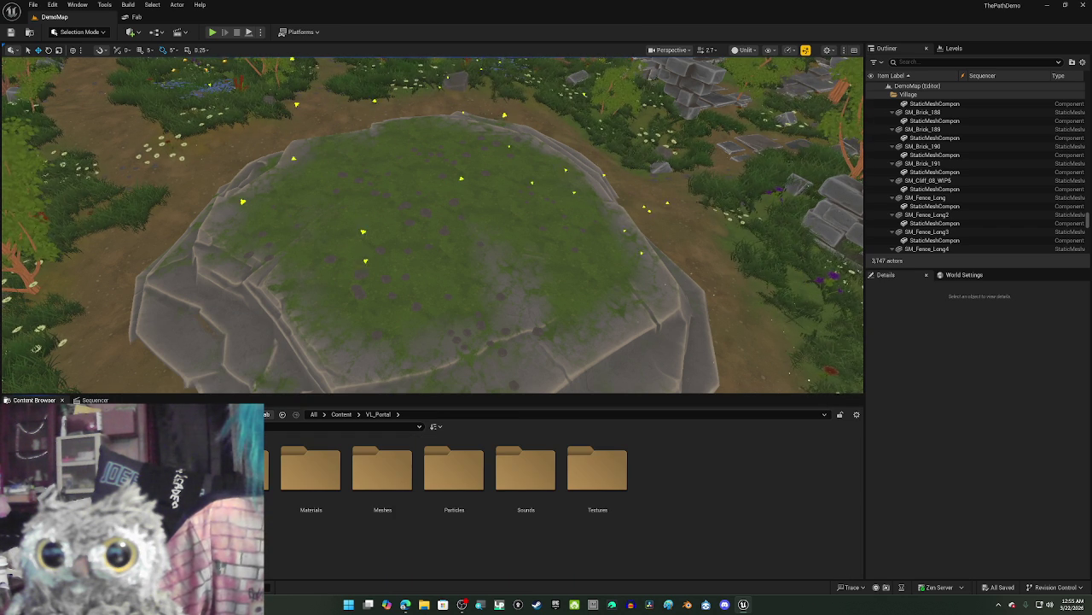
Step: Browse the VL_Portal Blueprints assets, then show the Fab page for the Niagara Sci-Fi Starter VFX Pack
{"action": "double_click", "coordinate": [268, 478]}
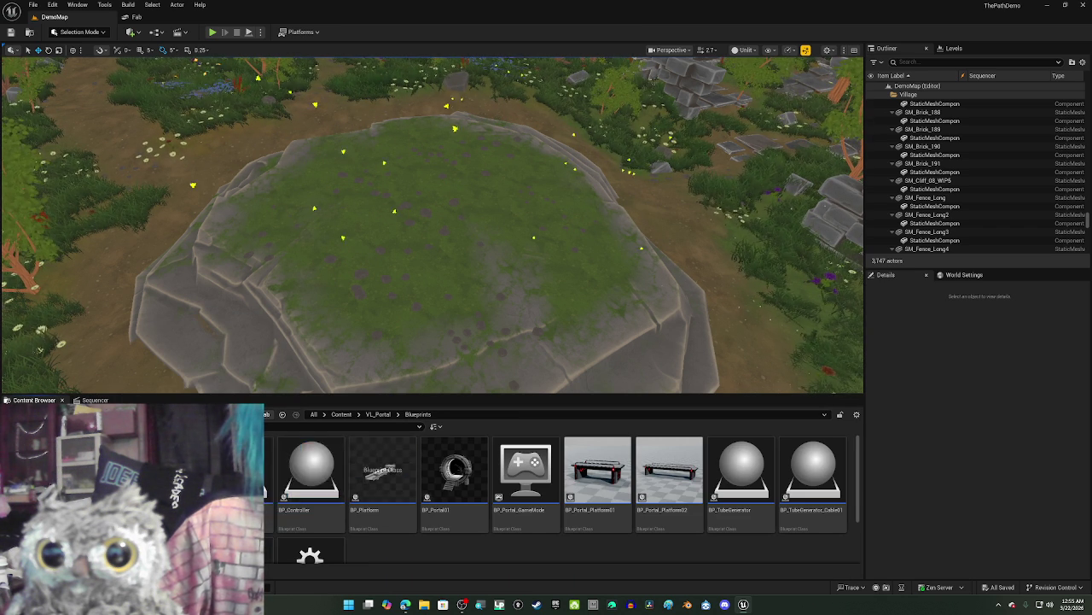
{"action": "mouse_move", "coordinate": [642, 497]}
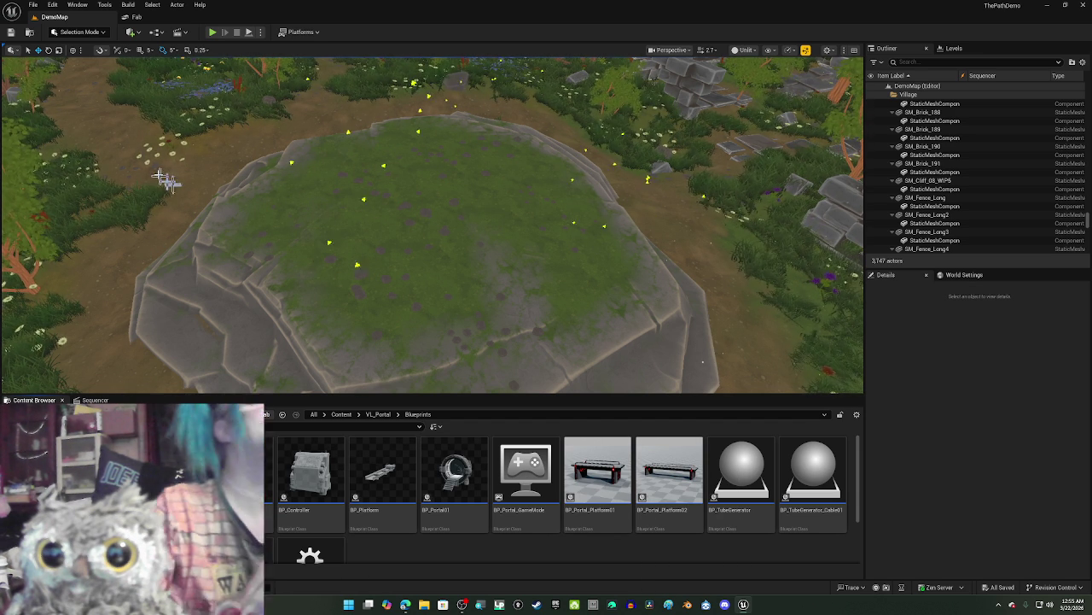
{"action": "left_click", "coordinate": [116, 18]}
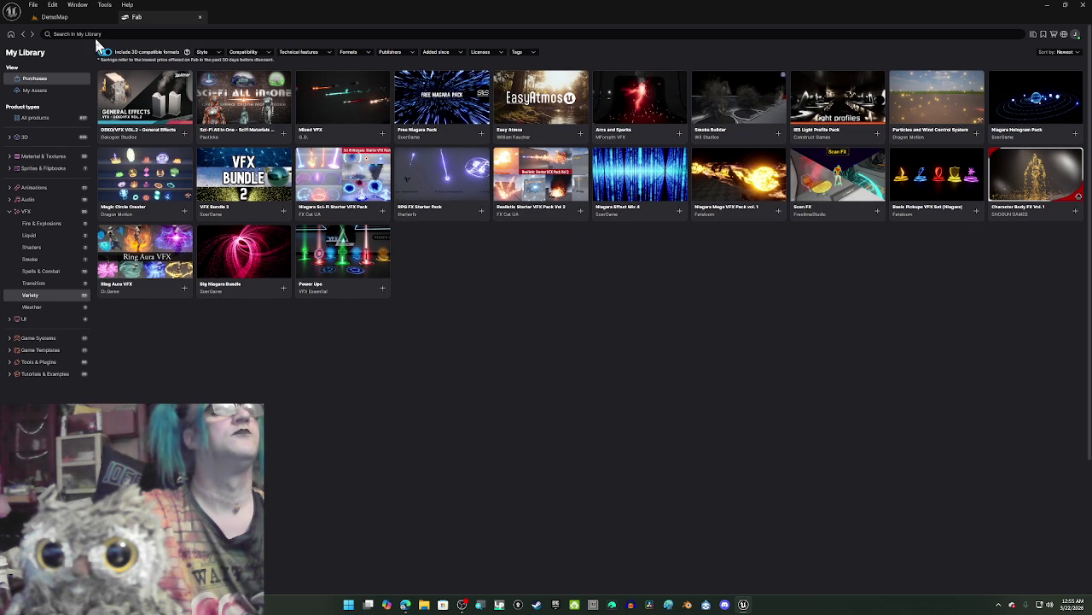
Step: Search the library for 'po', filter to Transition purchases, and open Advanced Portals System VFX
{"action": "left_click", "coordinate": [95, 34]}
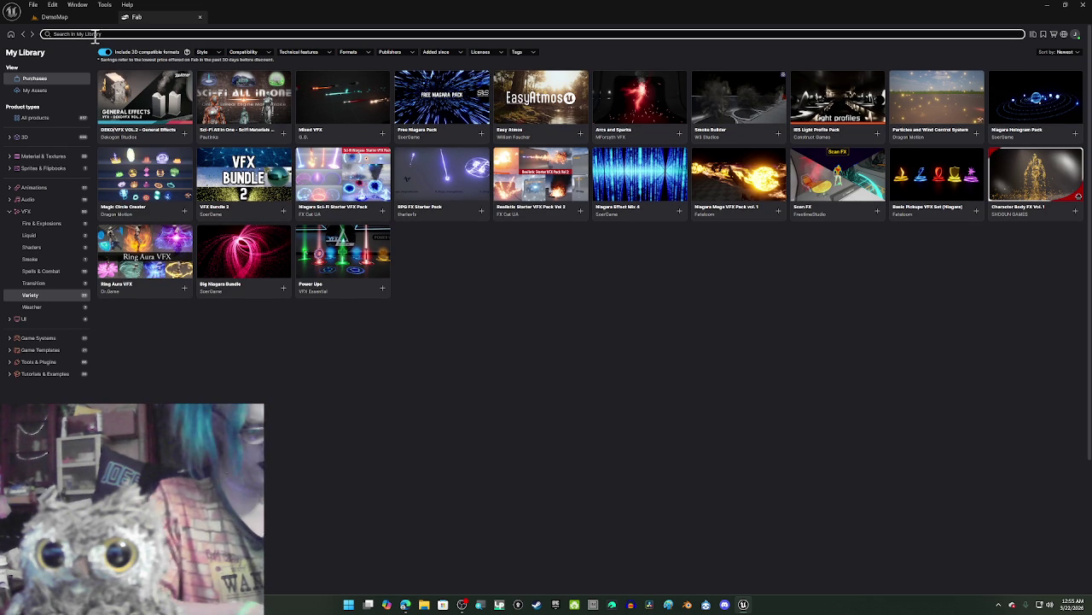
{"action": "type", "text": "portal"}
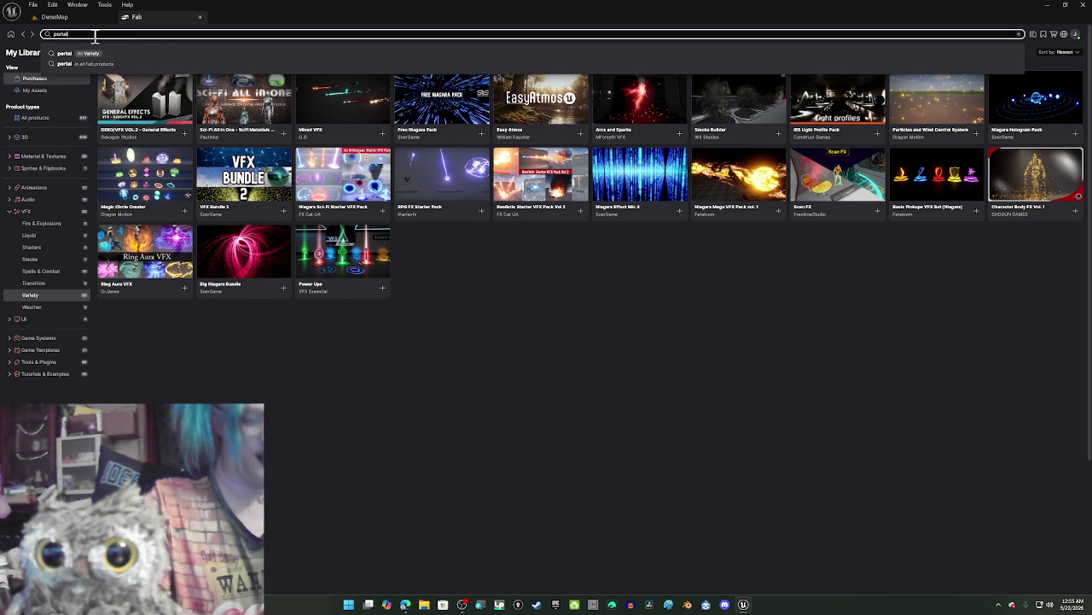
{"action": "key", "text": "Return"}
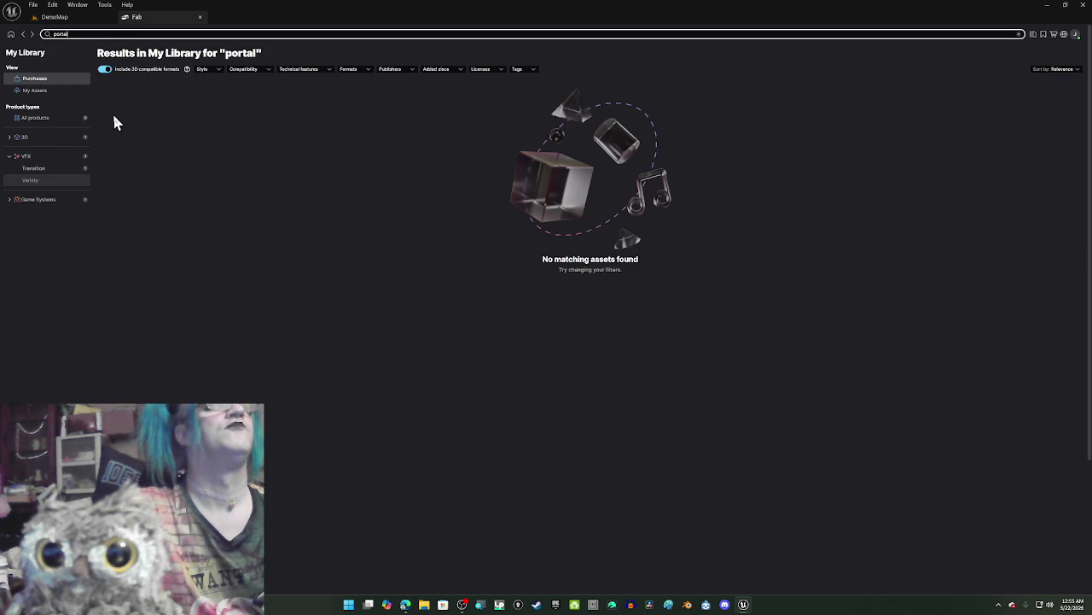
{"action": "left_click", "coordinate": [60, 171]}
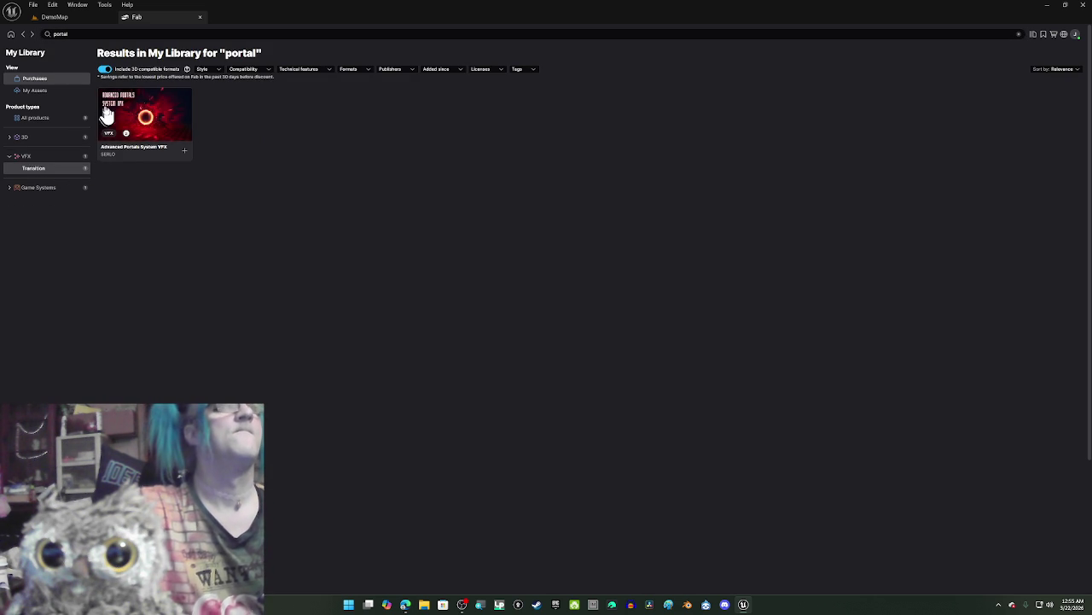
{"action": "left_click", "coordinate": [110, 118]}
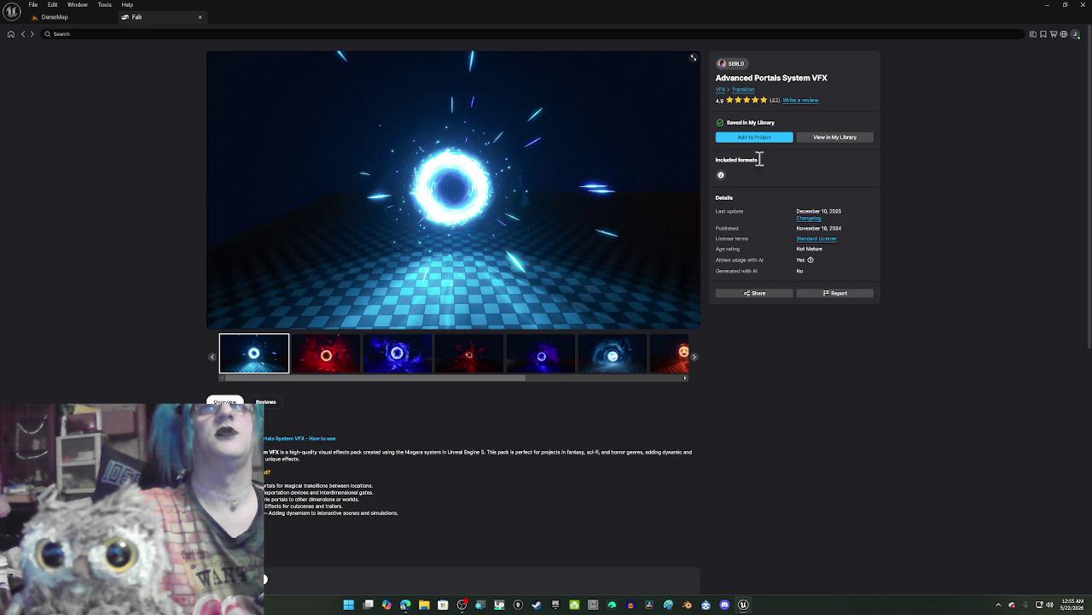
Step: Preview the blue and light-blue portal variants, add the pack to the project, and open its Blueprints folder
{"action": "left_click", "coordinate": [599, 359]}
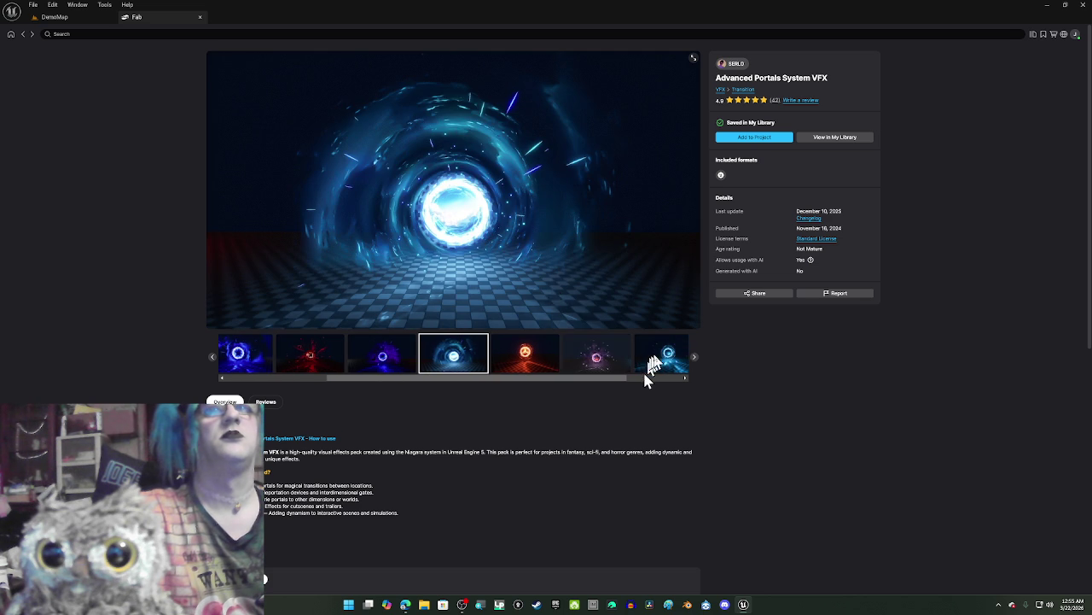
{"action": "left_click", "coordinate": [666, 354]}
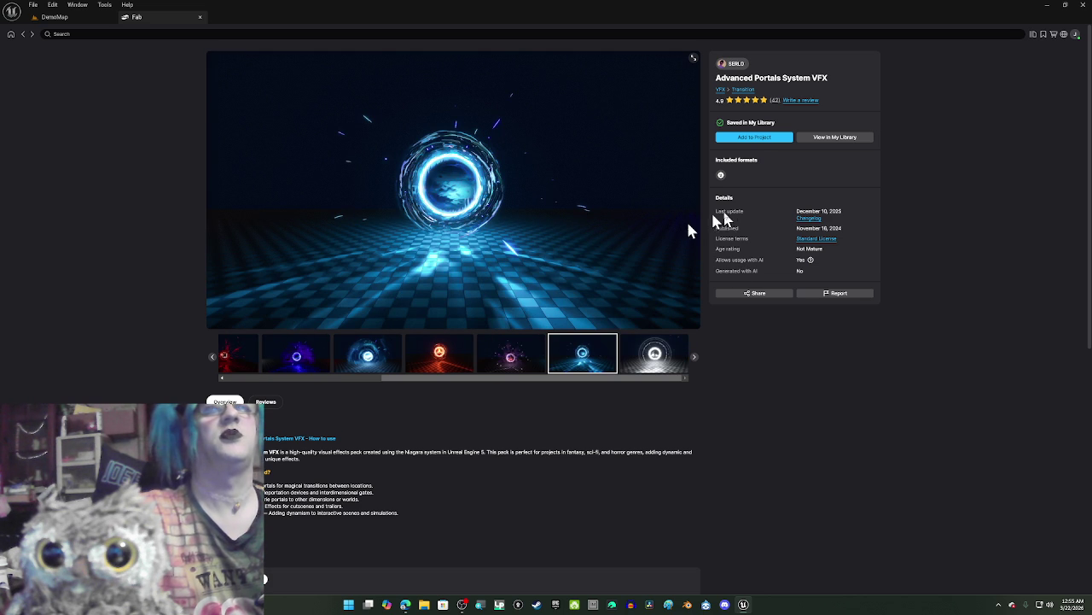
{"action": "left_click", "coordinate": [755, 139]}
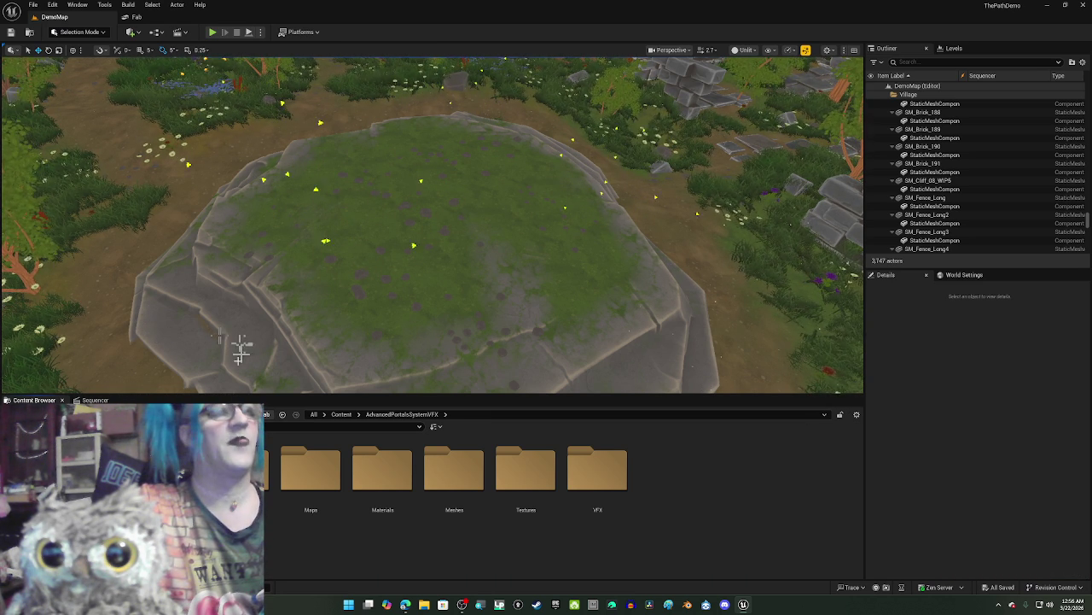
{"action": "double_click", "coordinate": [239, 468]}
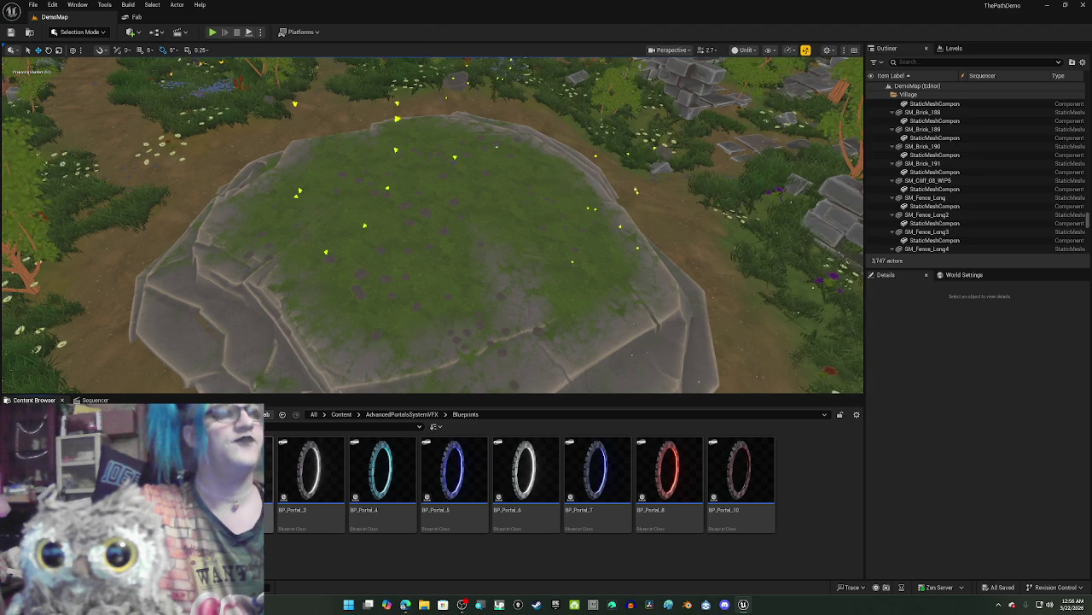
Step: Place a BP_Portal blueprint on the rocky plateau and switch the viewport to Lit
{"action": "left_click", "coordinate": [95, 399]}
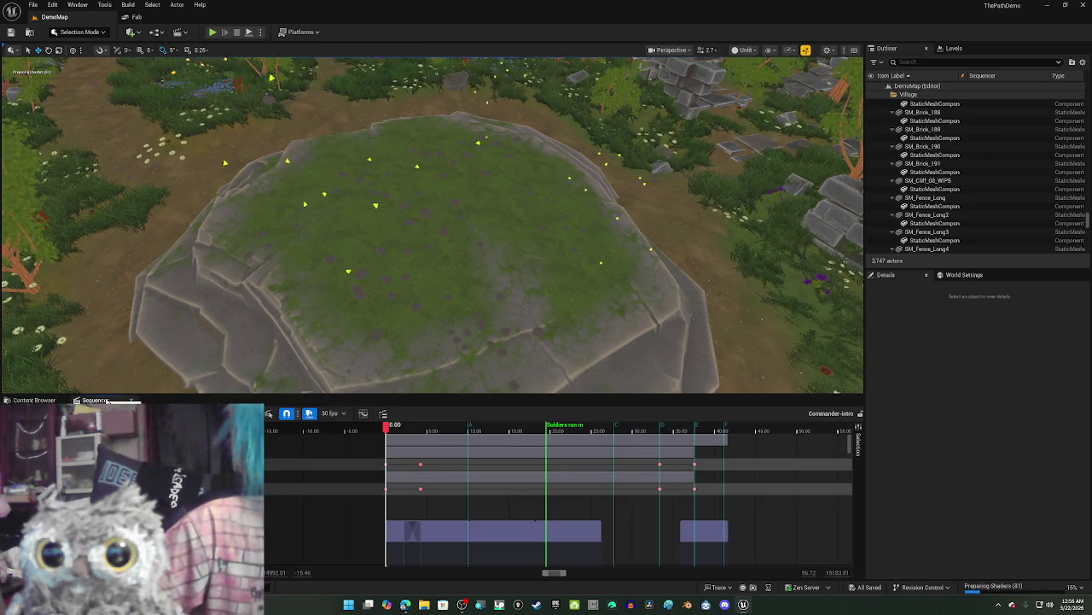
{"action": "left_click", "coordinate": [51, 400]}
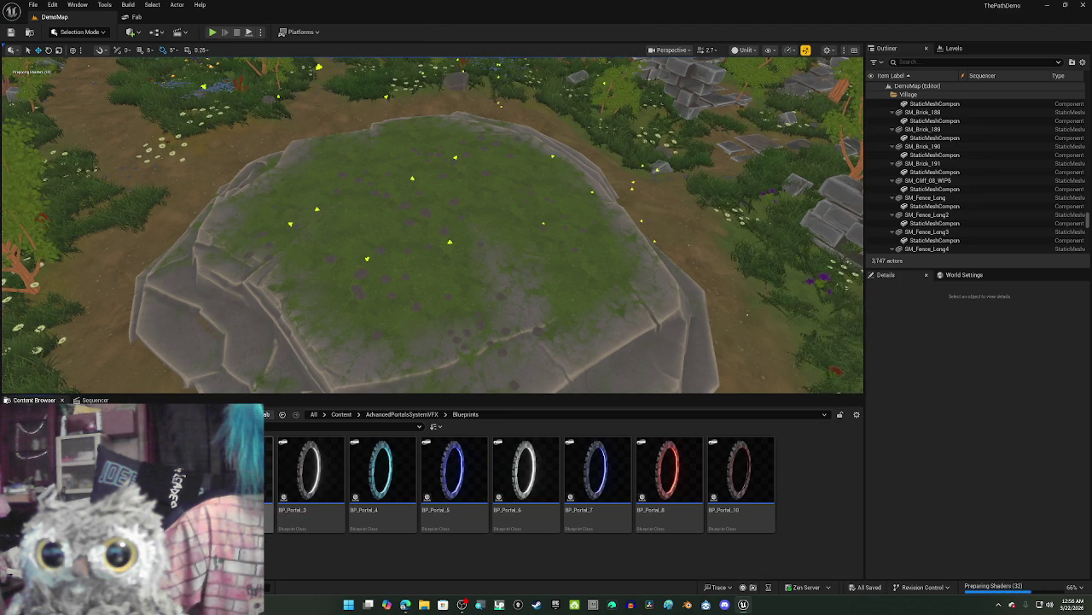
{"action": "mouse_move", "coordinate": [316, 461]}
{"action": "left_mouse_down"}
{"action": "mouse_move", "coordinate": [361, 304]}
{"action": "mouse_move", "coordinate": [338, 250]}
{"action": "left_mouse_up"}
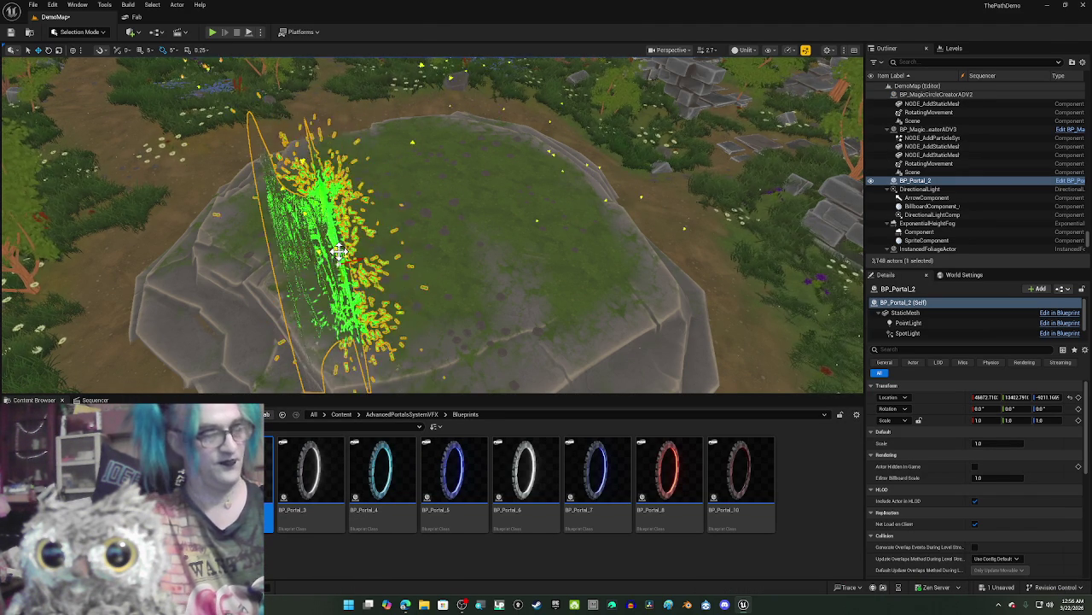
{"action": "key", "text": "alt+4"}
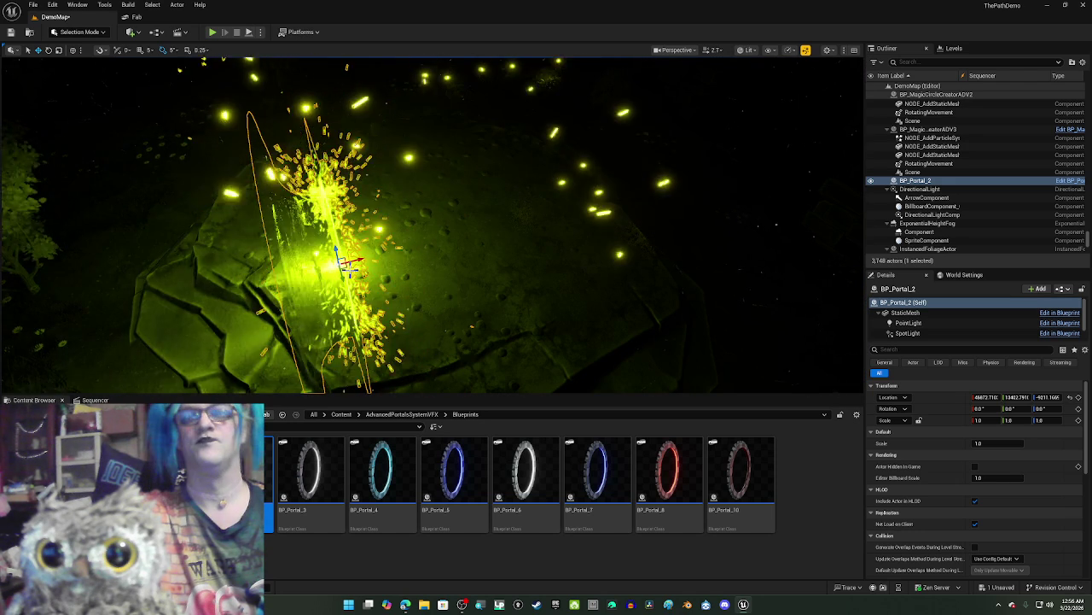
{"action": "left_click_drag", "start_coordinate": [444, 342], "coordinate": [410, 350]}
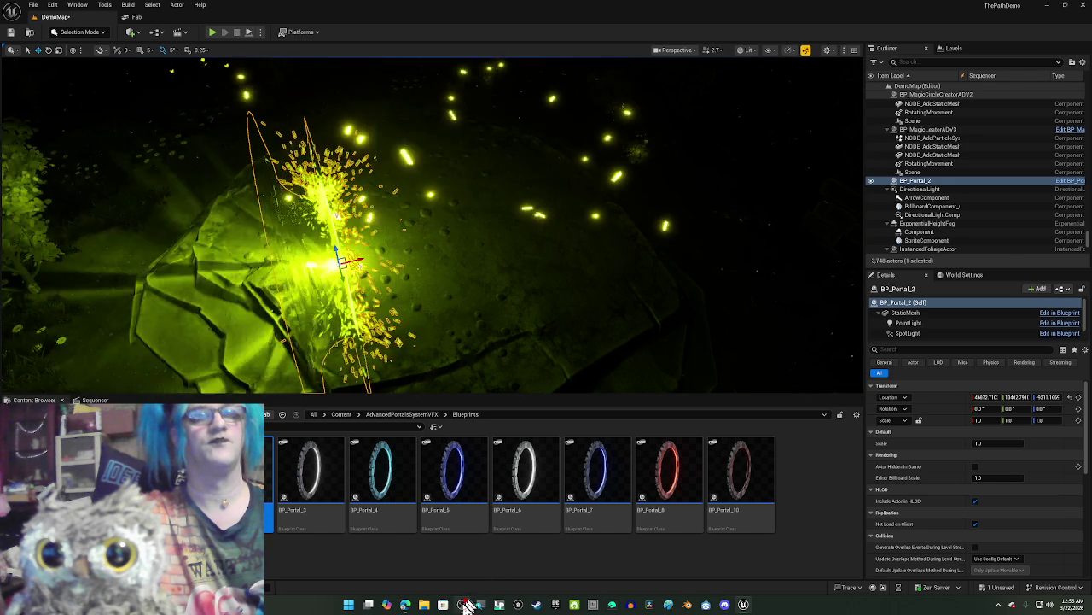
{"action": "left_click", "coordinate": [462, 604]}
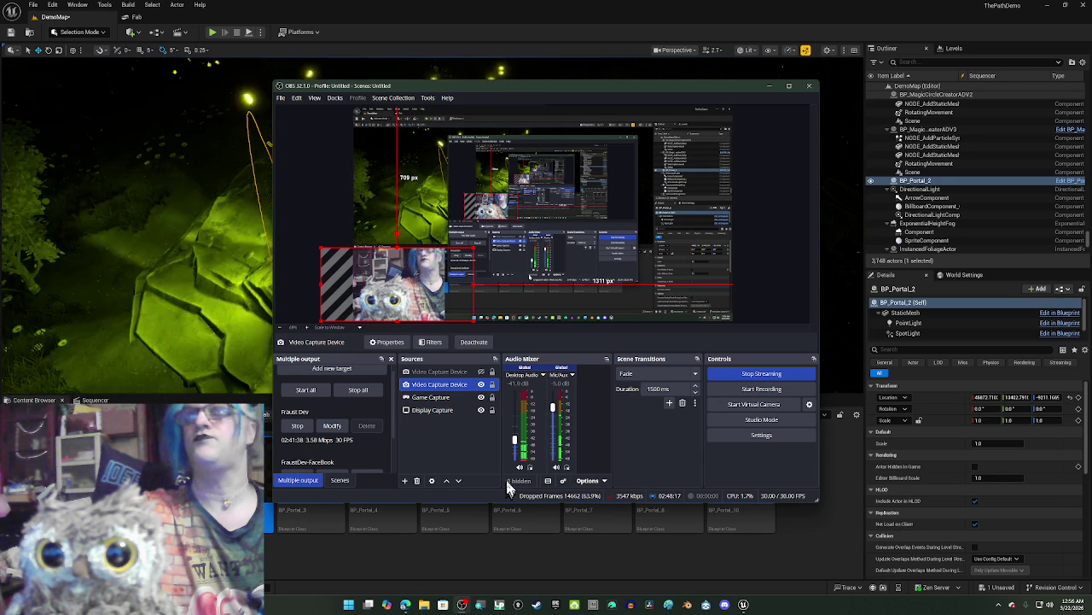
{"action": "left_click", "coordinate": [770, 87]}
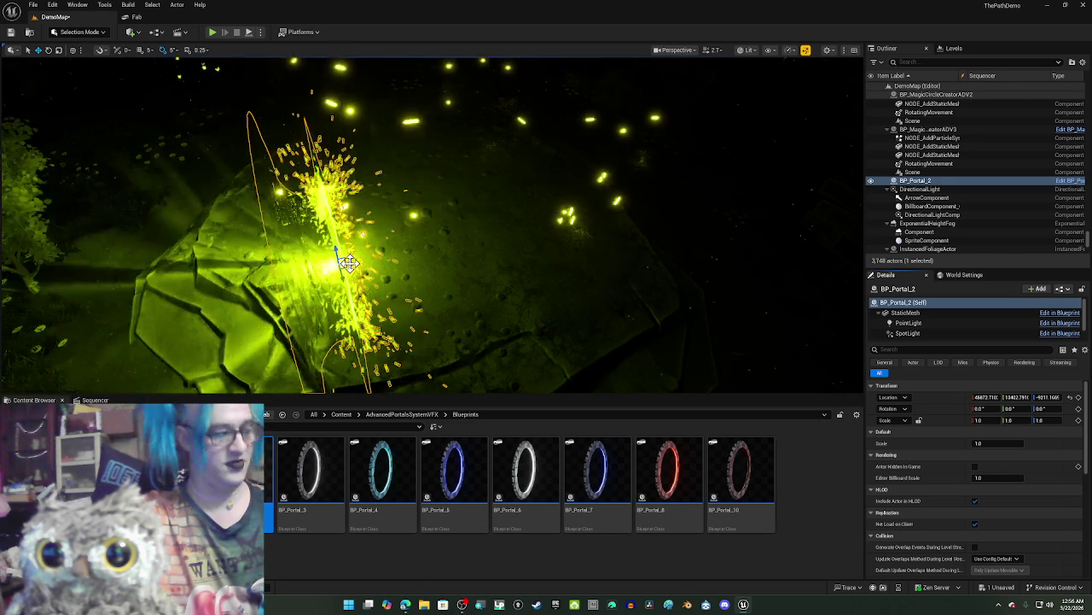
Step: Rotate the portal around to face the other way and frame it up close
{"action": "key", "text": "e"}
{"action": "mouse_move", "coordinate": [376, 253]}
{"action": "left_mouse_down"}
{"action": "mouse_move", "coordinate": [295, 264]}
{"action": "mouse_move", "coordinate": [339, 297]}
{"action": "left_mouse_up"}
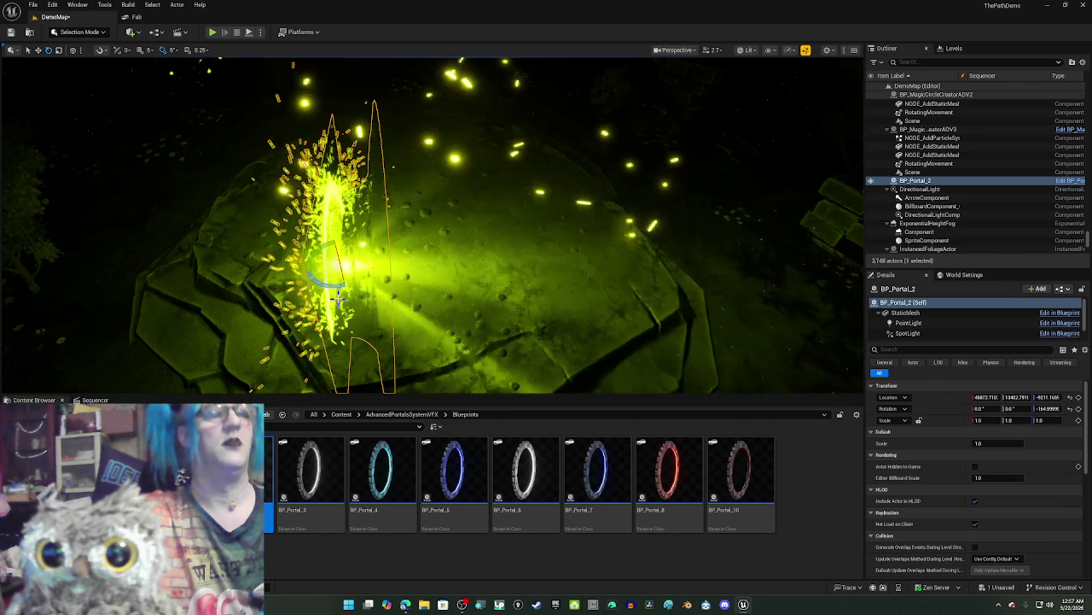
{"action": "scroll", "coordinate": [345, 297], "scroll_direction": "down", "scroll_amount": 5}
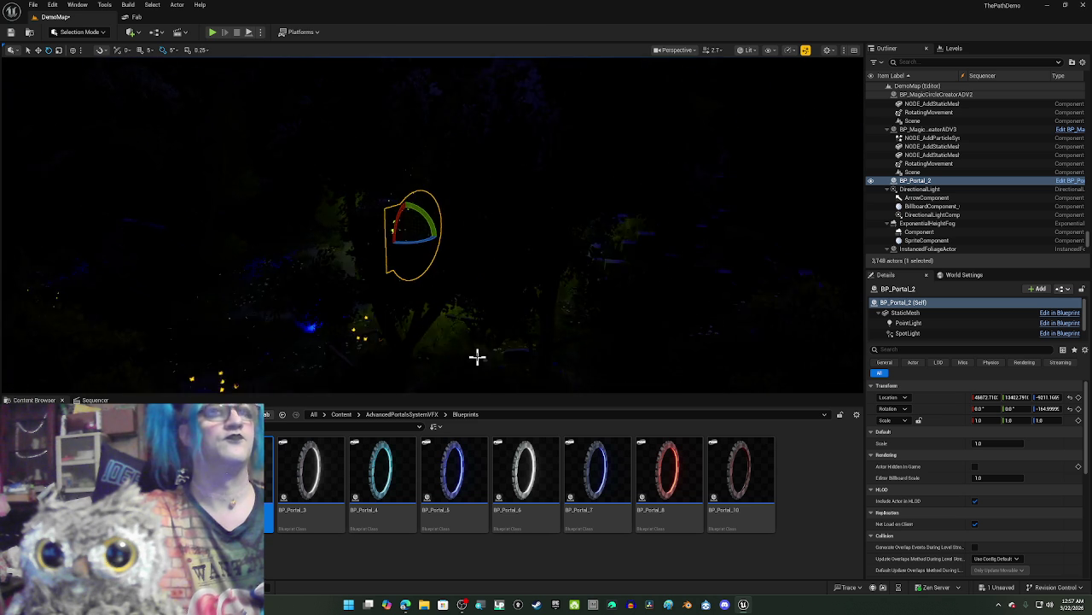
{"action": "mouse_move", "coordinate": [235, 334]}
{"action": "left_mouse_down"}
{"action": "mouse_move", "coordinate": [75, 347]}
{"action": "mouse_move", "coordinate": [598, 357]}
{"action": "left_mouse_up"}
{"action": "key", "text": "g"}
{"action": "scroll", "coordinate": [477, 357], "scroll_direction": "up", "scroll_amount": 3}
{"action": "scroll", "coordinate": [477, 357], "scroll_direction": "up", "scroll_amount": 3}
{"action": "key", "text": "f"}
{"action": "mouse_move", "coordinate": [477, 357]}
{"action": "left_mouse_down"}
{"action": "mouse_move", "coordinate": [547, 298]}
{"action": "mouse_move", "coordinate": [512, 264]}
{"action": "left_mouse_up"}
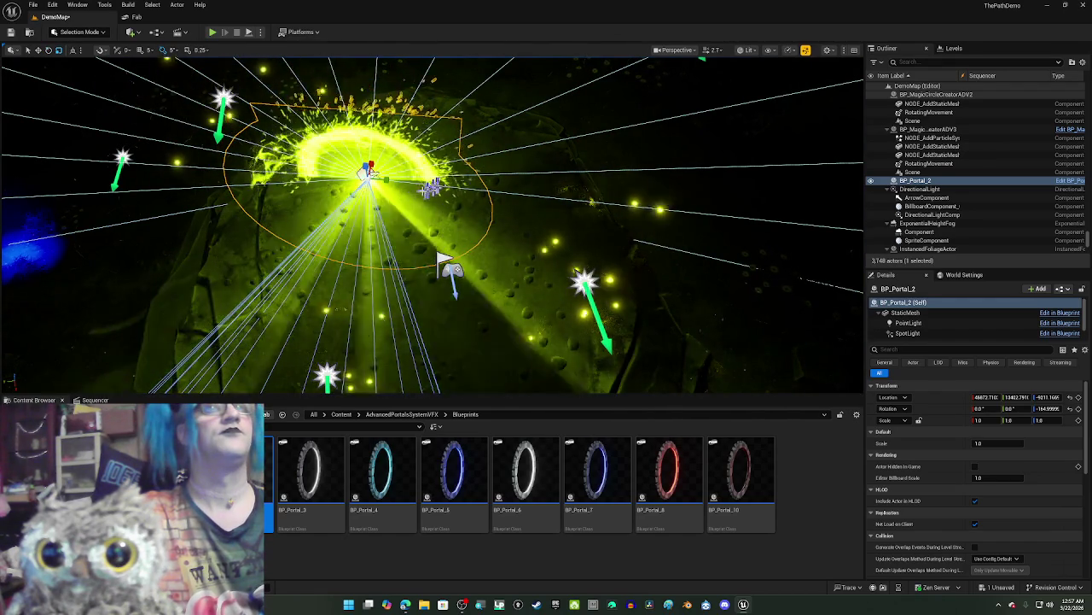
Step: Move the portal up and to the right, then lower it onto the ground
{"action": "mouse_move", "coordinate": [363, 175]}
{"action": "left_mouse_down"}
{"action": "mouse_move", "coordinate": [433, 158]}
{"action": "mouse_move", "coordinate": [458, 134]}
{"action": "mouse_move", "coordinate": [461, 87]}
{"action": "left_mouse_up"}
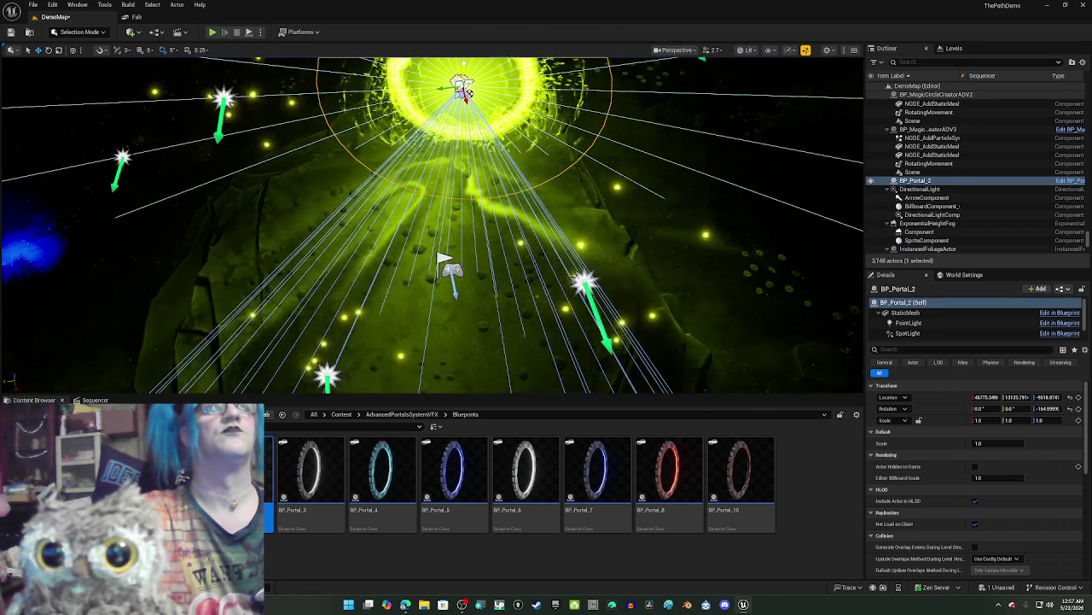
{"action": "key", "text": "g"}
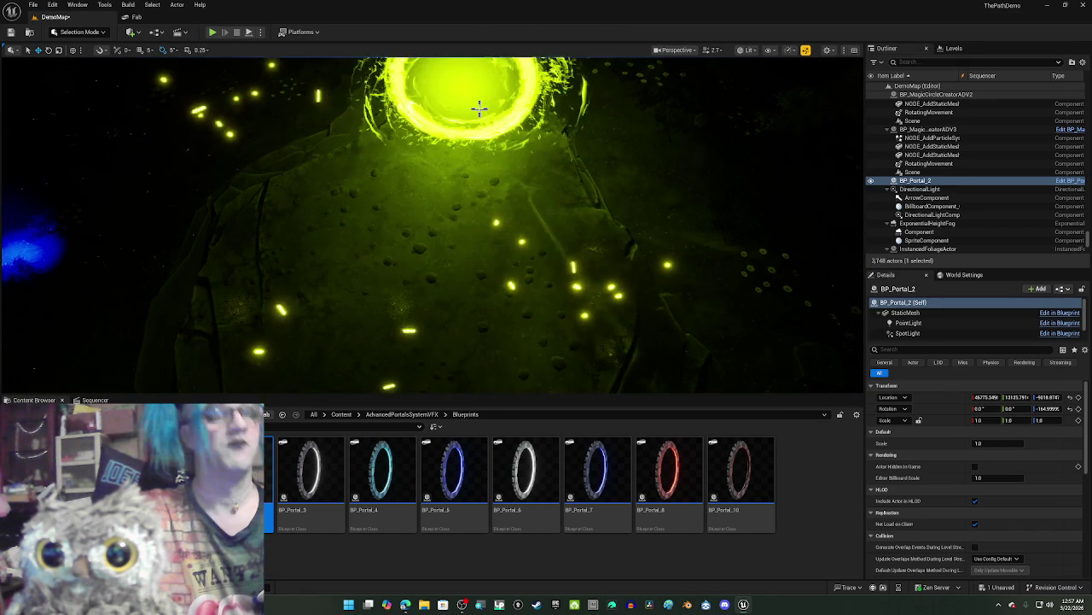
{"action": "scroll", "coordinate": [461, 222], "scroll_direction": "up", "scroll_amount": 5}
{"action": "scroll", "coordinate": [483, 102], "scroll_direction": "down", "scroll_amount": 5}
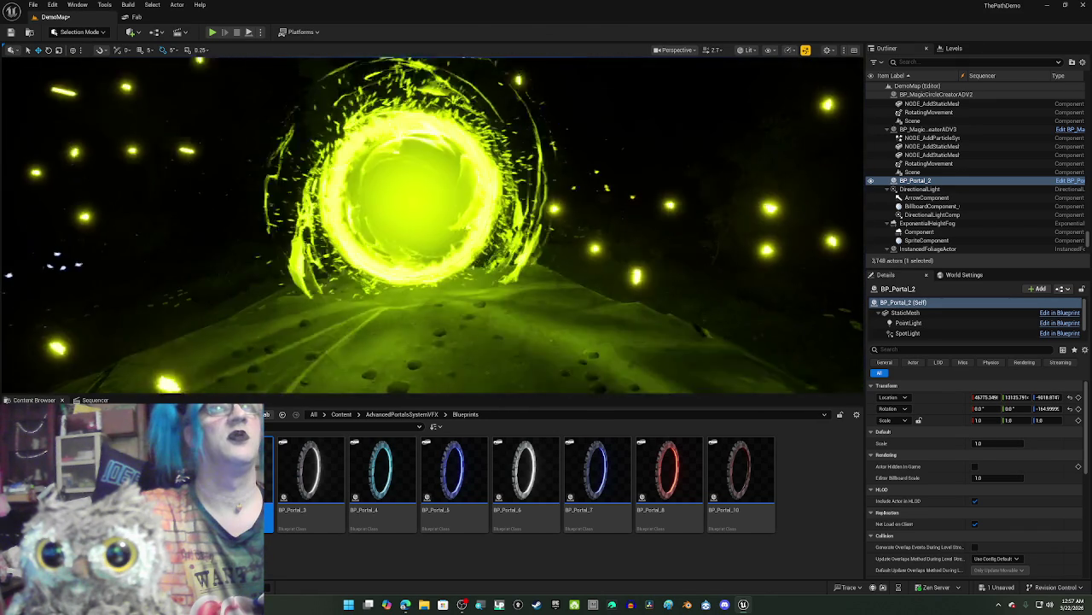
{"action": "key", "text": "g"}
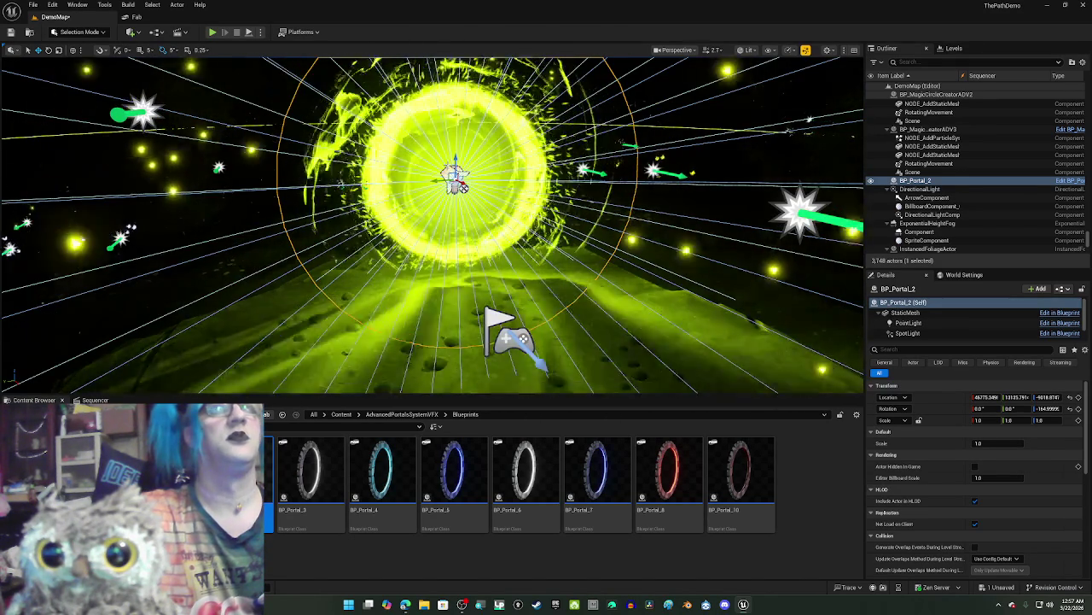
{"action": "left_click_drag", "start_coordinate": [459, 160], "coordinate": [458, 174]}
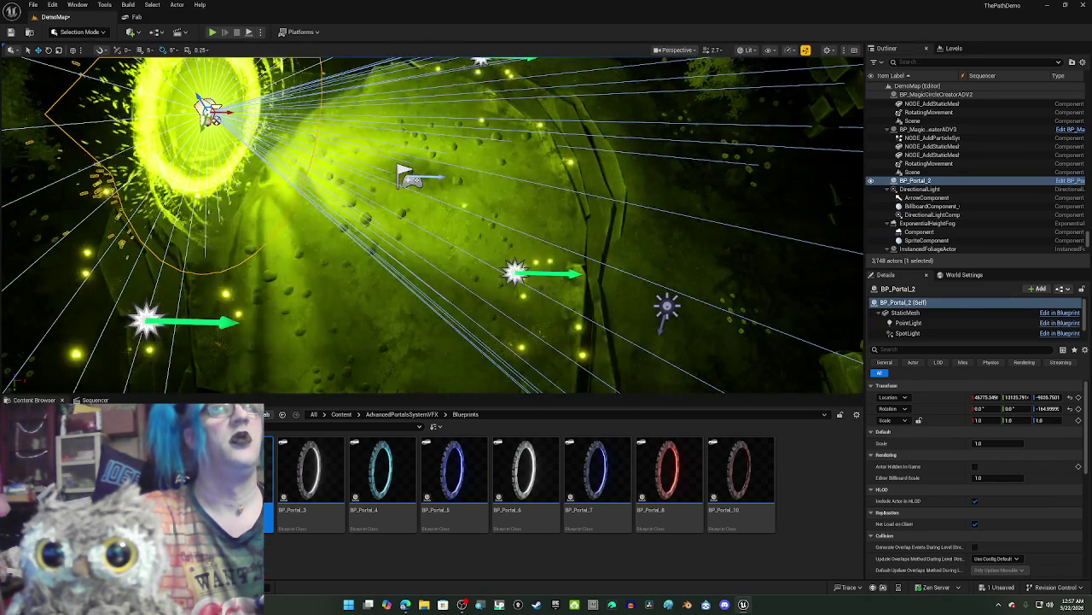
Step: Turn the PlayerStart a few degrees and shift it slightly to the right
{"action": "left_click", "coordinate": [410, 179]}
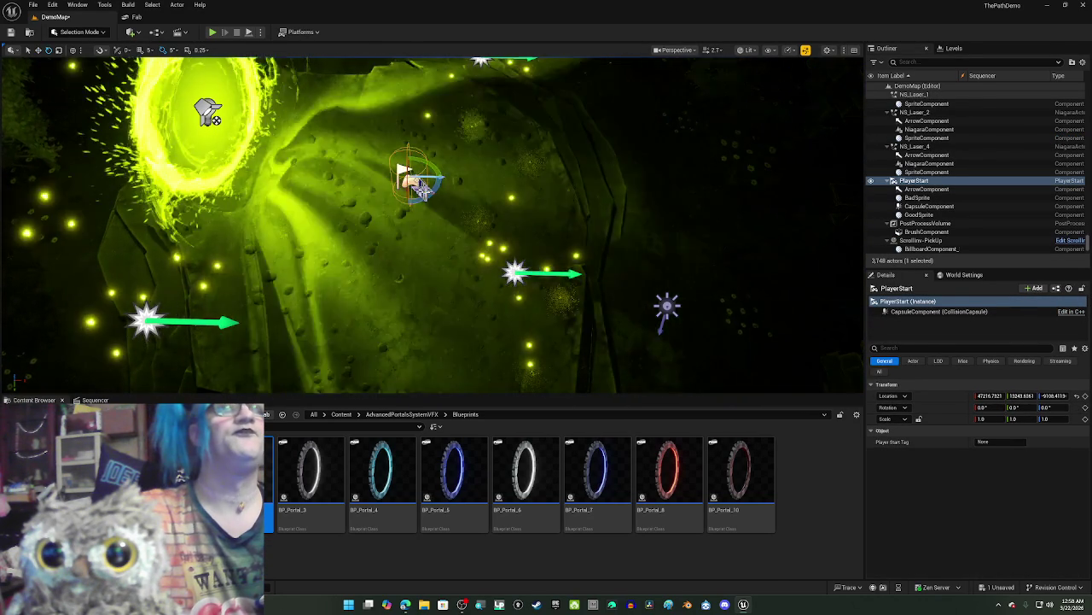
{"action": "left_click_drag", "start_coordinate": [431, 183], "coordinate": [441, 178]}
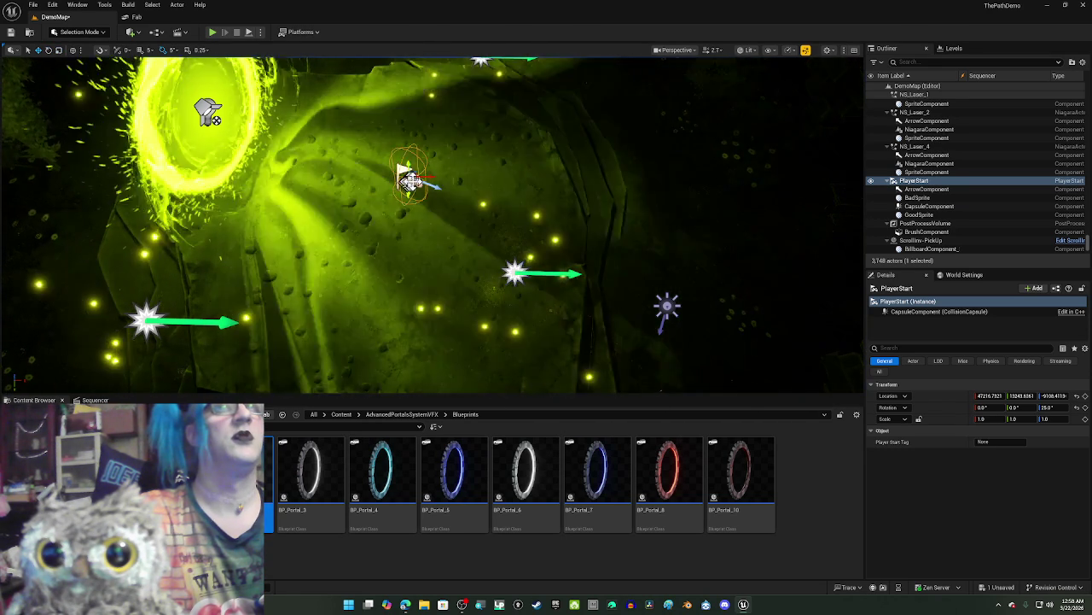
{"action": "left_click_drag", "start_coordinate": [410, 177], "coordinate": [431, 183]}
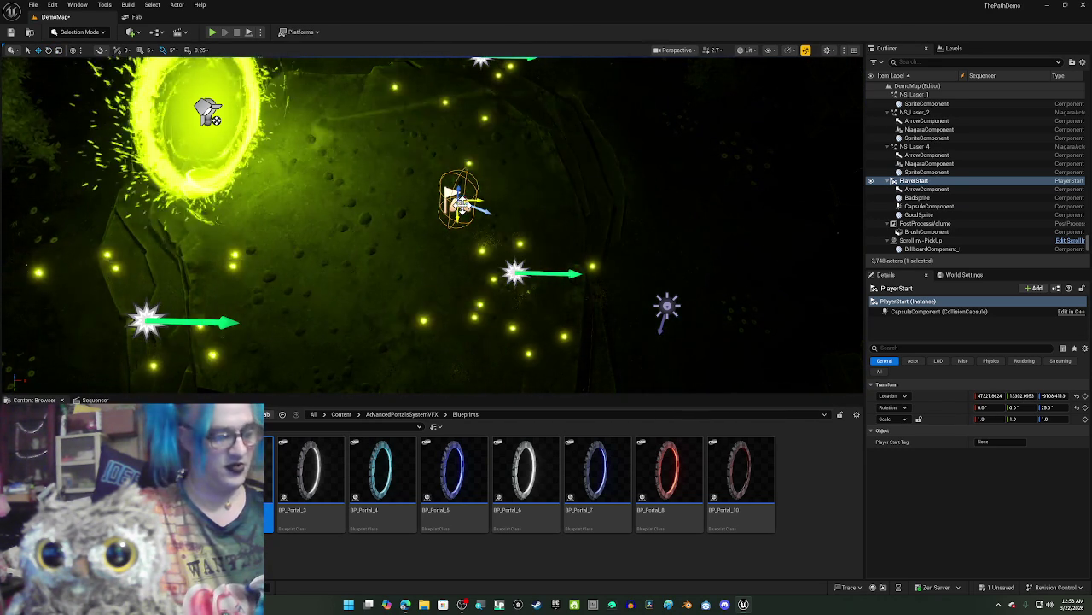
Step: Orbit around to check the PlayerStart's placement beside the portal, then reselect BP_Portal_2
{"action": "left_click_drag", "start_coordinate": [427, 207], "coordinate": [359, 213]}
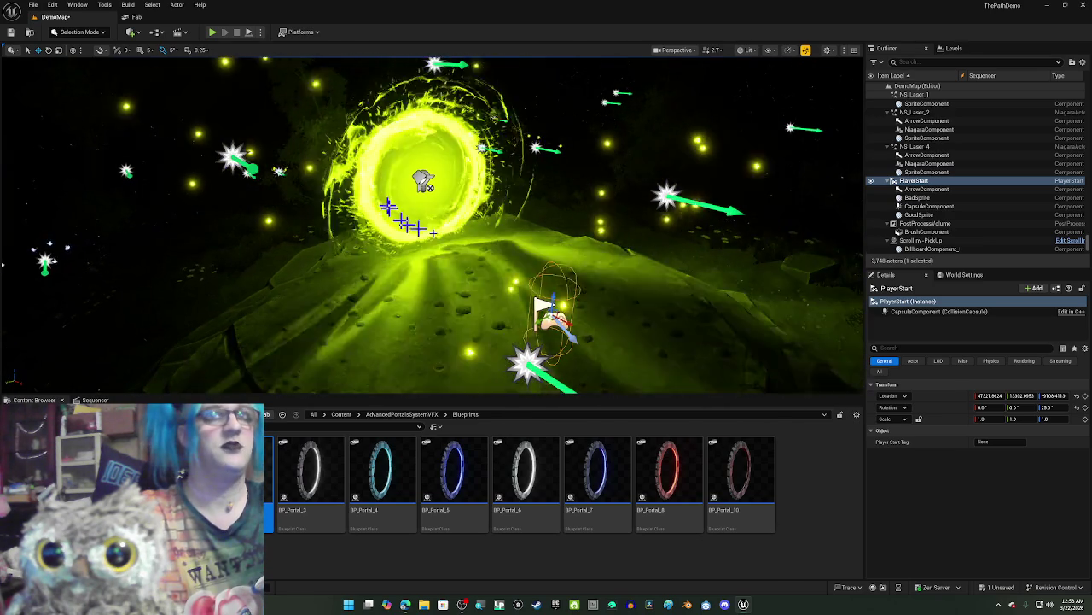
{"action": "mouse_move", "coordinate": [513, 175]}
{"action": "left_mouse_down"}
{"action": "mouse_move", "coordinate": [515, 165]}
{"action": "mouse_move", "coordinate": [568, 172]}
{"action": "left_mouse_up"}
{"action": "key", "text": "f"}
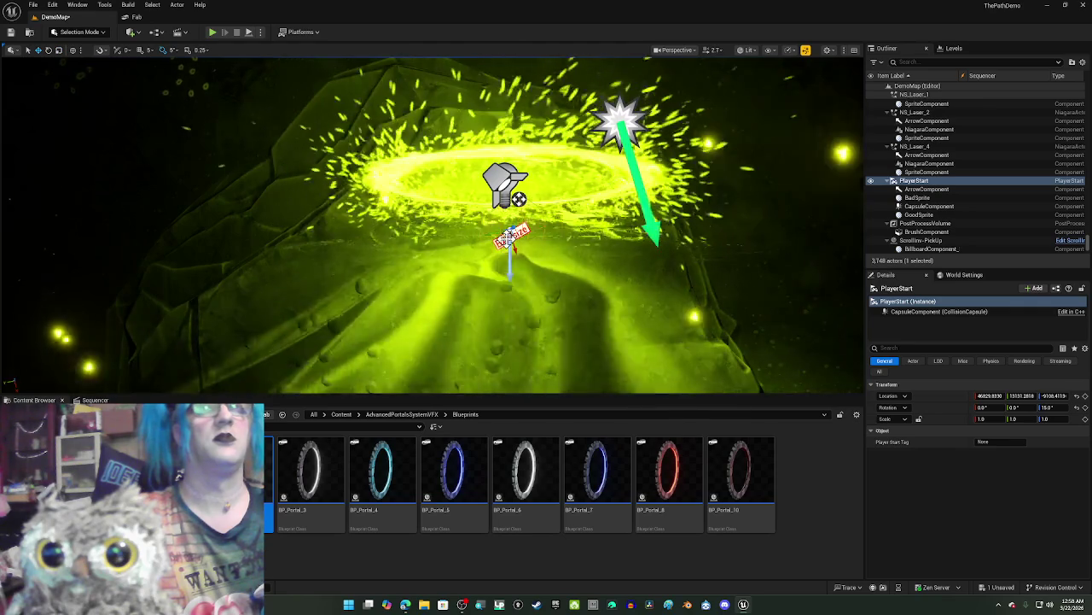
{"action": "mouse_move", "coordinate": [510, 235]}
{"action": "left_mouse_down"}
{"action": "mouse_move", "coordinate": [564, 163]}
{"action": "mouse_move", "coordinate": [666, 103]}
{"action": "left_mouse_up"}
{"action": "left_click_drag", "start_coordinate": [495, 159], "coordinate": [495, 159]}
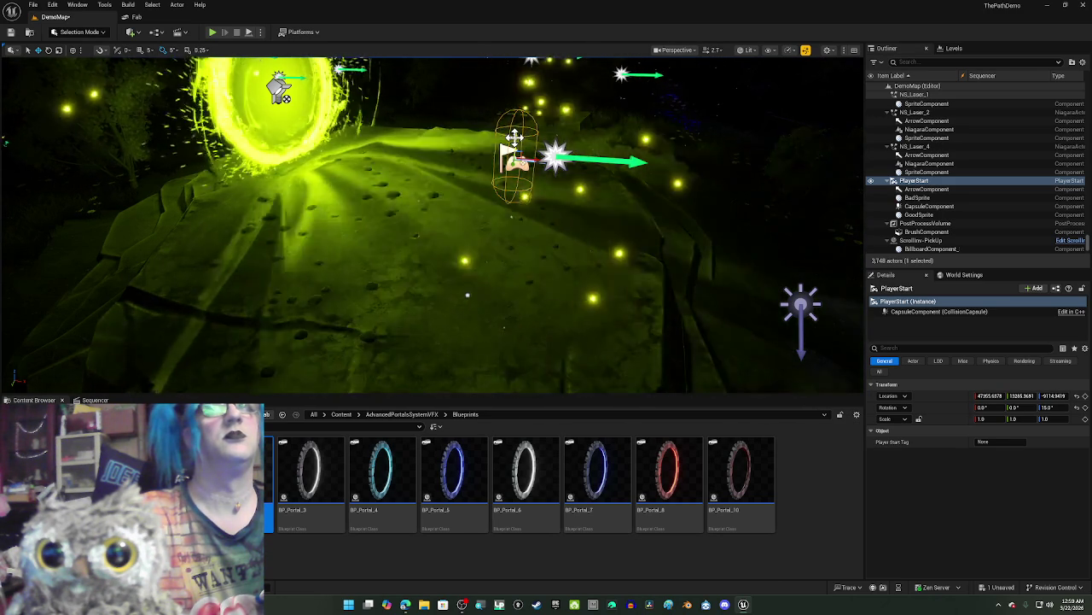
{"action": "left_click_drag", "start_coordinate": [427, 221], "coordinate": [427, 256]}
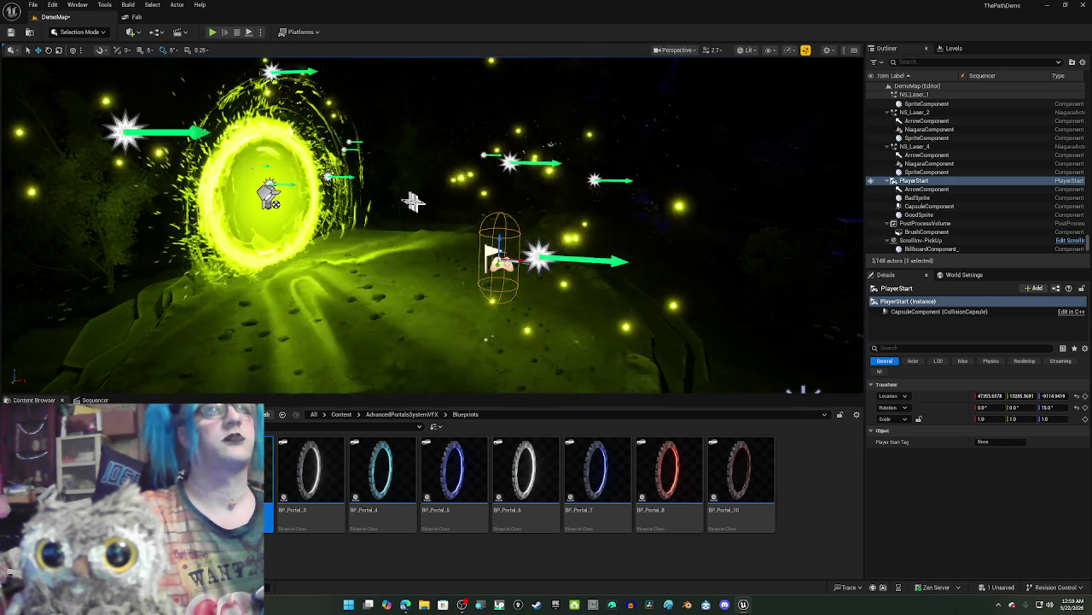
{"action": "left_click_drag", "start_coordinate": [504, 199], "coordinate": [402, 200]}
{"action": "left_click", "coordinate": [358, 158]}
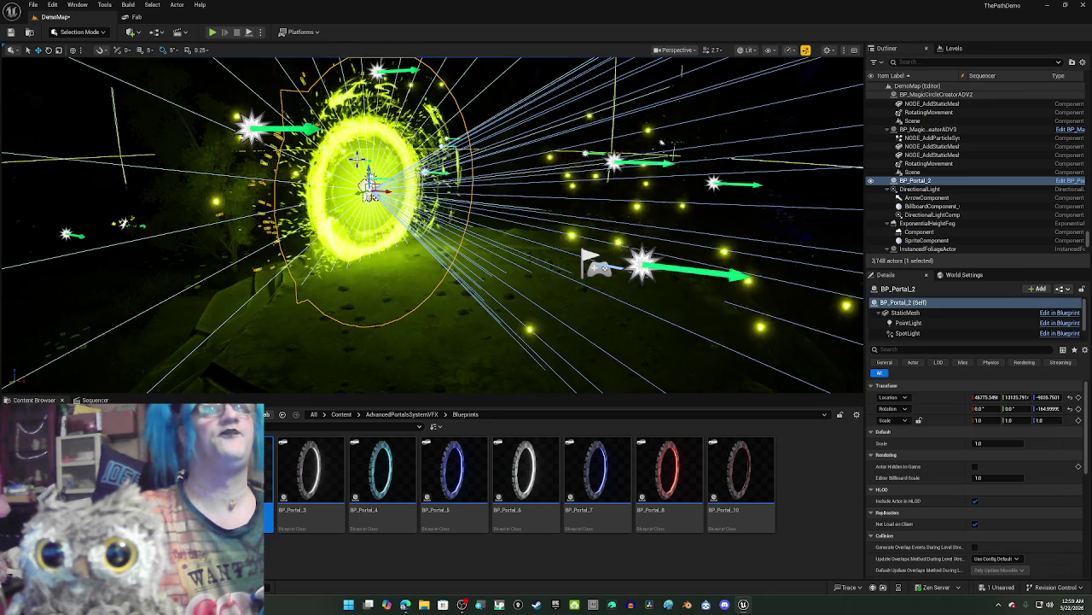
Step: Make the PointLight component's Light Color cyan by adding full blue to the green
{"action": "scroll", "coordinate": [932, 397], "scroll_direction": "down", "scroll_amount": 10}
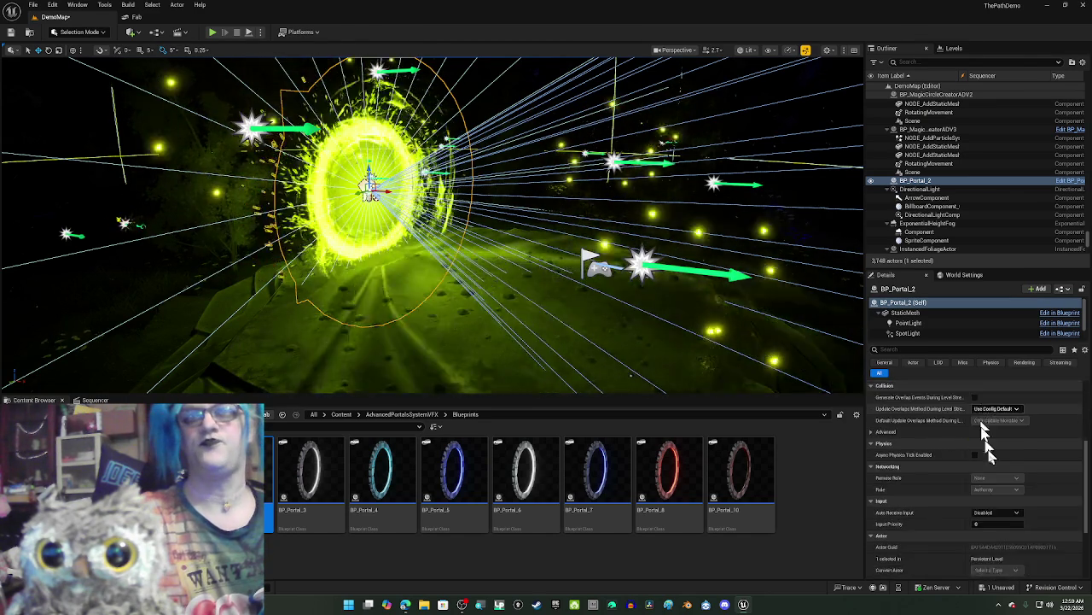
{"action": "left_click", "coordinate": [909, 322]}
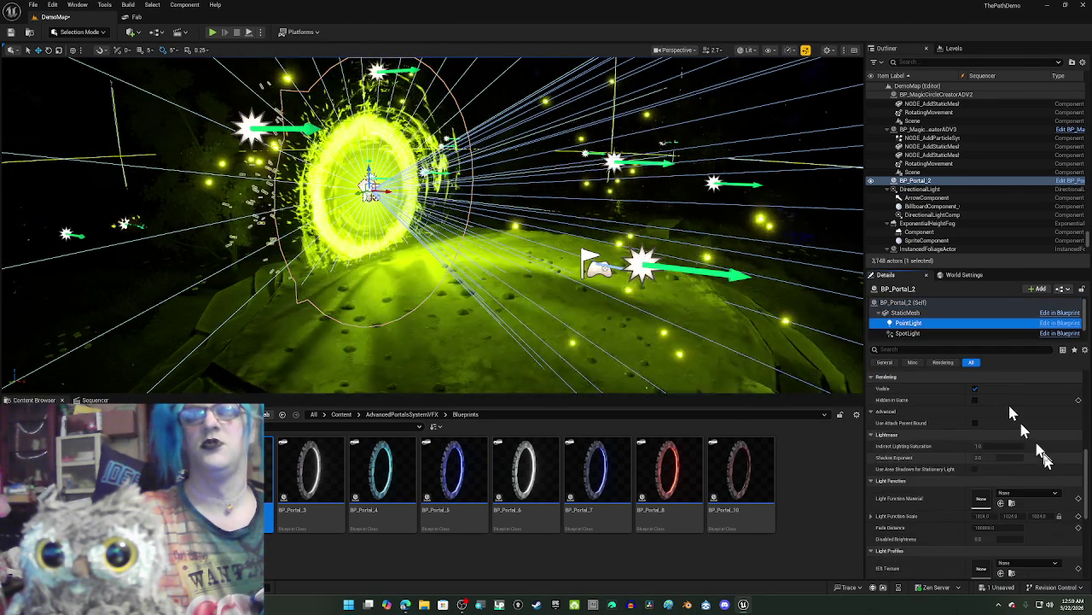
{"action": "scroll", "coordinate": [1047, 462], "scroll_direction": "down", "scroll_amount": 5}
{"action": "scroll", "coordinate": [1046, 462], "scroll_direction": "up", "scroll_amount": 3}
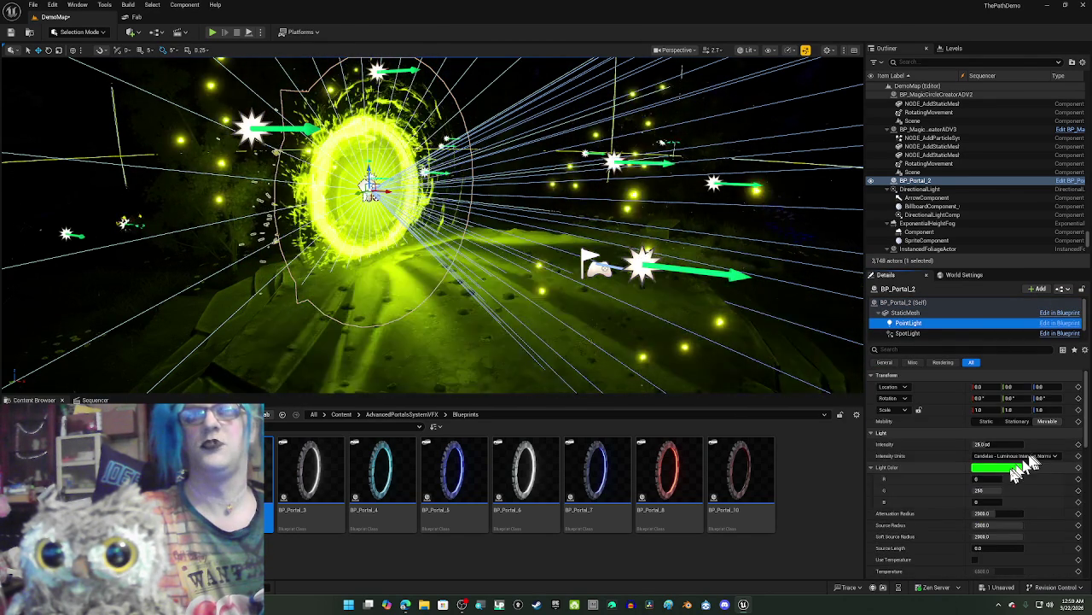
{"action": "left_click", "coordinate": [1012, 471]}
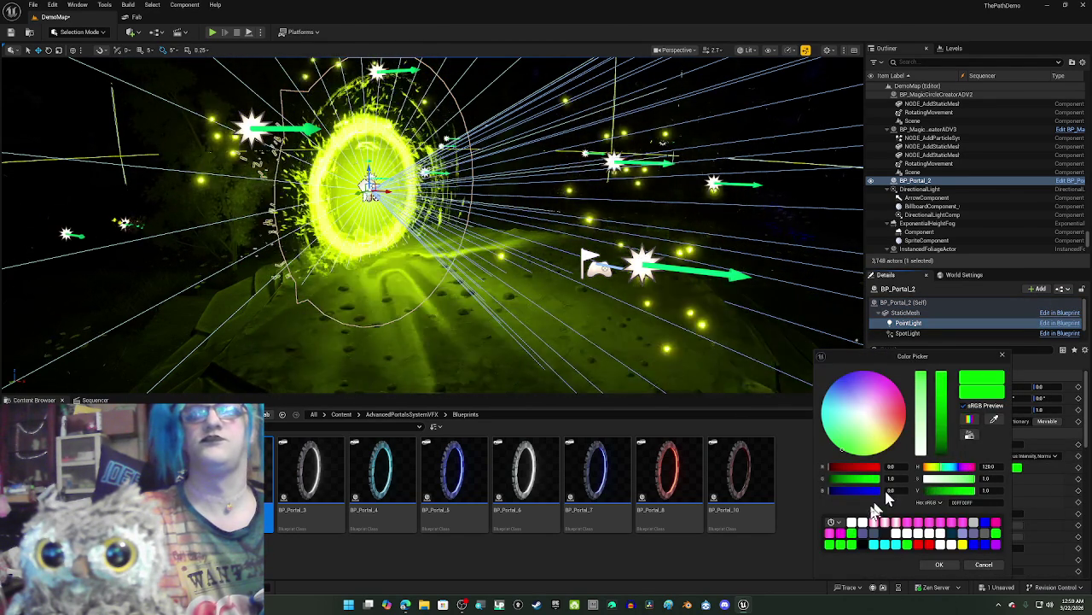
{"action": "mouse_move", "coordinate": [841, 492]}
{"action": "left_mouse_down"}
{"action": "mouse_move", "coordinate": [871, 490]}
{"action": "mouse_move", "coordinate": [821, 483]}
{"action": "left_mouse_up"}
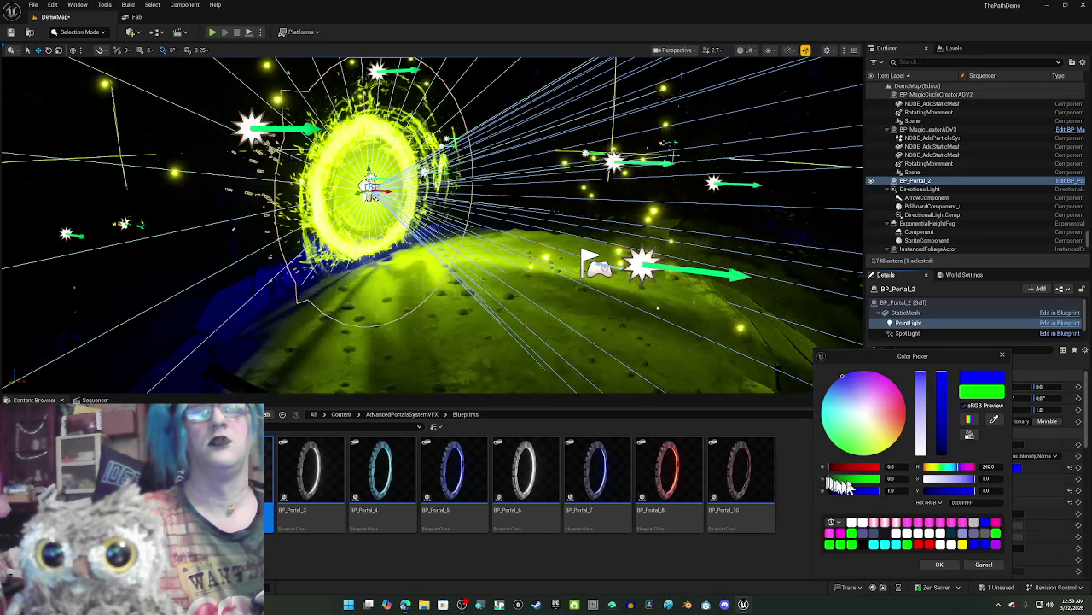
{"action": "left_click_drag", "start_coordinate": [867, 483], "coordinate": [886, 480]}
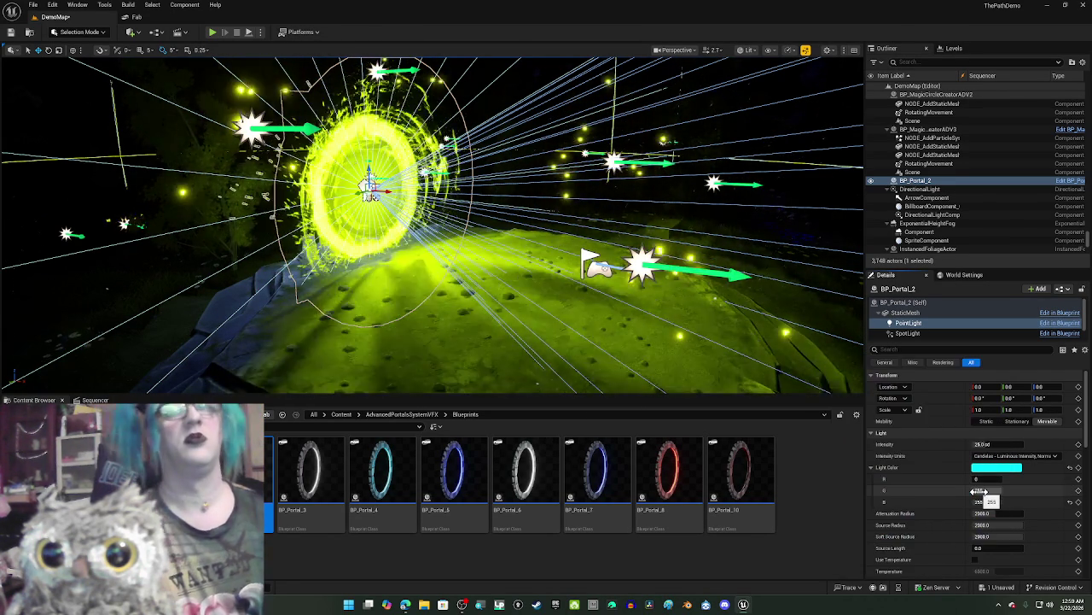
{"action": "key", "text": "Return"}
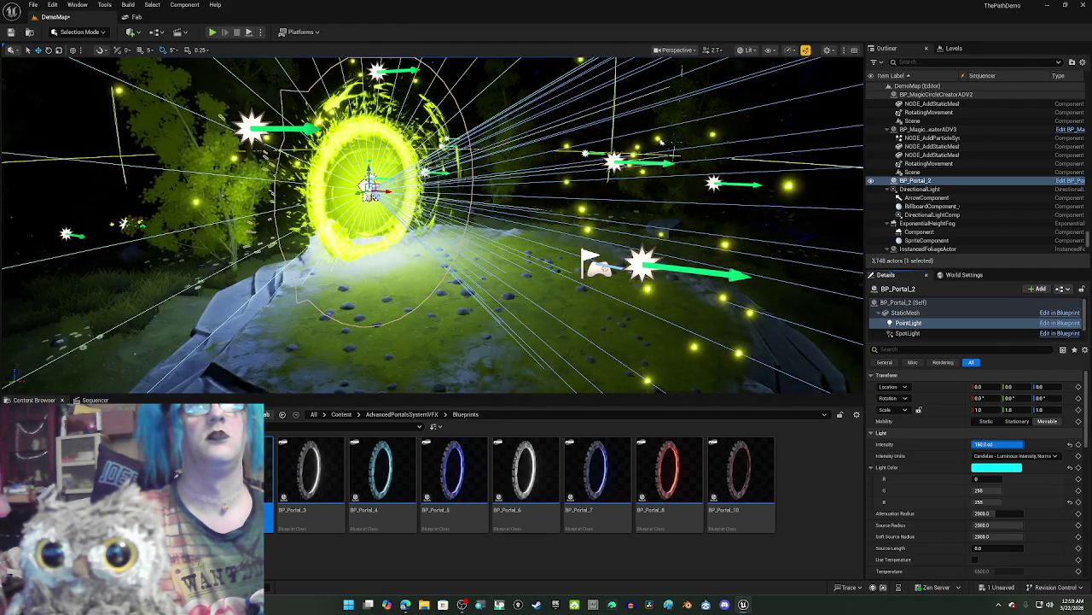
Step: Lower green in the point light colour to get pure blue, and preview with icons hidden
{"action": "left_click", "coordinate": [997, 467]}
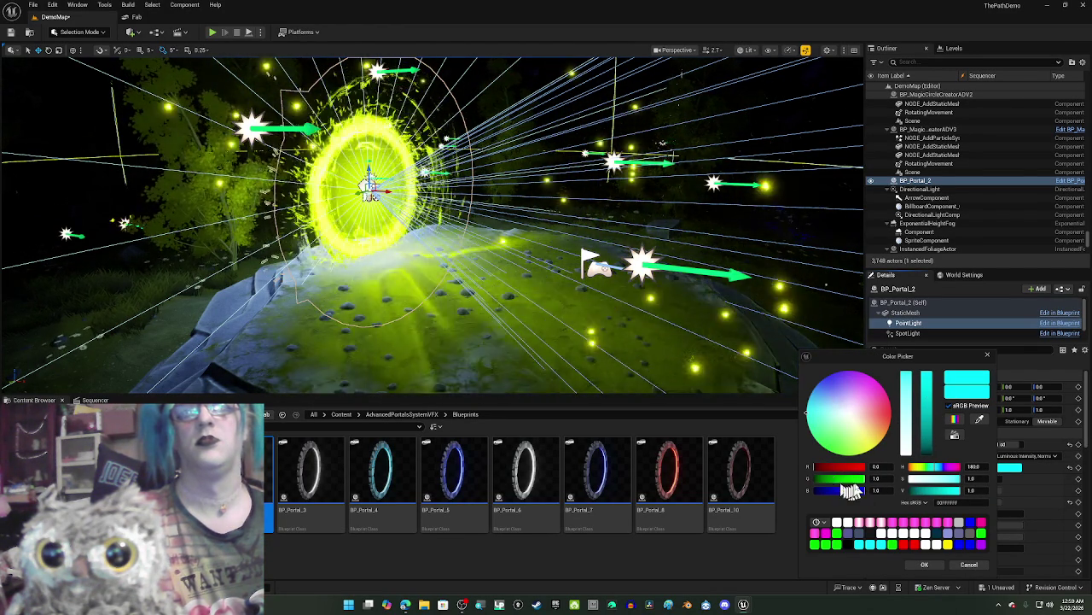
{"action": "left_click_drag", "start_coordinate": [862, 480], "coordinate": [762, 485]}
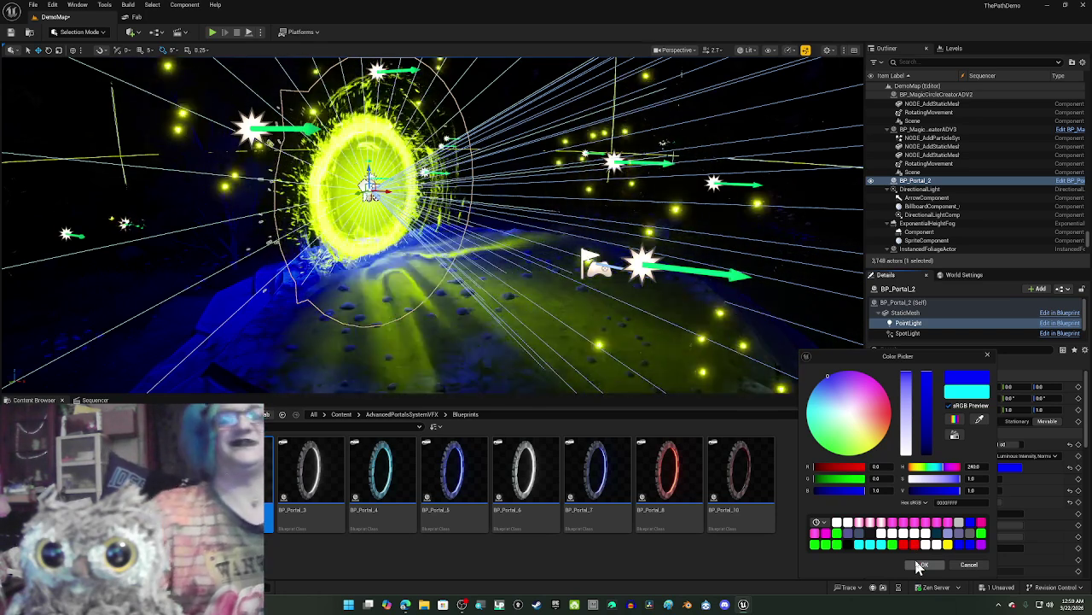
{"action": "left_click", "coordinate": [919, 565]}
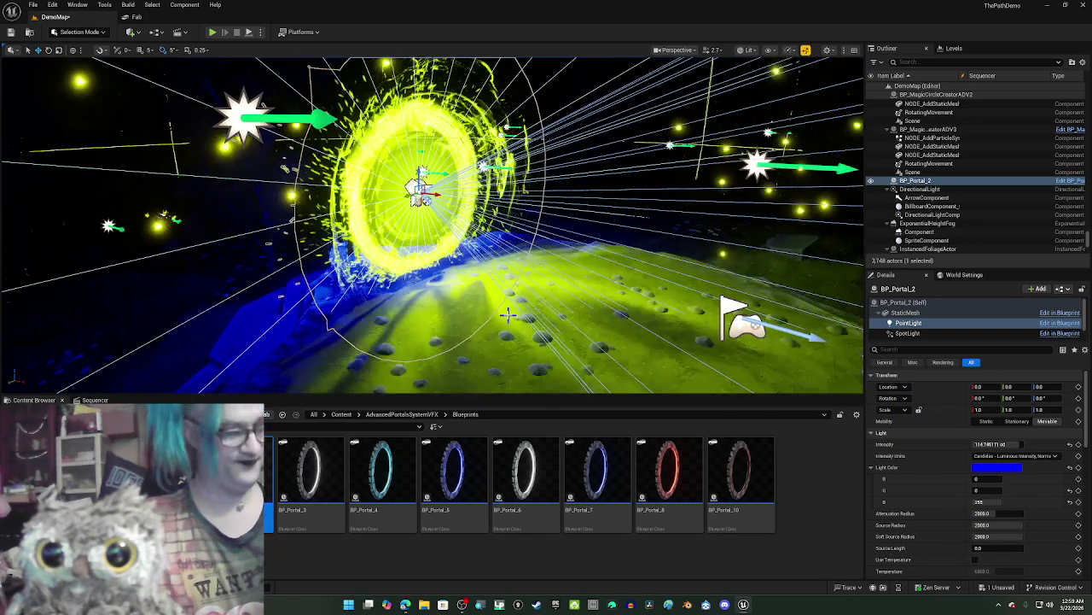
{"action": "key", "text": "g"}
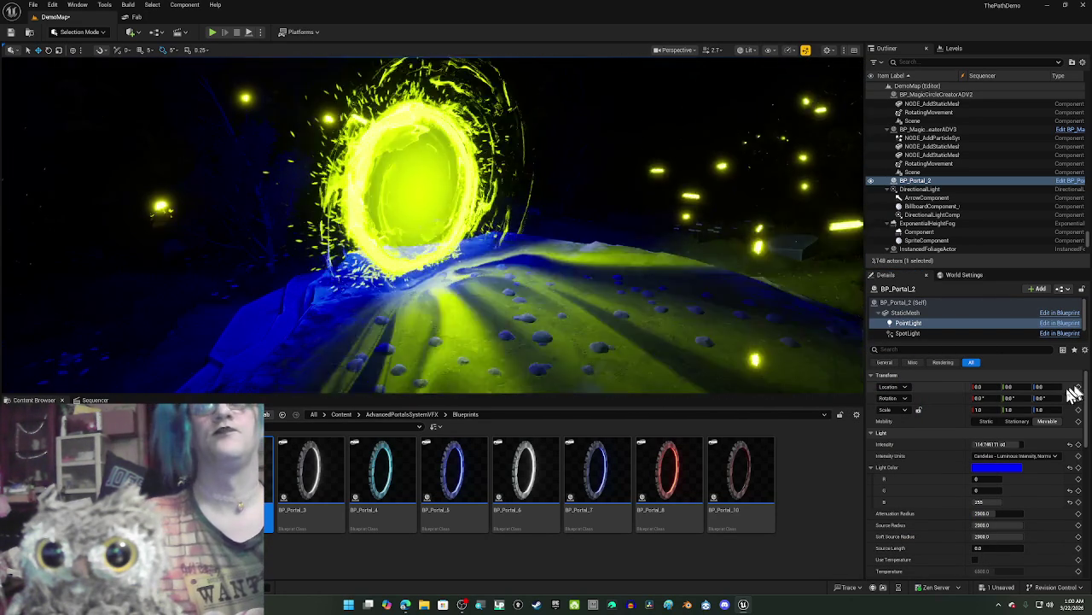
Step: Copy the PointLight's blue Light Color and paste it onto the SpotLight
{"action": "left_click", "coordinate": [930, 333]}
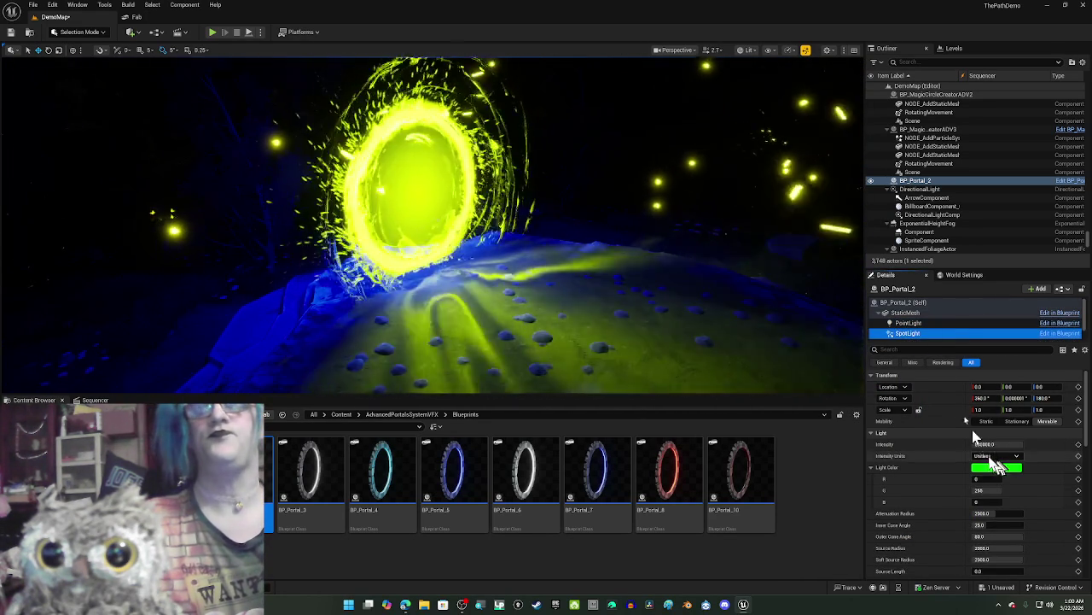
{"action": "left_click", "coordinate": [929, 323]}
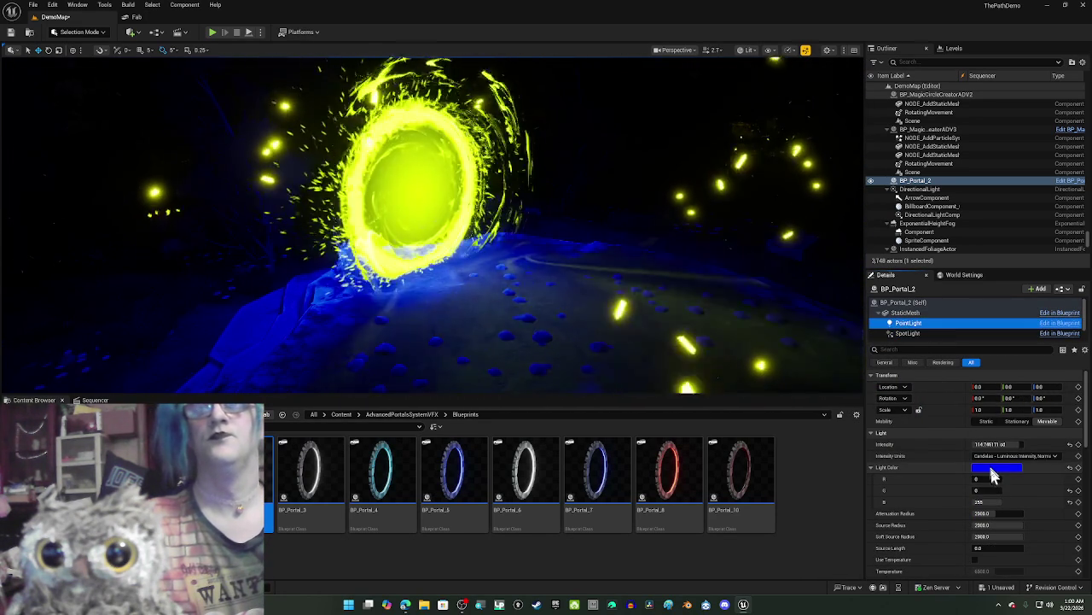
{"action": "right_click", "coordinate": [1004, 480]}
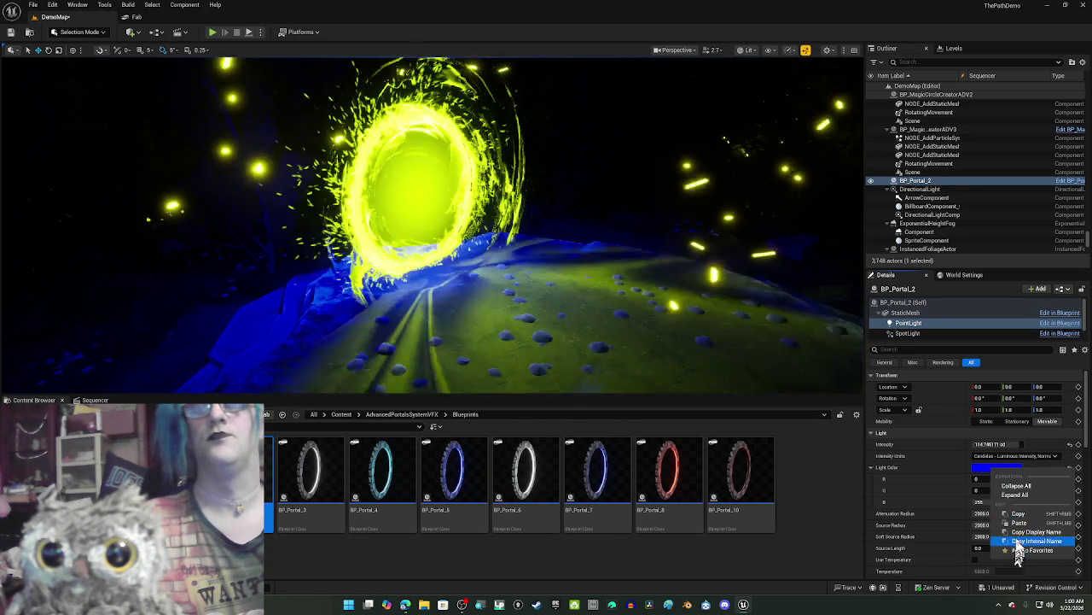
{"action": "left_click", "coordinate": [1017, 513]}
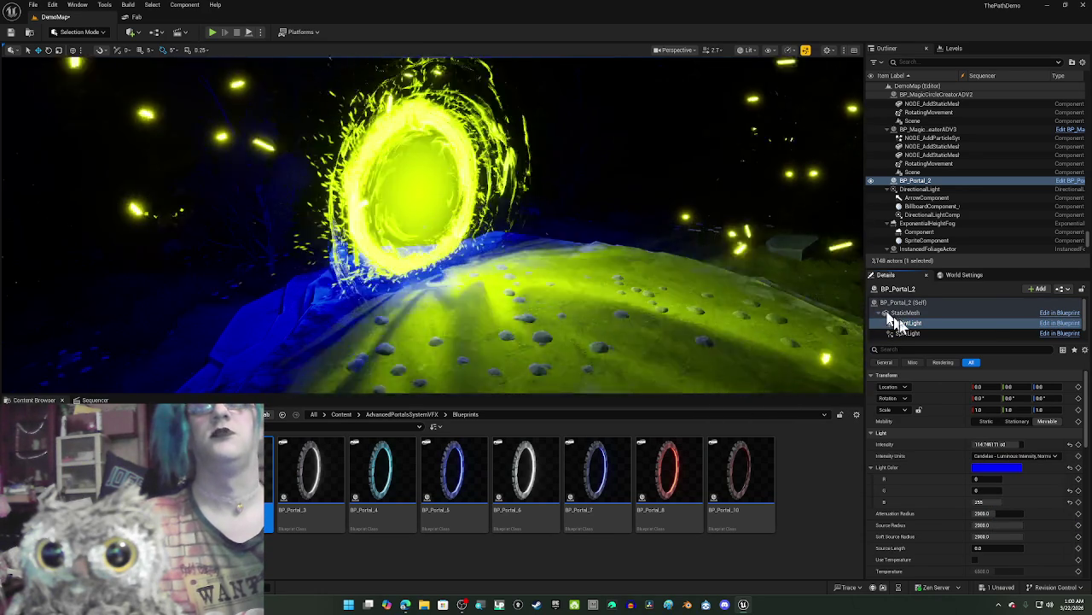
{"action": "left_click", "coordinate": [906, 333]}
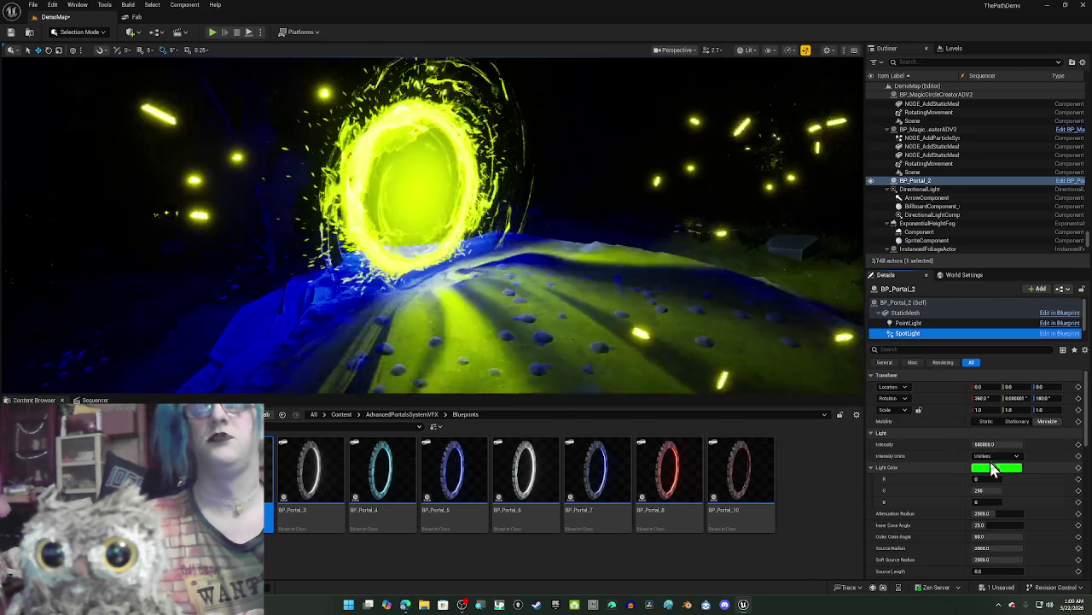
{"action": "right_click", "coordinate": [999, 470]}
{"action": "left_click", "coordinate": [1017, 522]}
Step: Keep the spot light intensity unit at Unitless and bring up its Light Color picker
{"action": "left_click_drag", "start_coordinate": [665, 334], "coordinate": [734, 298]}
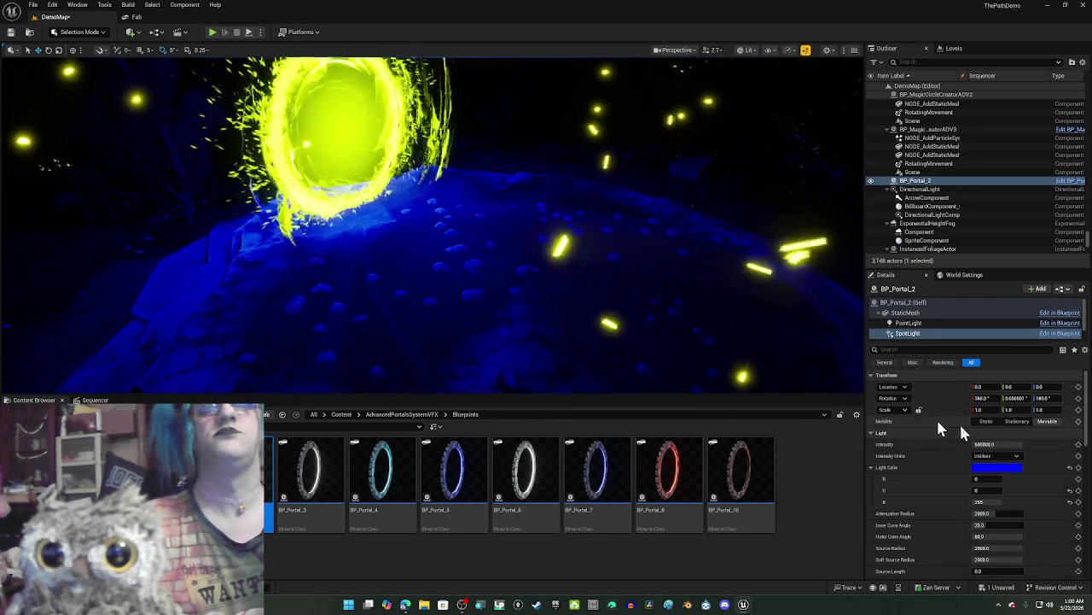
{"action": "left_click", "coordinate": [981, 456]}
{"action": "left_click", "coordinate": [990, 463]}
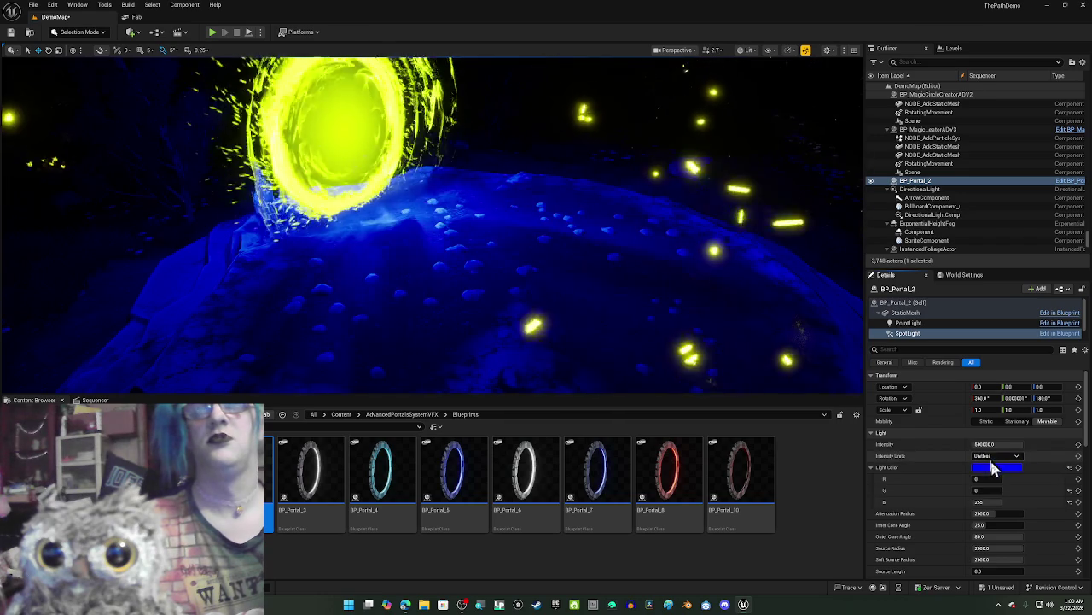
{"action": "left_click", "coordinate": [995, 467]}
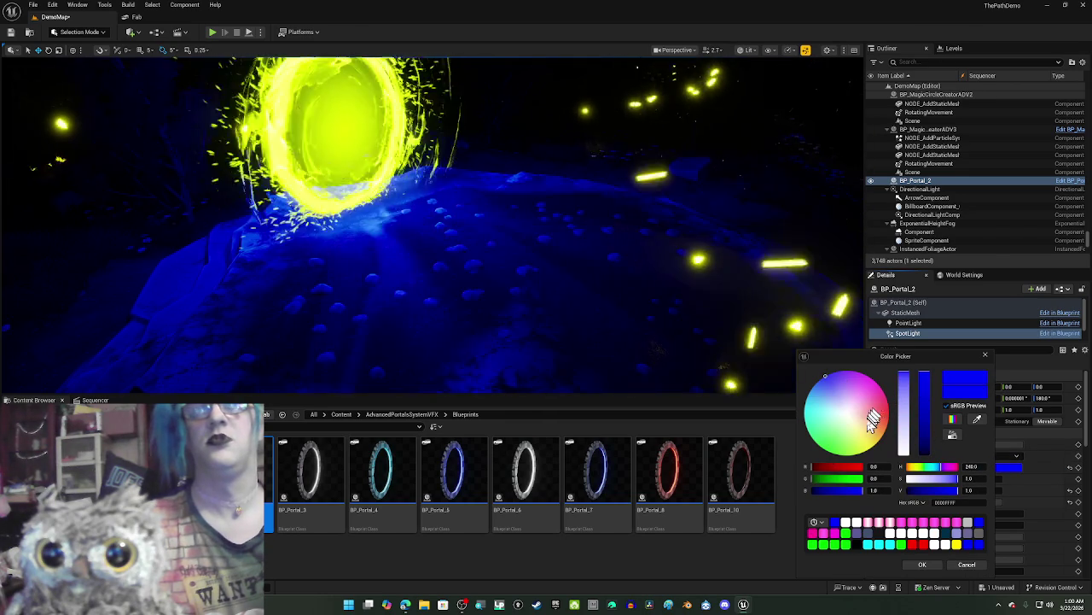
Step: Set the spot light colour to cyan and centre the portal in view
{"action": "left_click", "coordinate": [849, 536]}
{"action": "key", "text": "Return"}
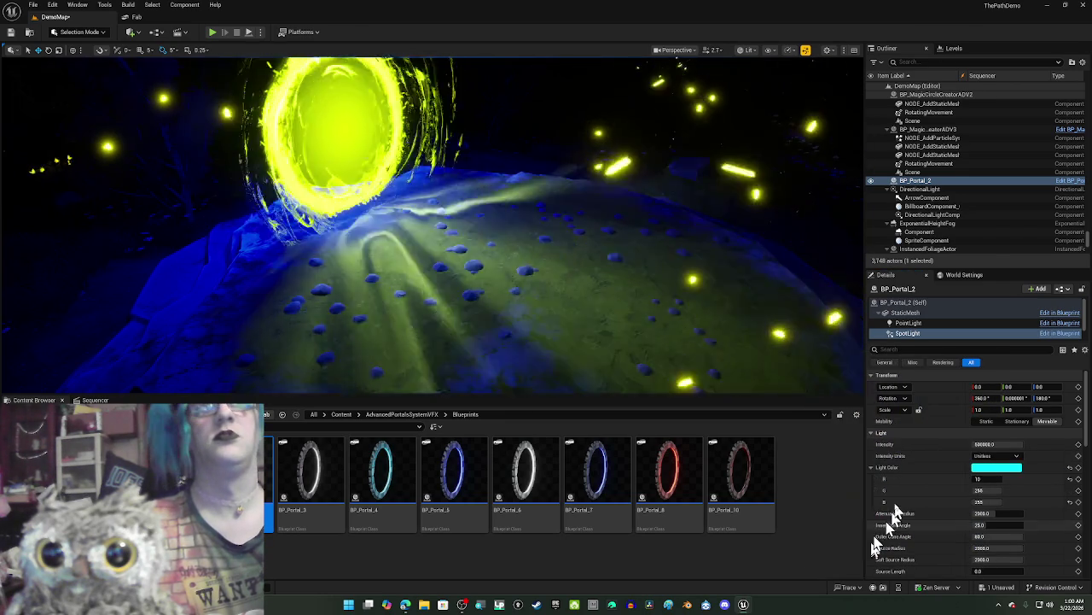
{"action": "mouse_move", "coordinate": [597, 282]}
{"action": "left_mouse_down"}
{"action": "mouse_move", "coordinate": [512, 273]}
{"action": "mouse_move", "coordinate": [708, 324]}
{"action": "left_mouse_up"}
Step: Rework the spot light colour on the wheel into fully saturated pure blue (R 0, G 0, B 197)
{"action": "left_click", "coordinate": [995, 467]}
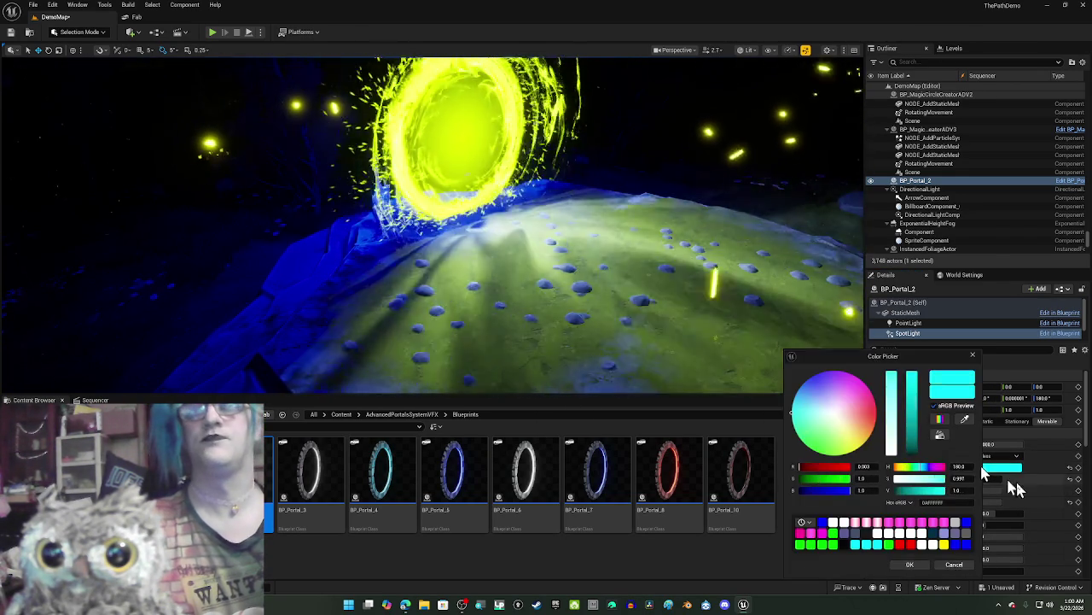
{"action": "left_click", "coordinate": [796, 416]}
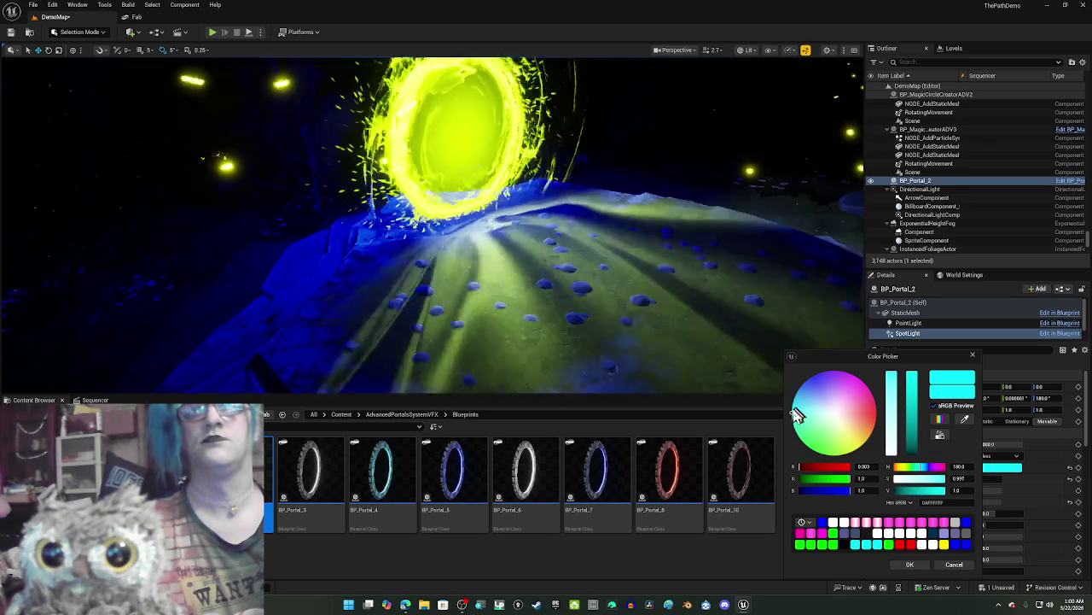
{"action": "mouse_move", "coordinate": [795, 419]}
{"action": "left_mouse_down"}
{"action": "mouse_move", "coordinate": [799, 389]}
{"action": "mouse_move", "coordinate": [815, 375]}
{"action": "left_mouse_up"}
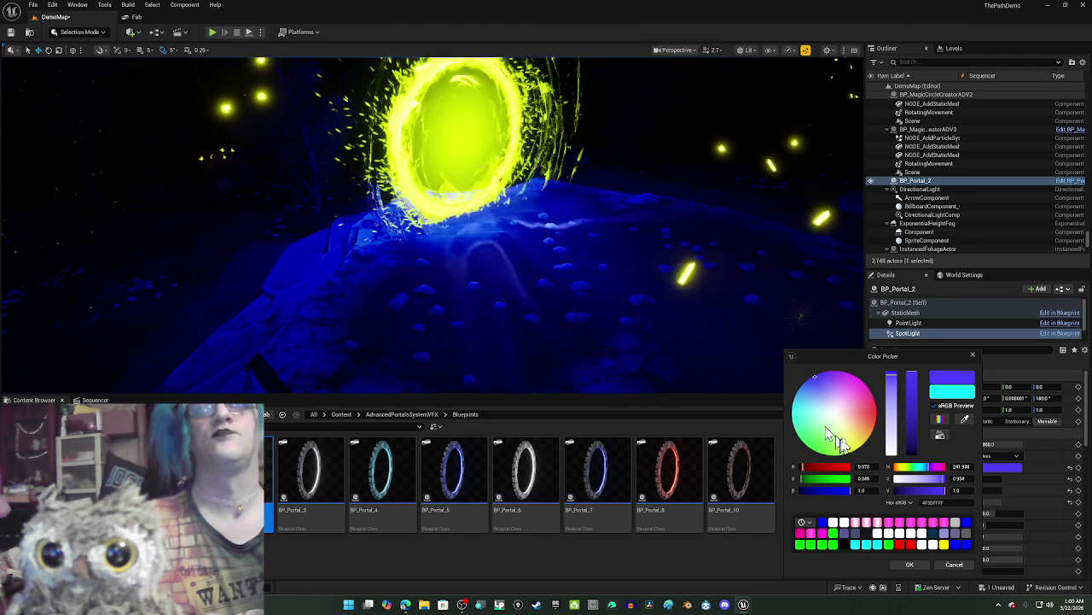
{"action": "left_click_drag", "start_coordinate": [894, 406], "coordinate": [893, 369]}
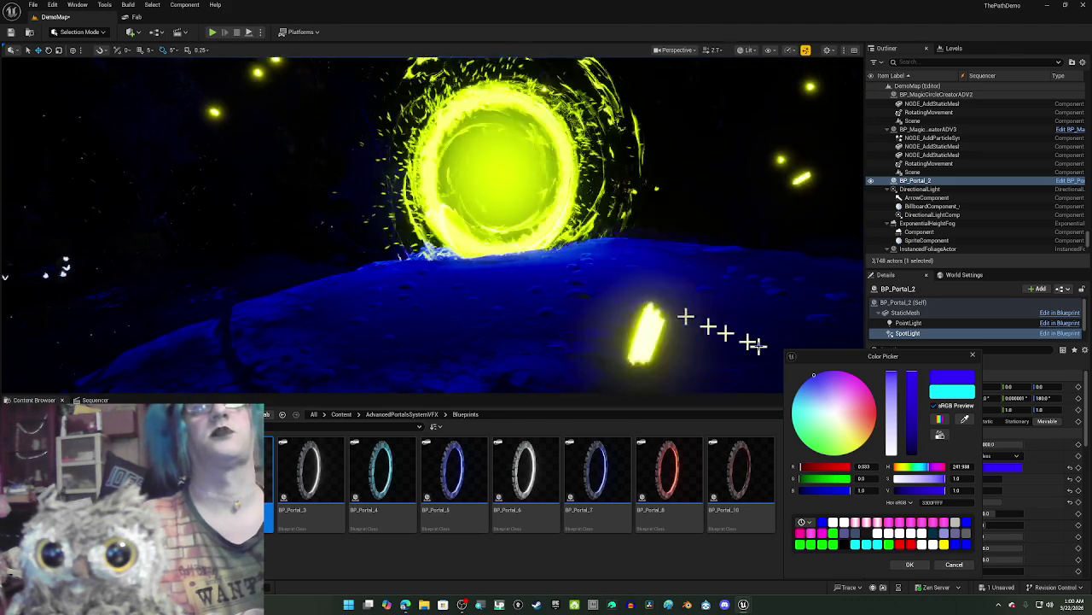
{"action": "left_click_drag", "start_coordinate": [892, 382], "coordinate": [891, 387]}
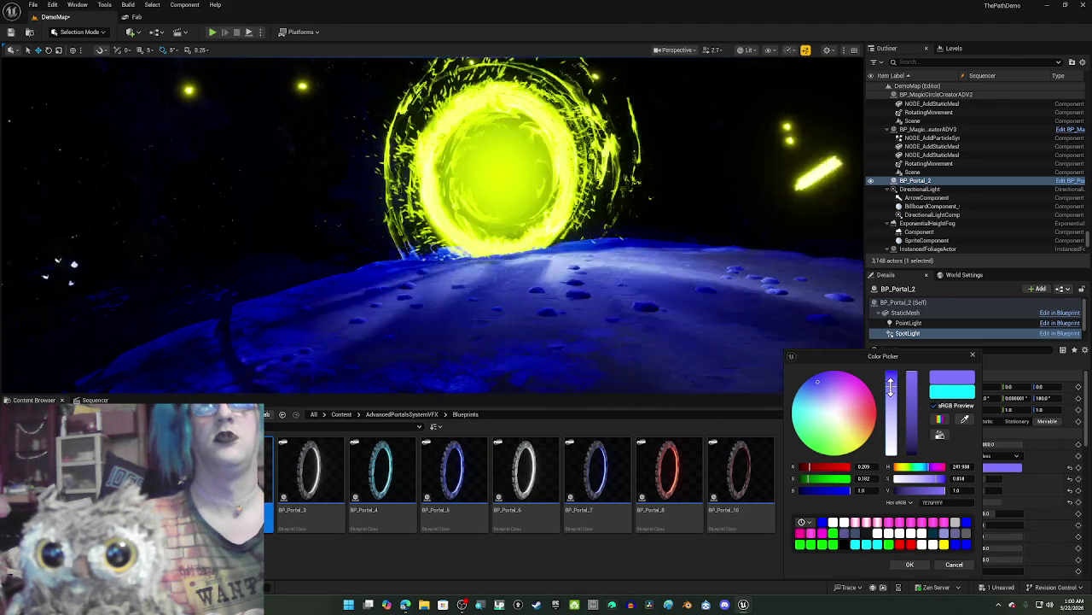
{"action": "left_click_drag", "start_coordinate": [892, 387], "coordinate": [892, 386]}
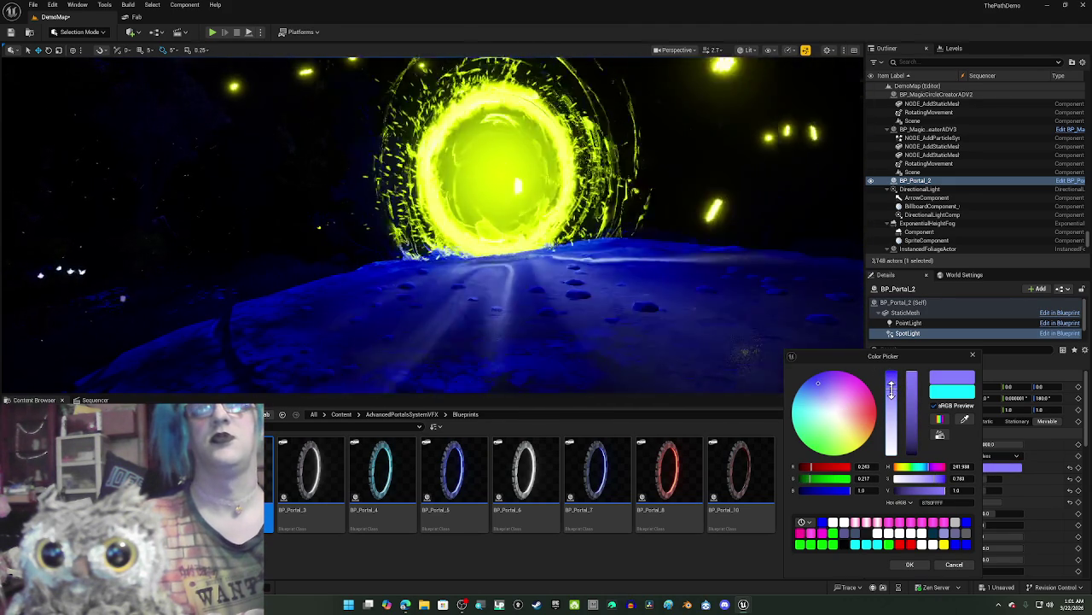
{"action": "left_click_drag", "start_coordinate": [808, 385], "coordinate": [802, 403]}
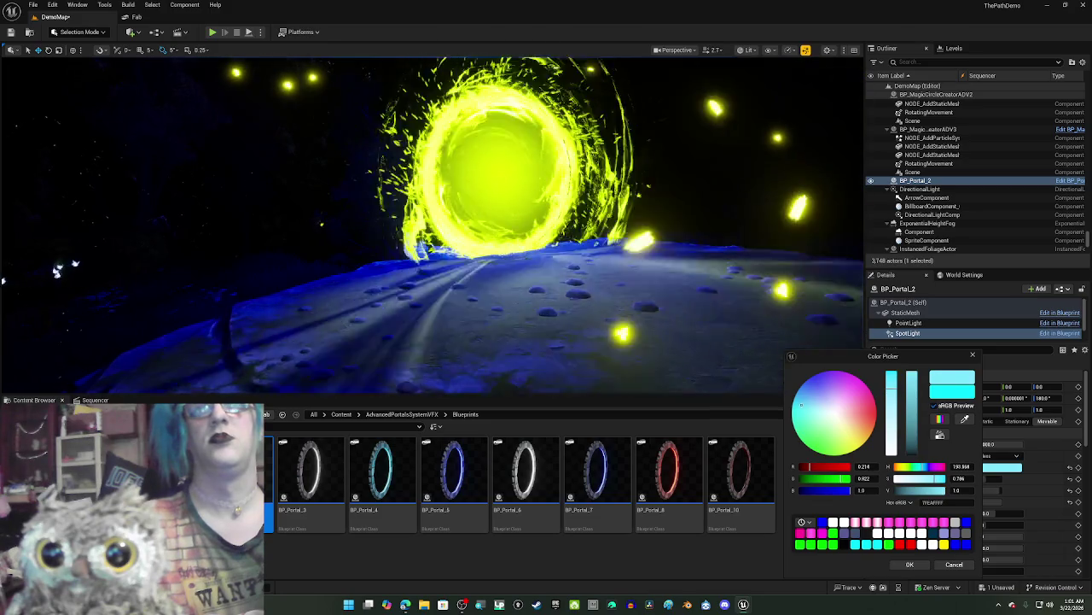
{"action": "mouse_move", "coordinate": [891, 389]}
{"action": "left_mouse_down"}
{"action": "mouse_move", "coordinate": [891, 359]}
{"action": "mouse_move", "coordinate": [916, 402]}
{"action": "mouse_move", "coordinate": [916, 440]}
{"action": "left_mouse_up"}
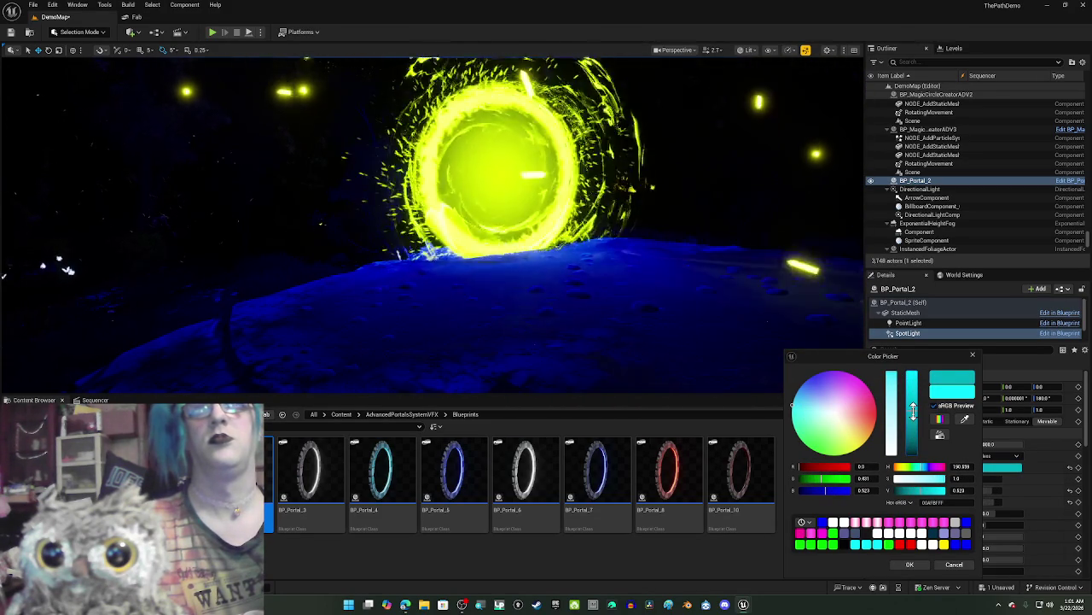
{"action": "mouse_move", "coordinate": [859, 402]}
{"action": "left_mouse_down"}
{"action": "mouse_move", "coordinate": [809, 378]}
{"action": "mouse_move", "coordinate": [817, 386]}
{"action": "left_mouse_up"}
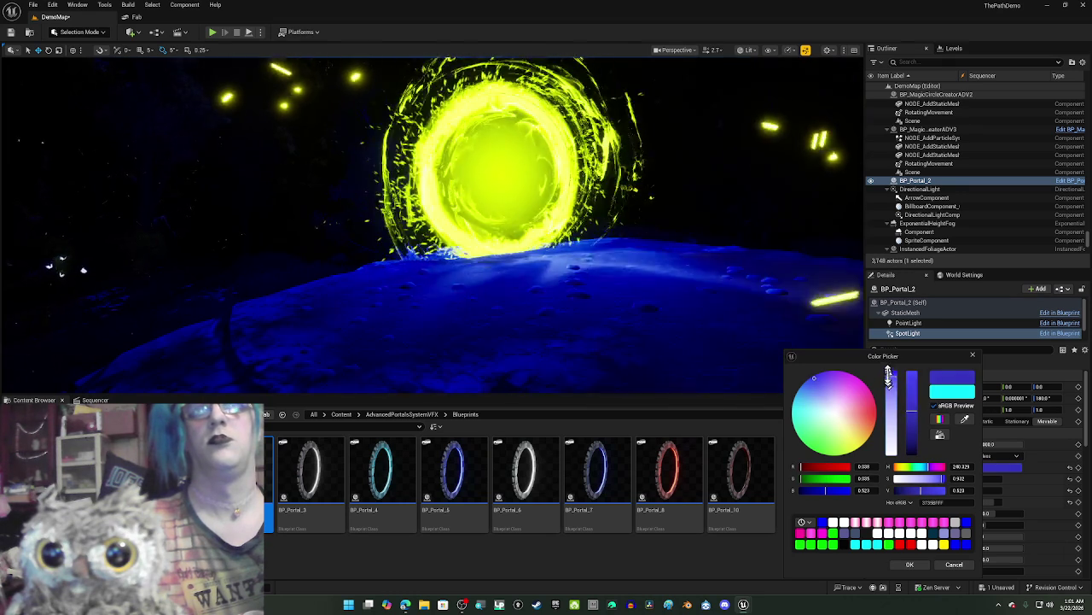
{"action": "left_click_drag", "start_coordinate": [891, 376], "coordinate": [891, 358]}
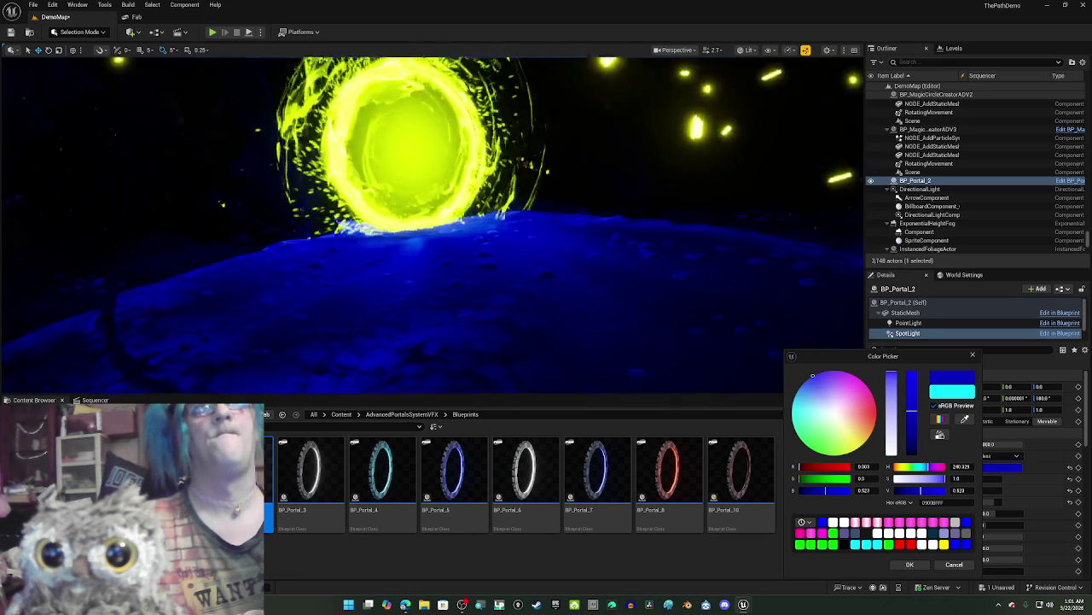
{"action": "left_click", "coordinate": [910, 564]}
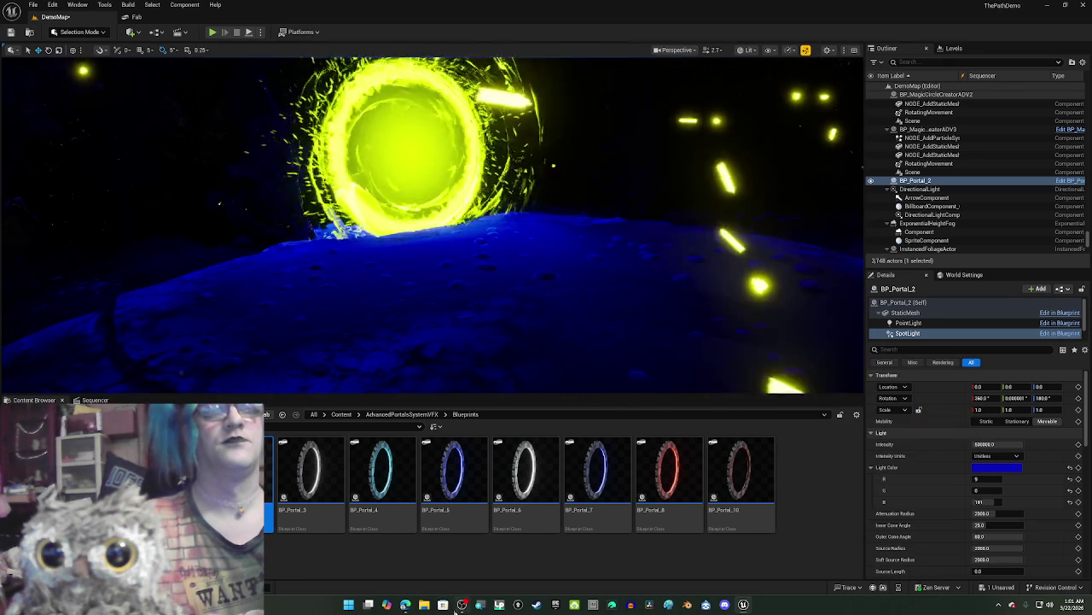
Step: Frame the portal closer and select the Vortex component to show its parameters
{"action": "mouse_move", "coordinate": [408, 606]}
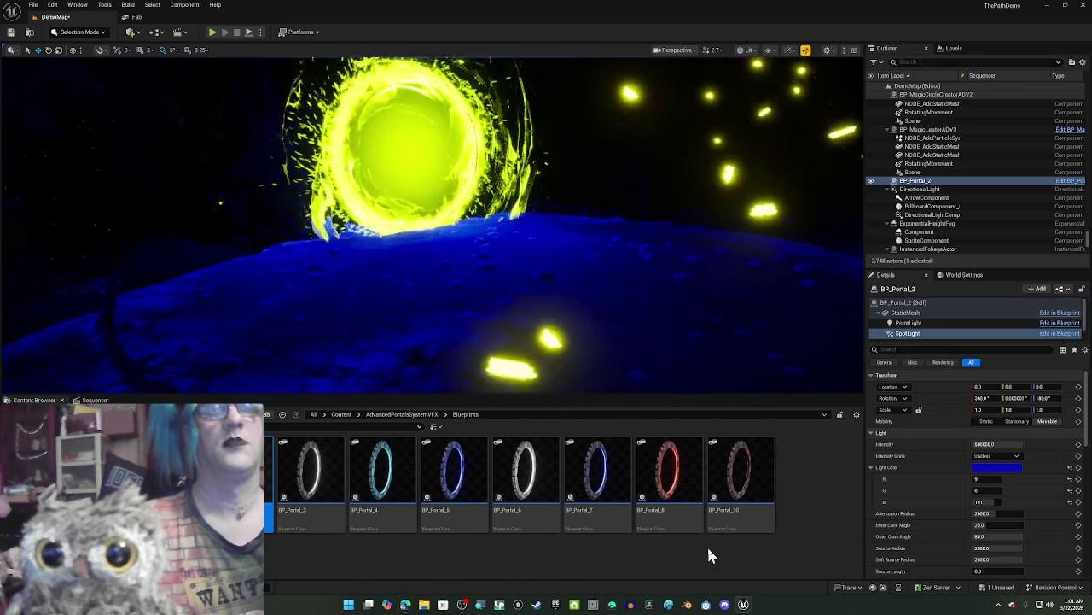
{"action": "left_click_drag", "start_coordinate": [504, 388], "coordinate": [504, 350]}
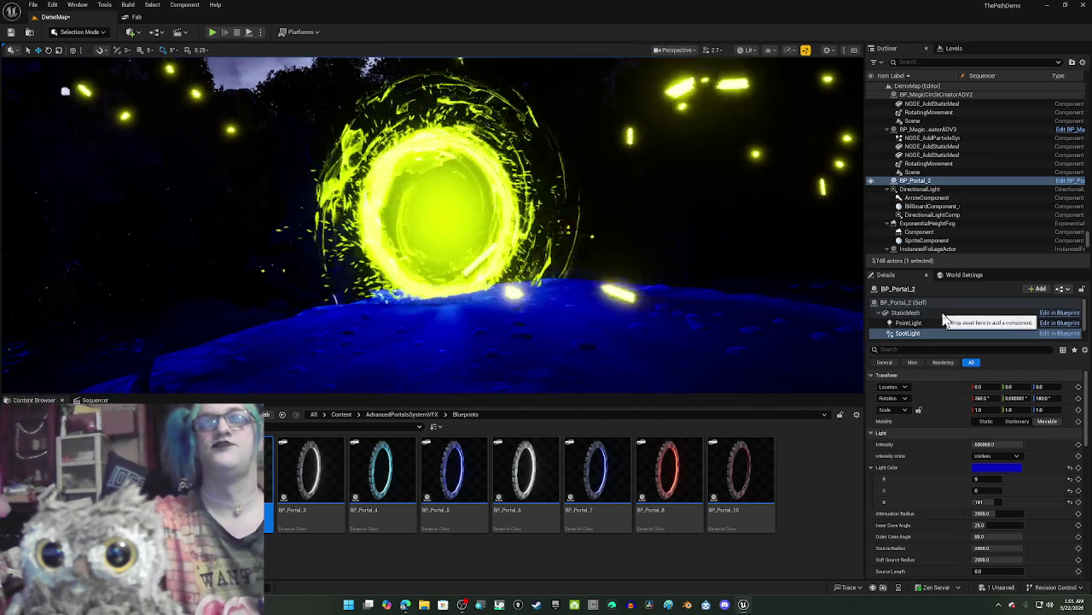
{"action": "scroll", "coordinate": [930, 320], "scroll_direction": "down", "scroll_amount": 1}
{"action": "left_click", "coordinate": [921, 326]}
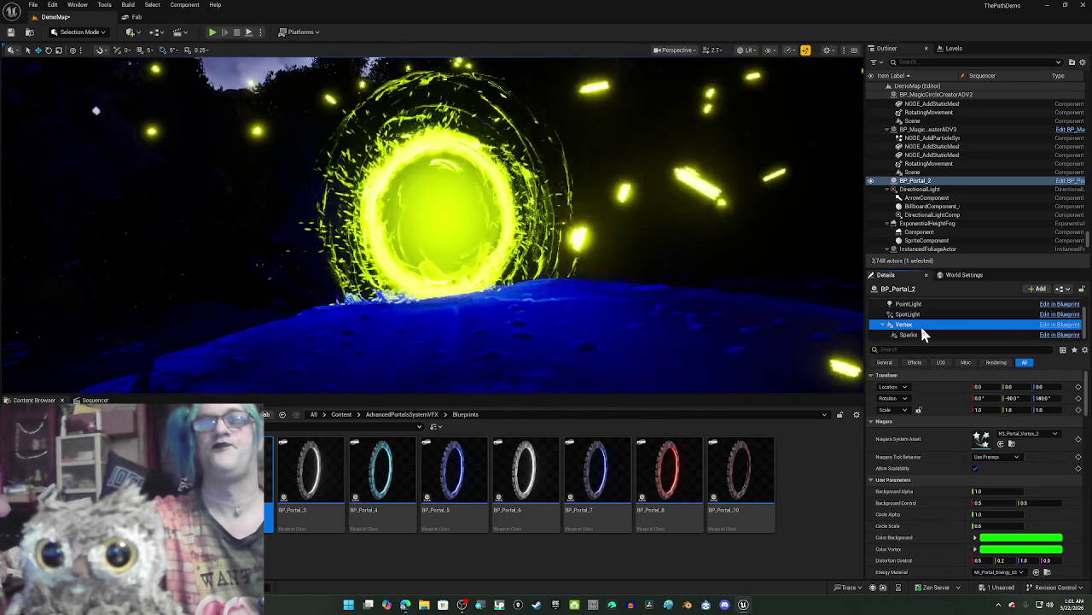
Step: Set the Vortex's Color Background to a blue swatch
{"action": "left_click", "coordinate": [1003, 537]}
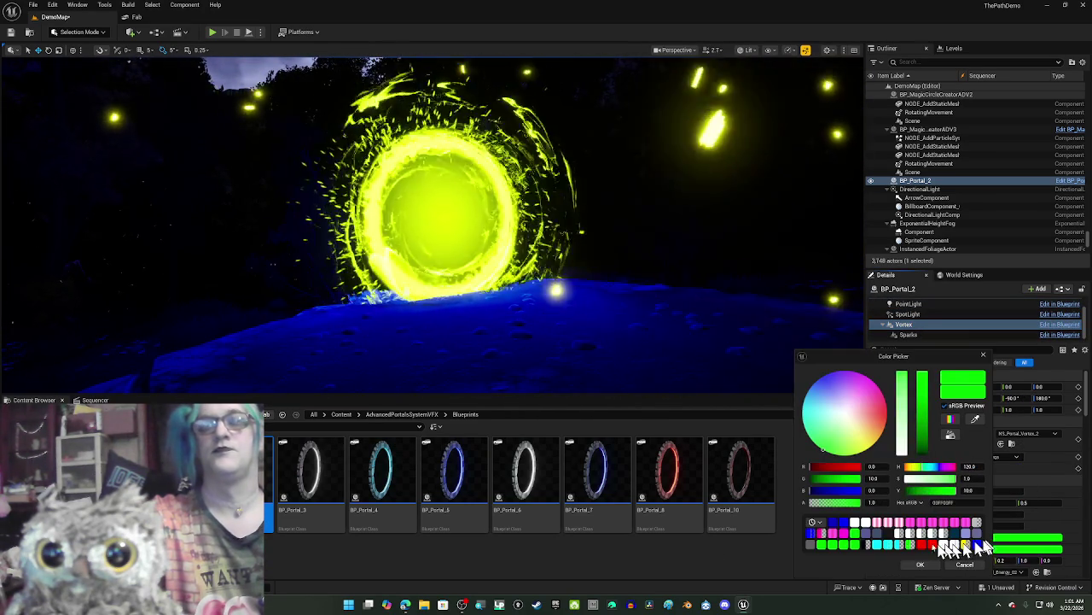
{"action": "left_click", "coordinate": [836, 526]}
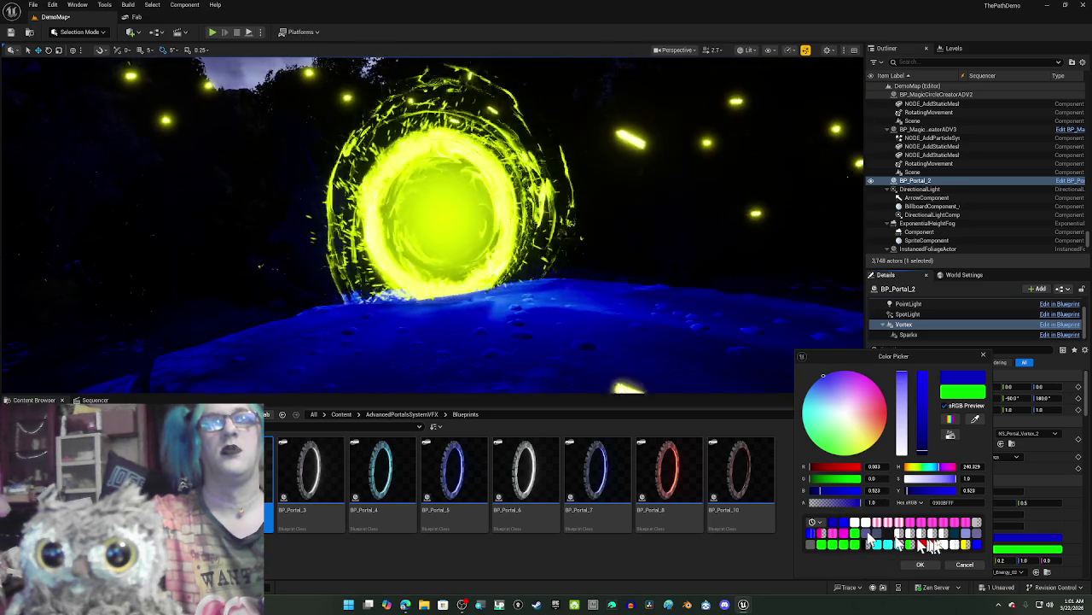
{"action": "left_click", "coordinate": [927, 565]}
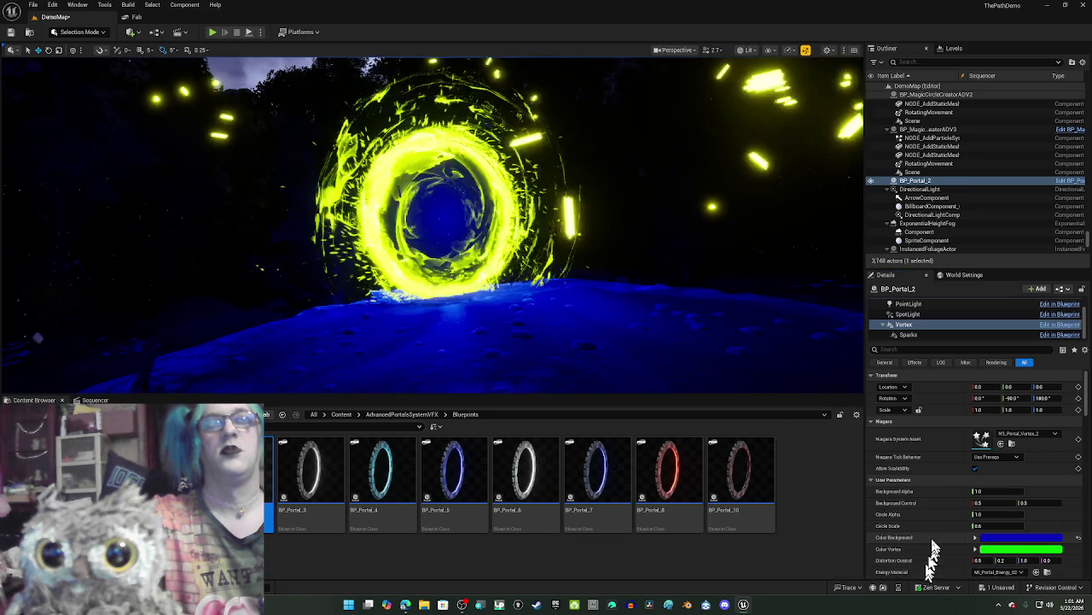
Step: Copy the blue Color Background and paste it into Color Vortex
{"action": "right_click", "coordinate": [1005, 549]}
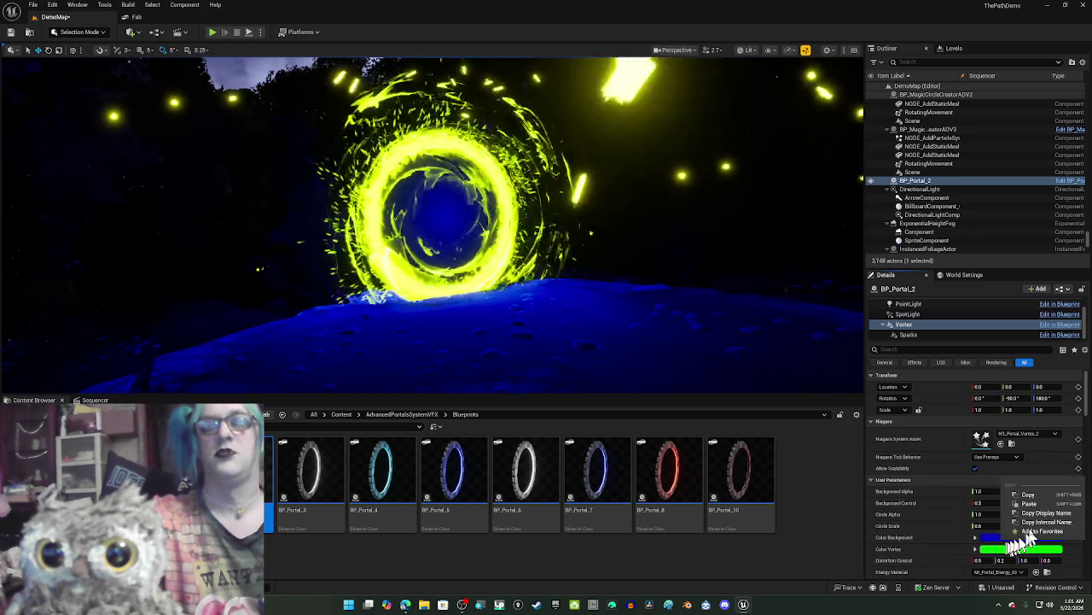
{"action": "left_click", "coordinate": [1044, 496]}
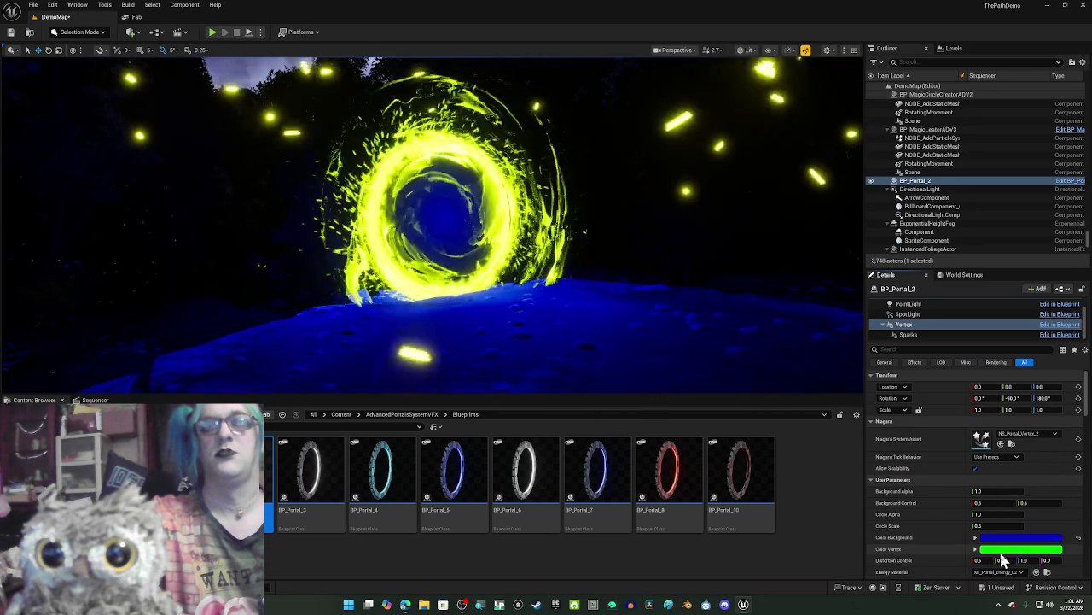
{"action": "right_click", "coordinate": [999, 559]}
{"action": "left_click", "coordinate": [1044, 516]}
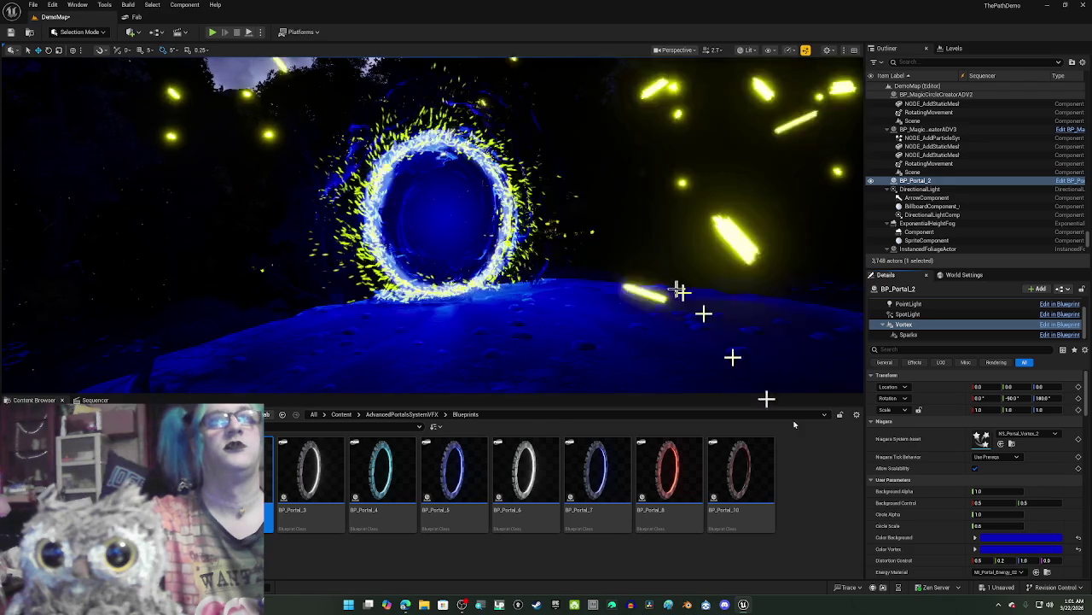
Step: Try cyan for the Color Vortex, then a darker cyan
{"action": "left_click", "coordinate": [992, 546]}
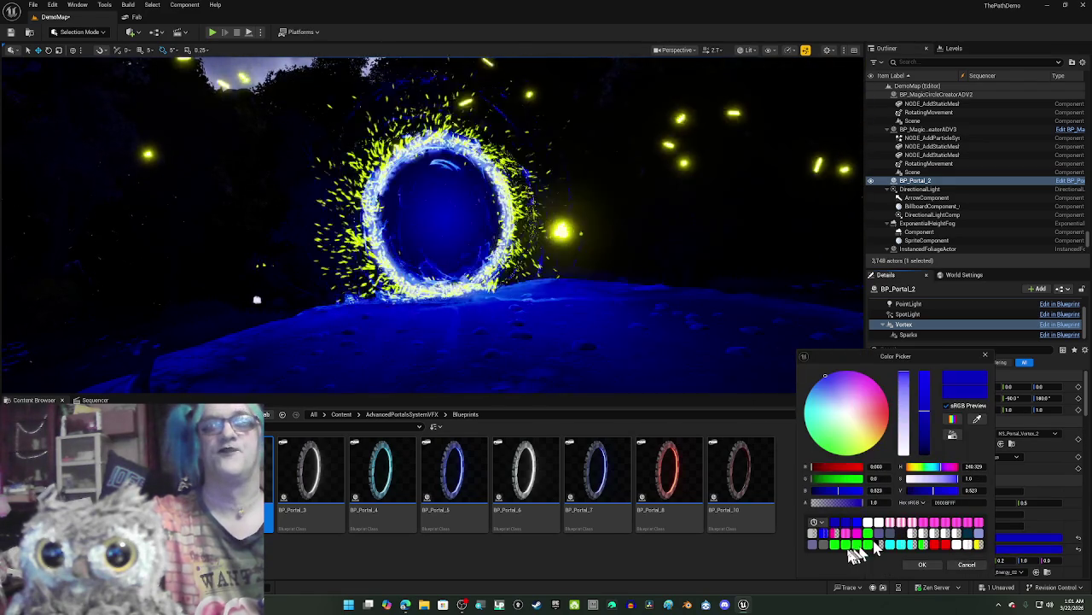
{"action": "left_click", "coordinate": [901, 550]}
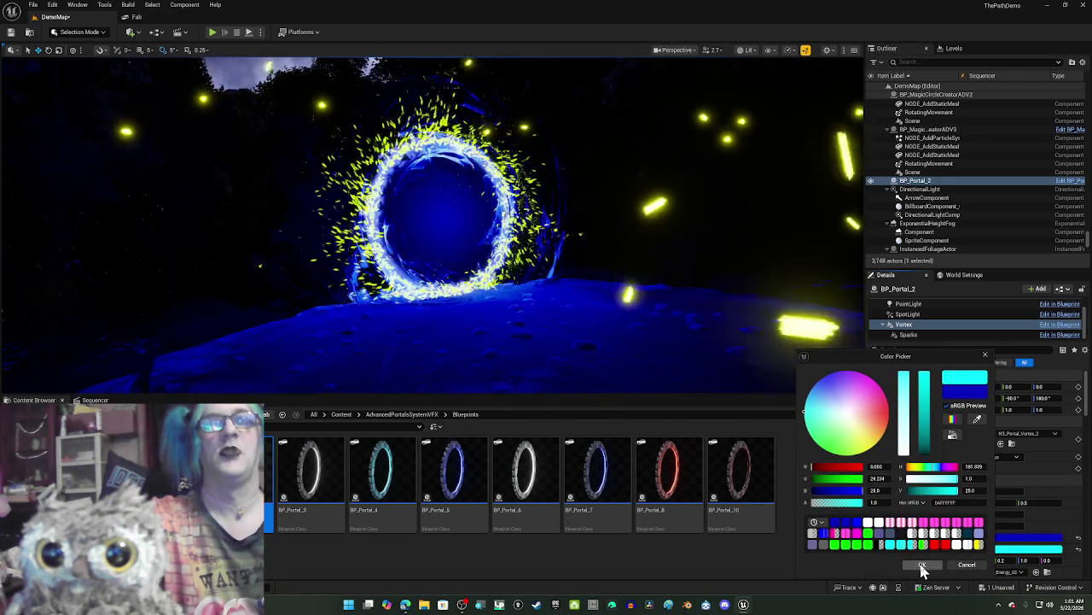
{"action": "left_click", "coordinate": [922, 565]}
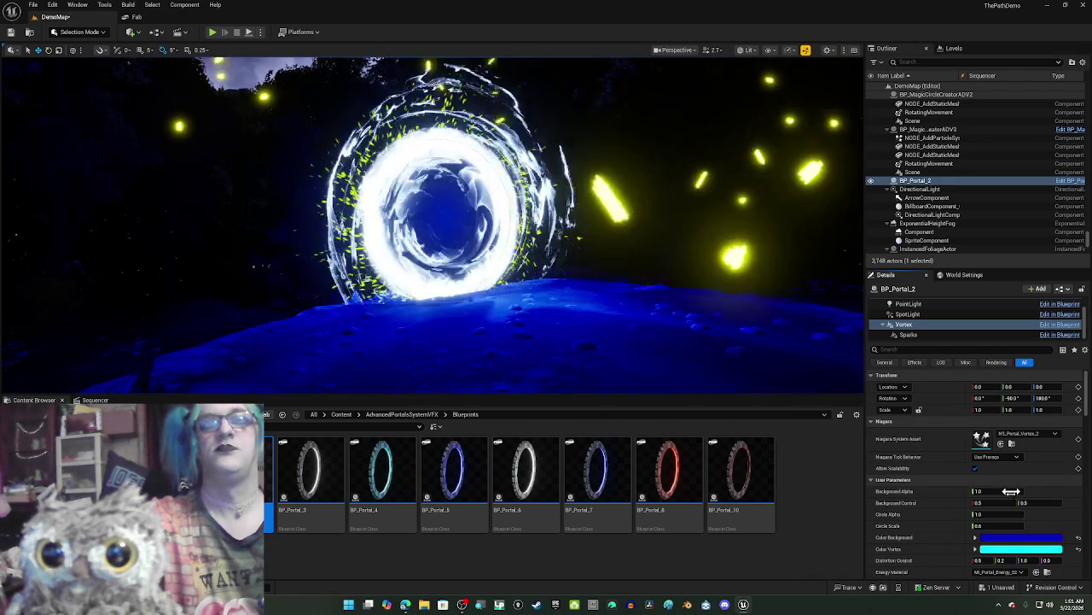
{"action": "left_click", "coordinate": [1003, 551]}
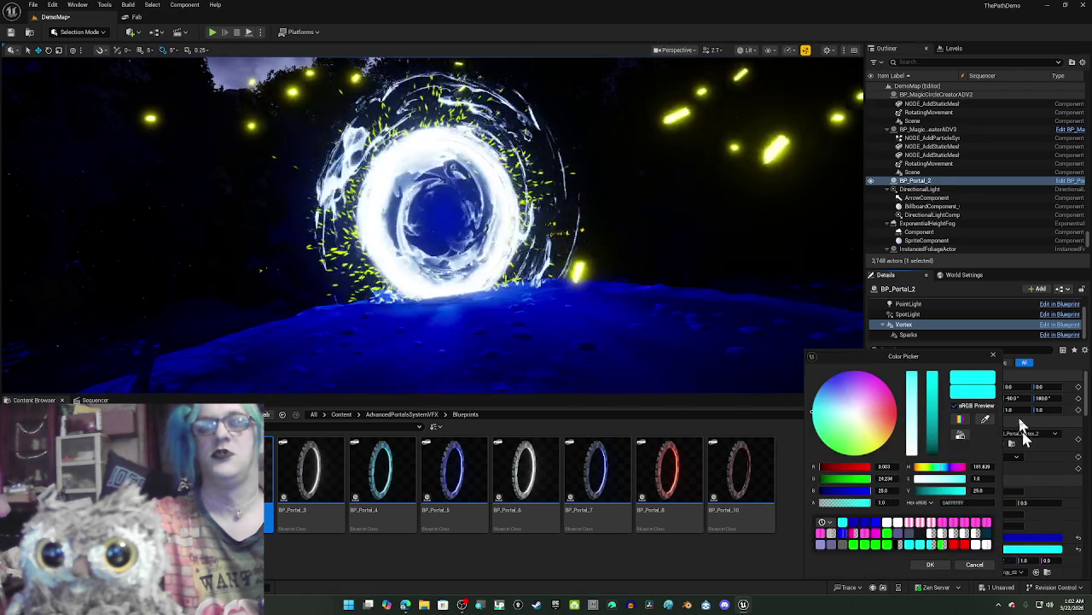
{"action": "left_click_drag", "start_coordinate": [933, 384], "coordinate": [942, 429]}
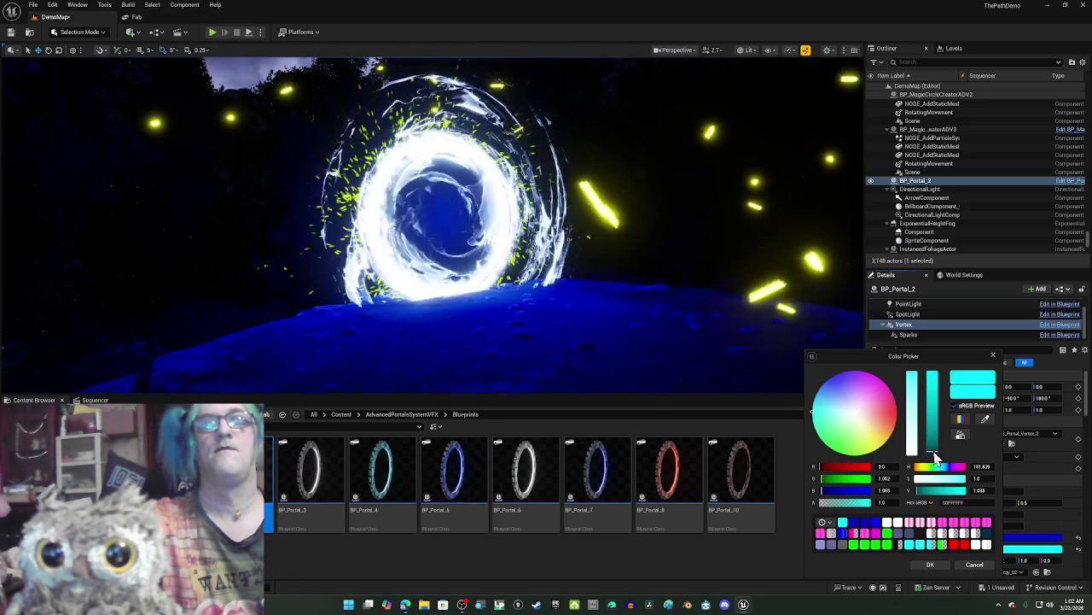
{"action": "left_click", "coordinate": [931, 566]}
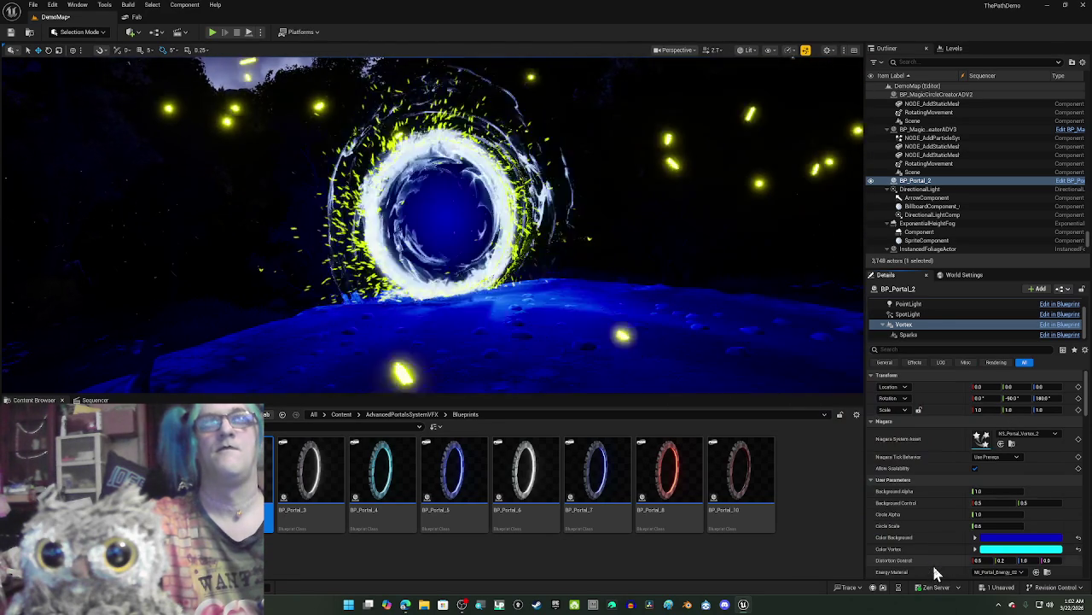
Step: Try pink for the Color Vortex, then settle on a pale blue-violet
{"action": "left_click", "coordinate": [1007, 550]}
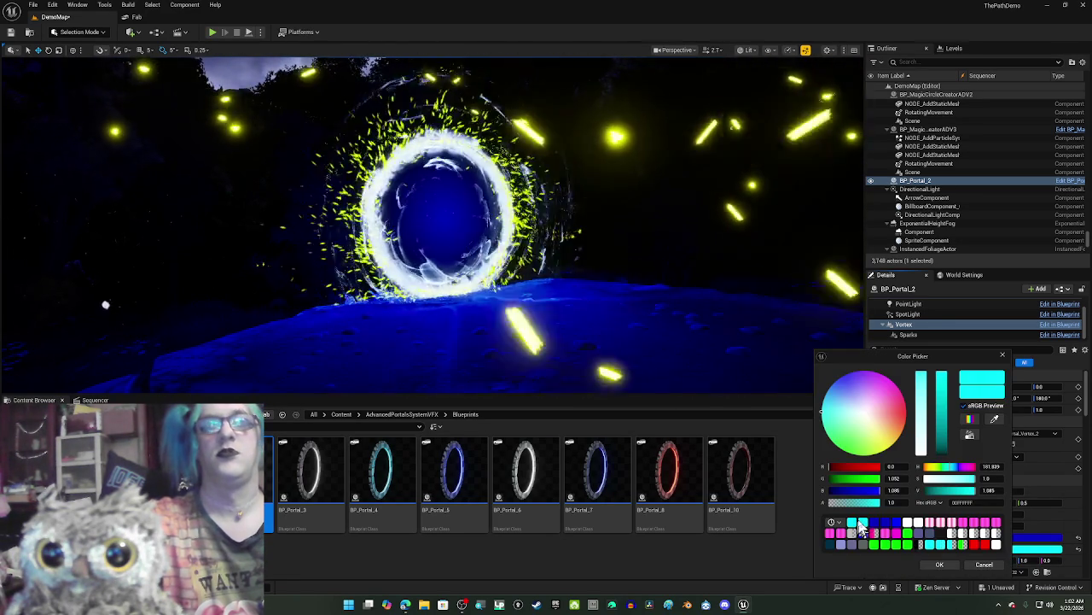
{"action": "left_click", "coordinate": [940, 524]}
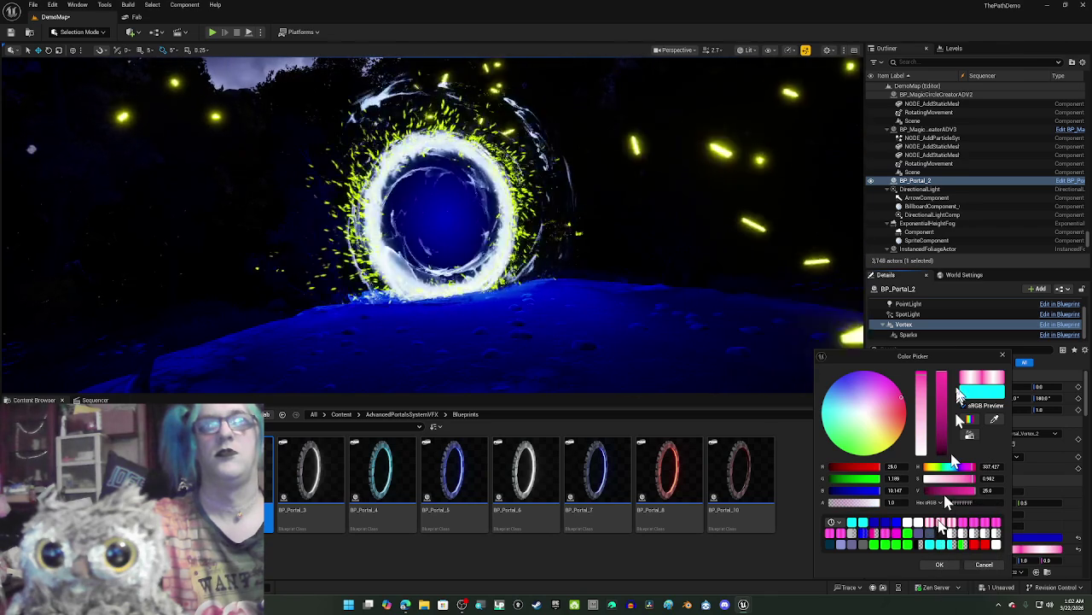
{"action": "left_click", "coordinate": [942, 565]}
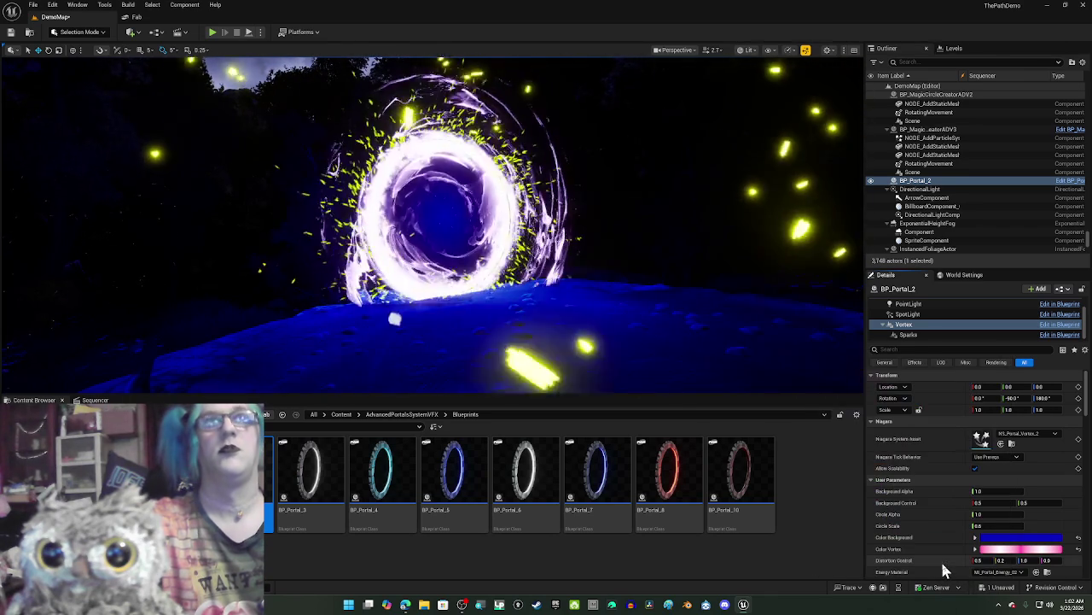
{"action": "left_click", "coordinate": [1011, 550]}
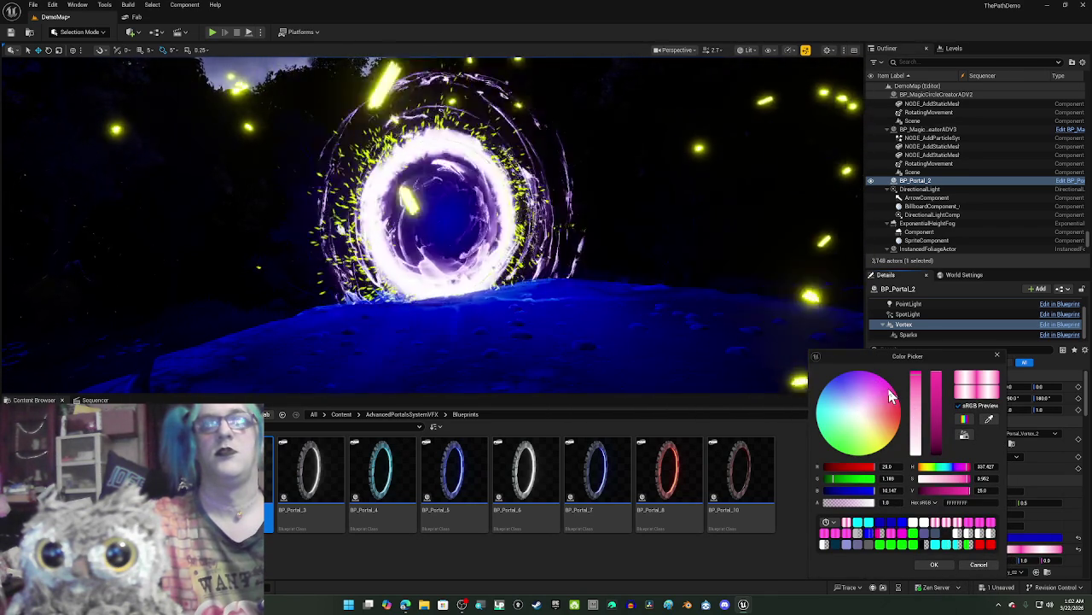
{"action": "left_click_drag", "start_coordinate": [852, 373], "coordinate": [838, 381]}
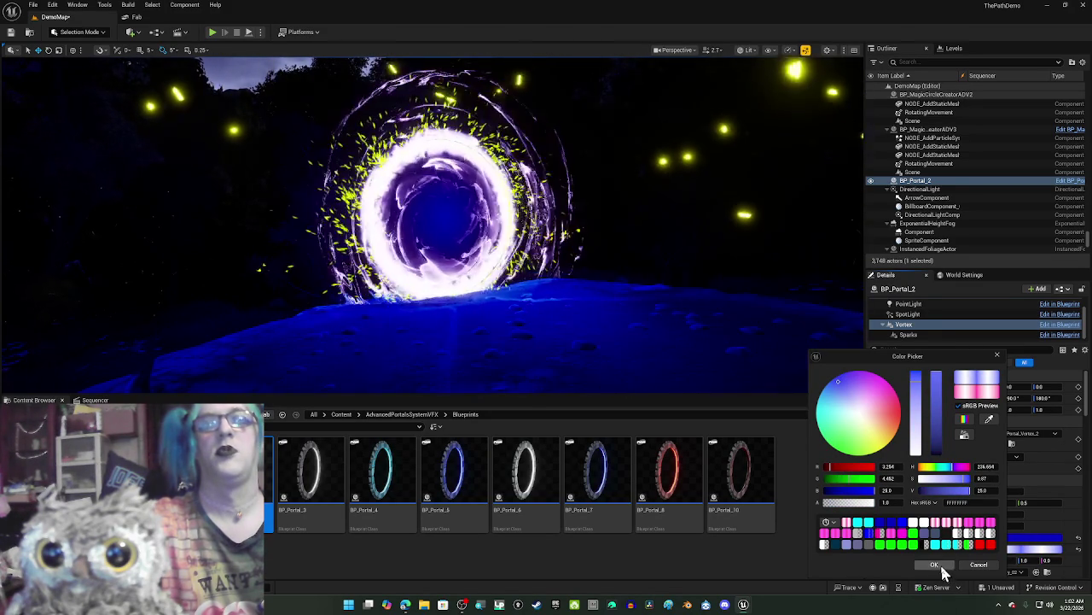
{"action": "left_click", "coordinate": [936, 564]}
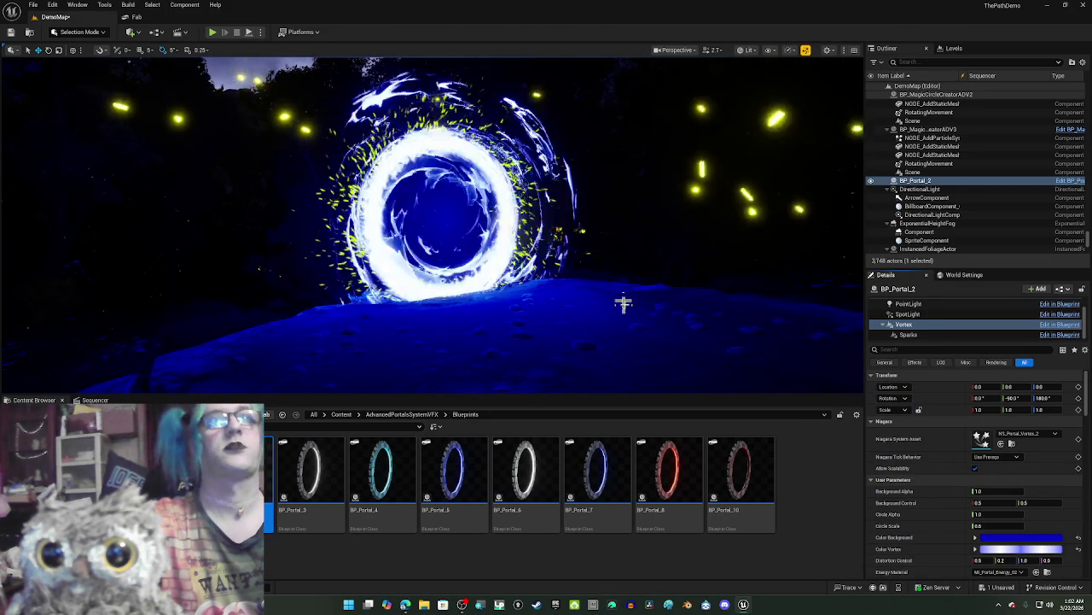
{"action": "scroll", "coordinate": [639, 328], "scroll_direction": "up", "scroll_amount": 5}
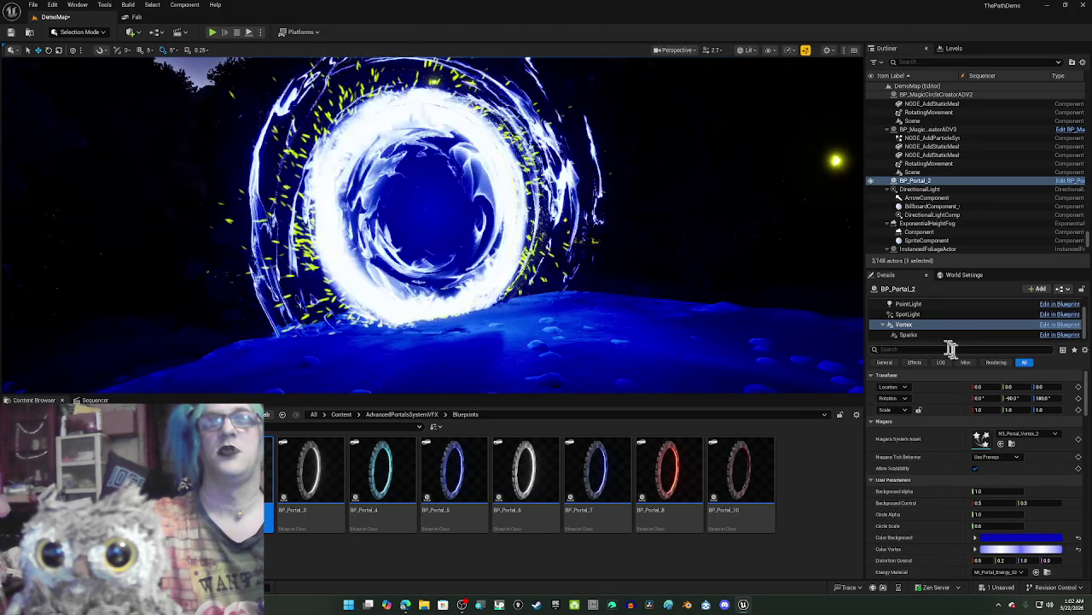
Step: Copy the Vortex's pale blue colour
{"action": "left_click", "coordinate": [949, 334]}
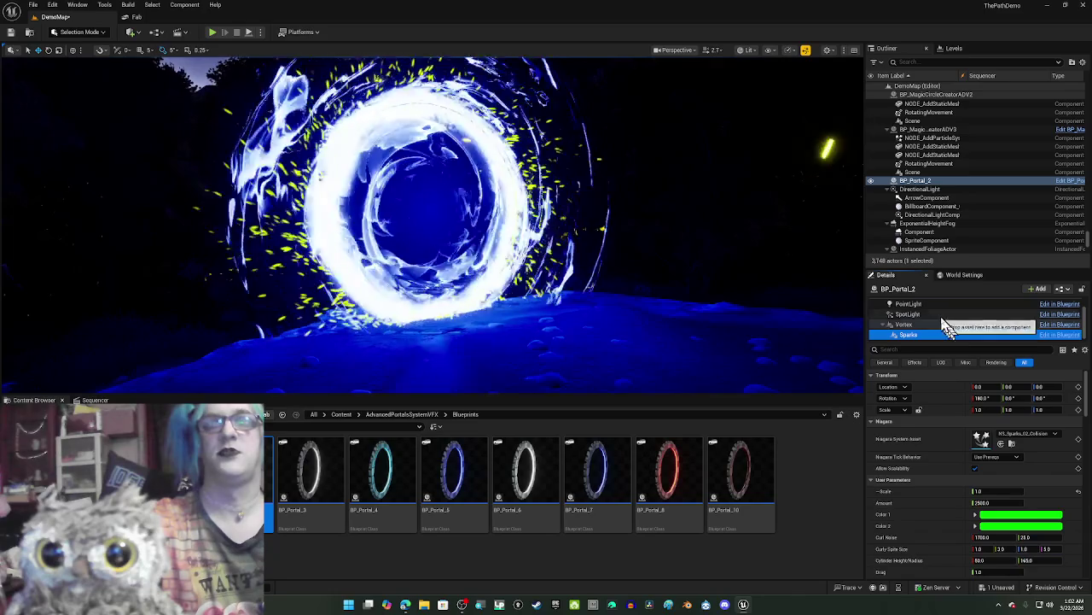
{"action": "left_click", "coordinate": [942, 324]}
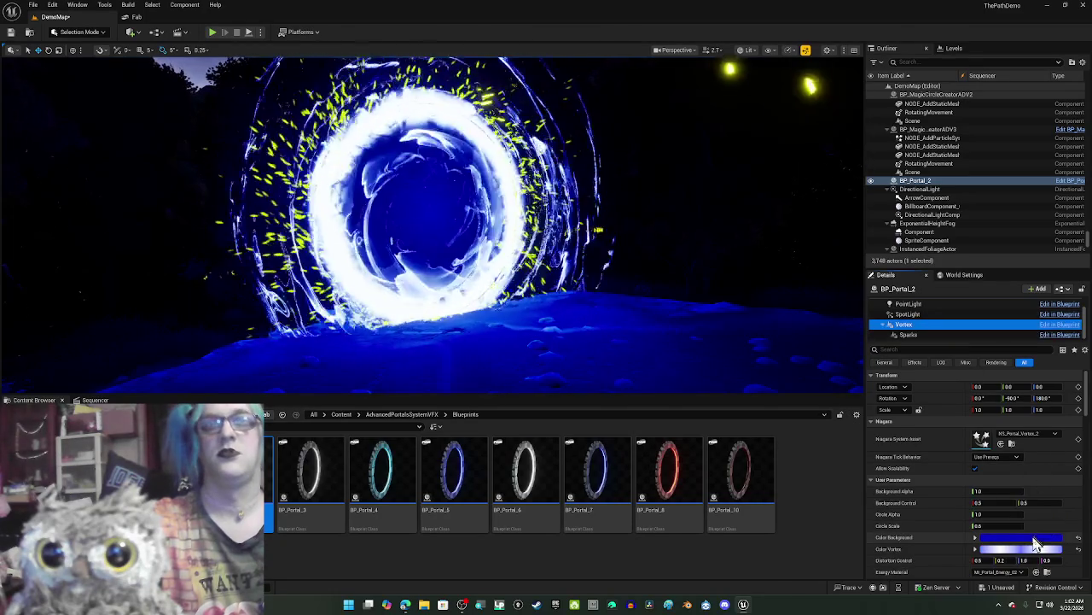
{"action": "right_click", "coordinate": [1036, 546]}
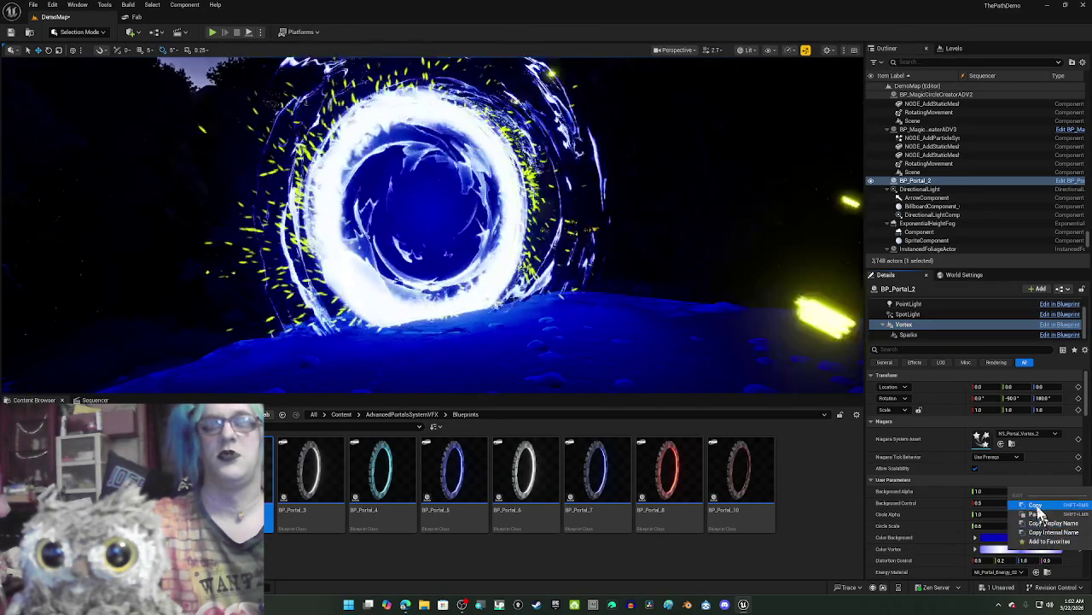
{"action": "left_click", "coordinate": [1036, 505]}
Step: Paste the pale blue into the Sparks effect's Color 1 and Color 2
{"action": "left_click", "coordinate": [937, 335]}
{"action": "right_click", "coordinate": [1020, 526]}
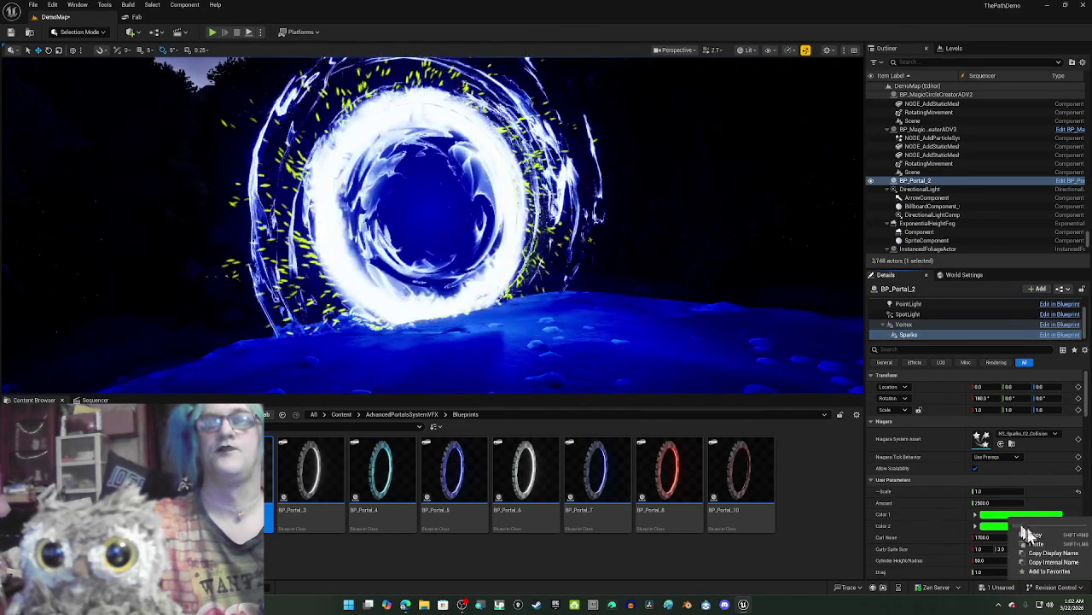
{"action": "left_click", "coordinate": [1035, 545]}
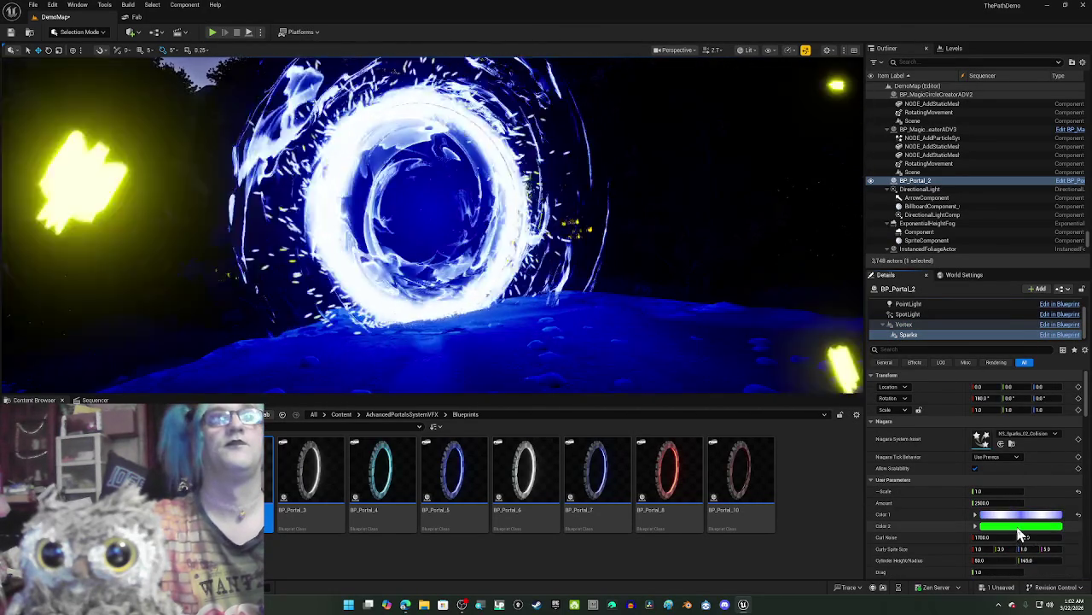
{"action": "right_click", "coordinate": [1009, 519]}
{"action": "left_click", "coordinate": [1028, 527]}
{"action": "right_click", "coordinate": [1014, 536]}
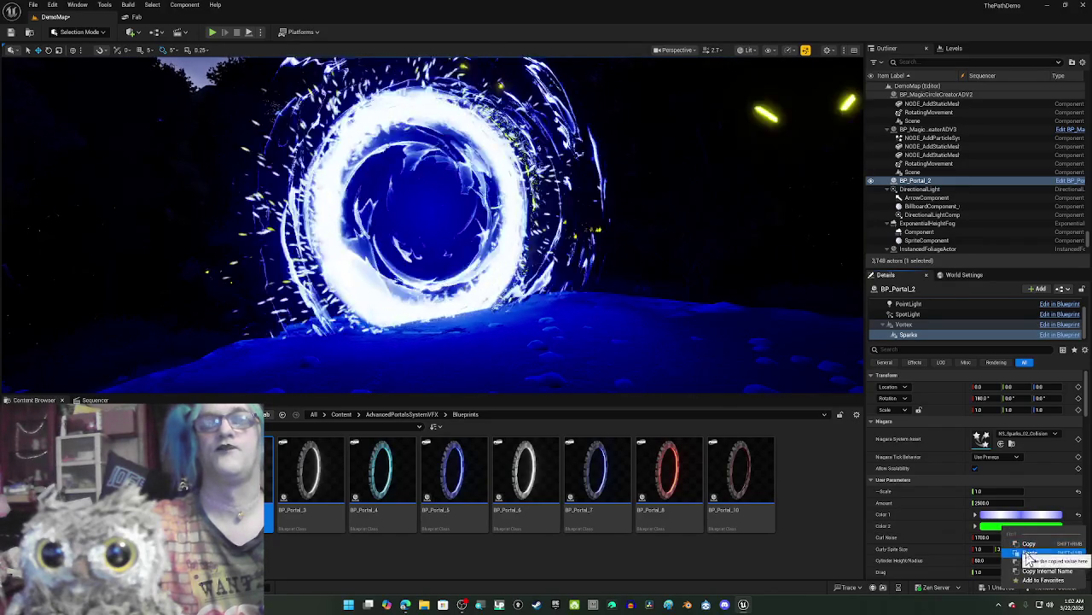
{"action": "left_click", "coordinate": [1030, 553]}
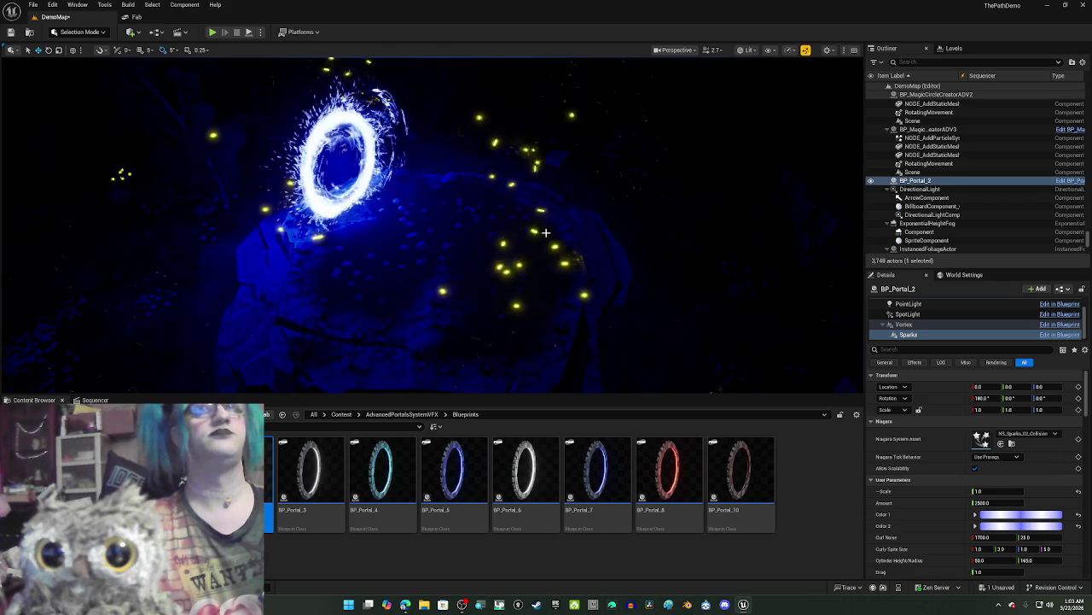
Step: Turn off Game View and delete the P_FireFly55 firefly and the P_ButterFly_Orange30 butterfly emitters
{"action": "key", "text": "g"}
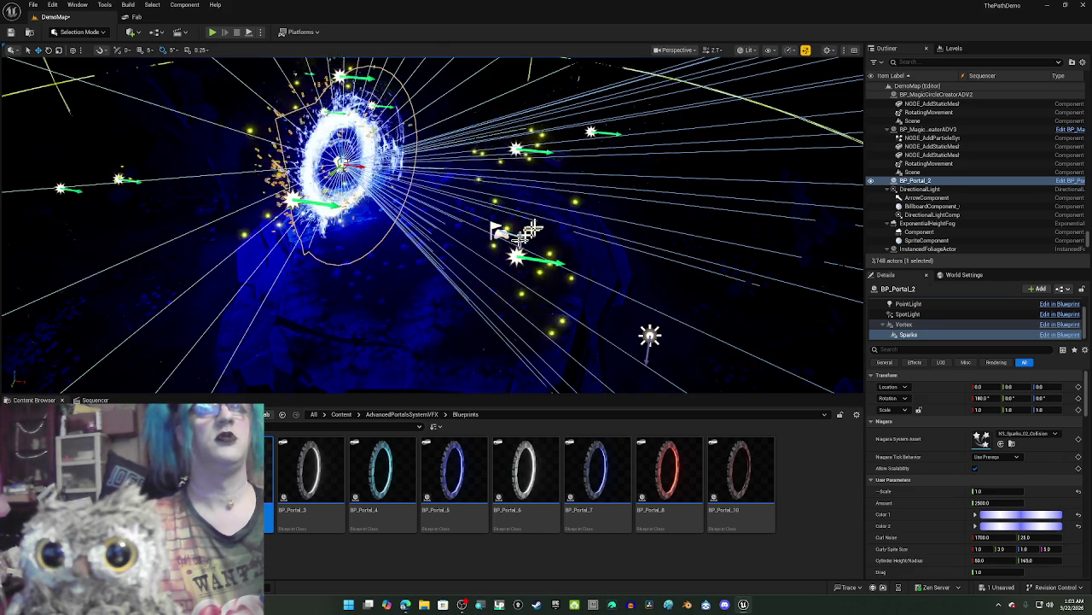
{"action": "left_click", "coordinate": [518, 259]}
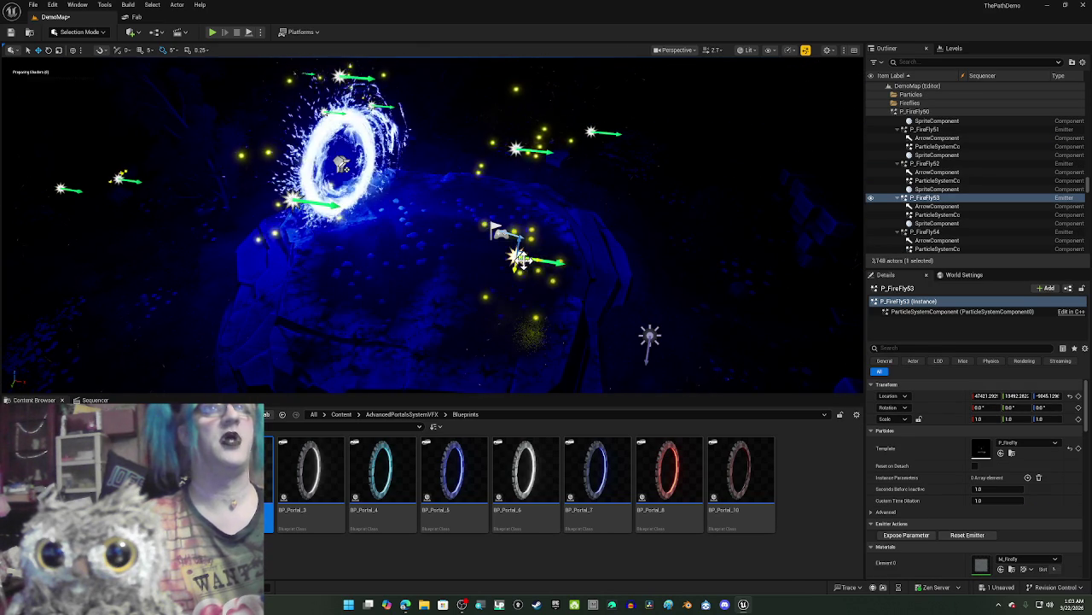
{"action": "left_click", "coordinate": [369, 77]}
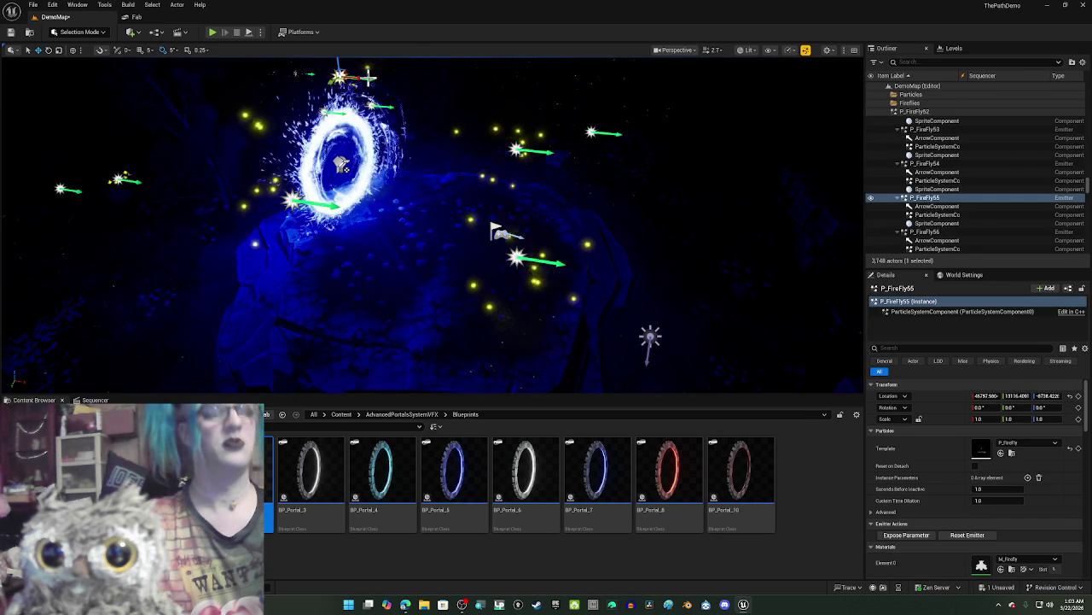
{"action": "key", "text": "Delete"}
{"action": "left_click", "coordinate": [387, 107]}
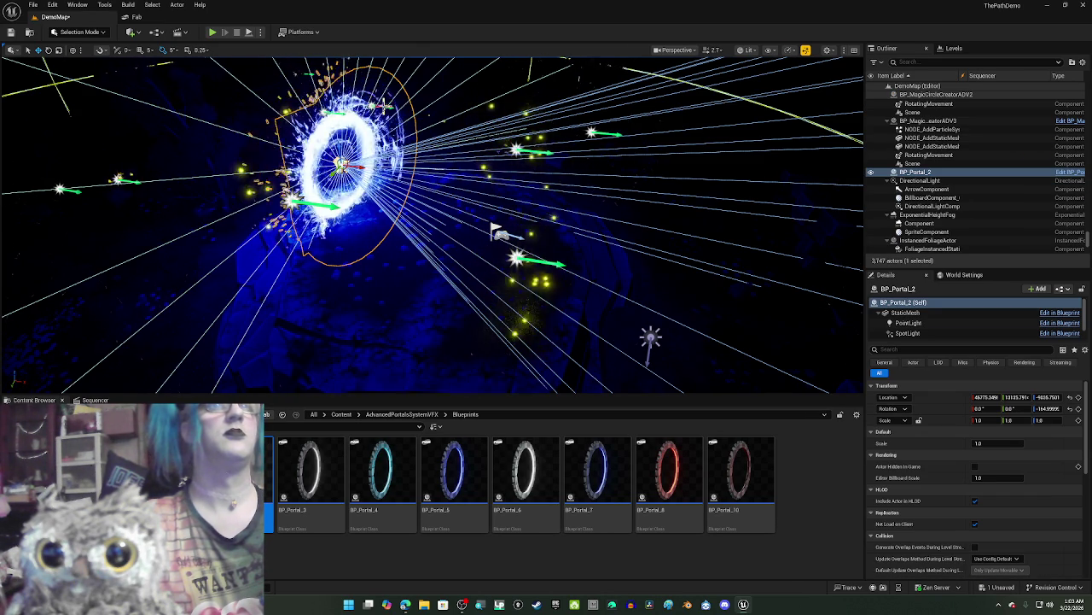
{"action": "left_click", "coordinate": [427, 101]}
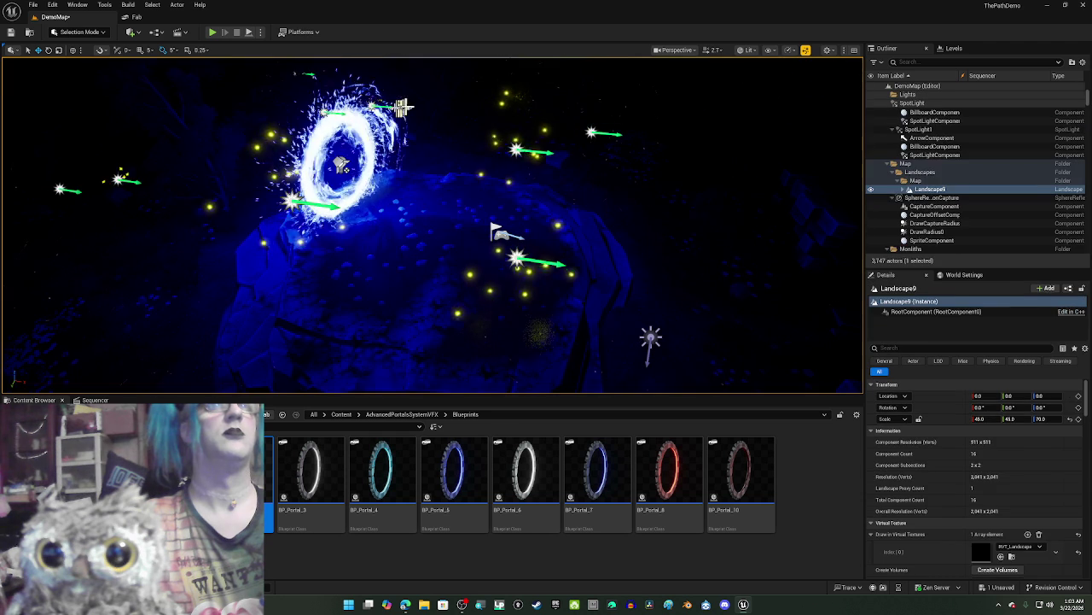
{"action": "left_click_drag", "start_coordinate": [342, 165], "coordinate": [388, 128]}
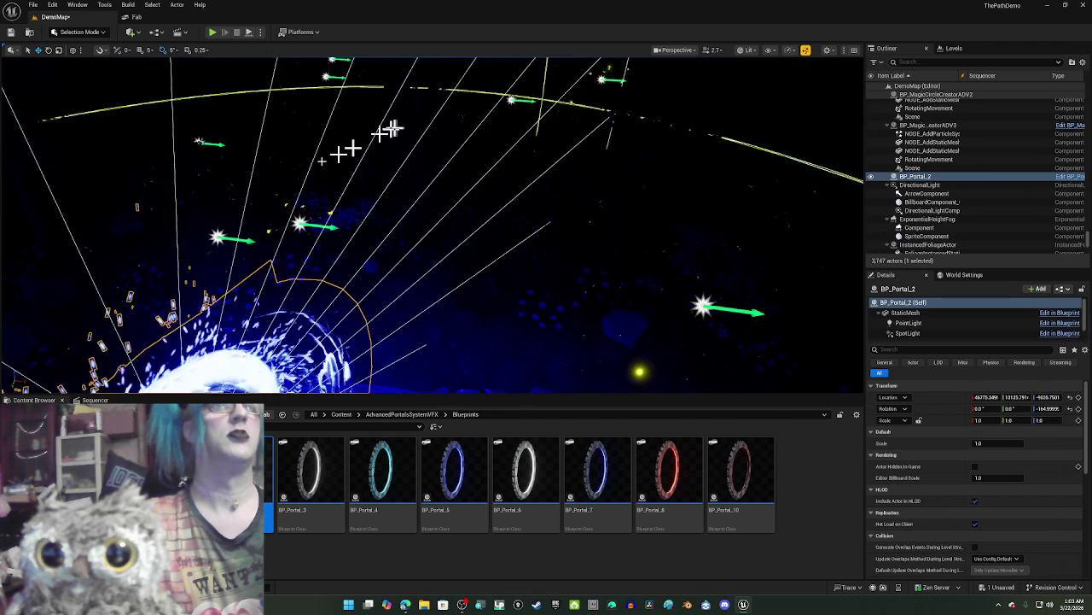
{"action": "left_click", "coordinate": [323, 225]}
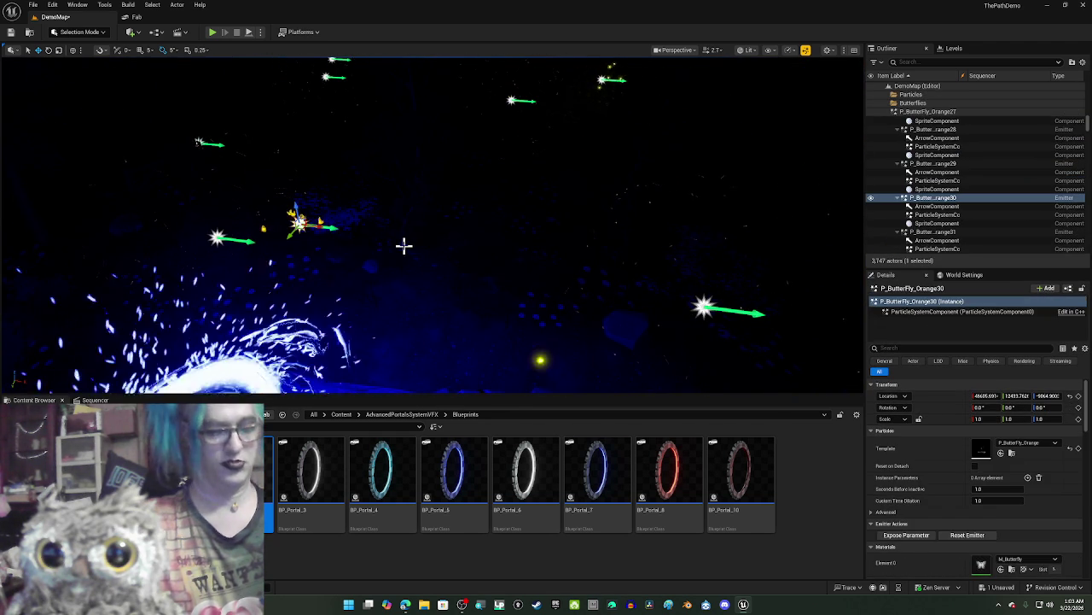
{"action": "key", "text": "Delete"}
Step: Delete the remaining firefly emitters beside the portal, including P_FireFly53
{"action": "left_click", "coordinate": [747, 312]}
{"action": "left_click", "coordinate": [745, 312]}
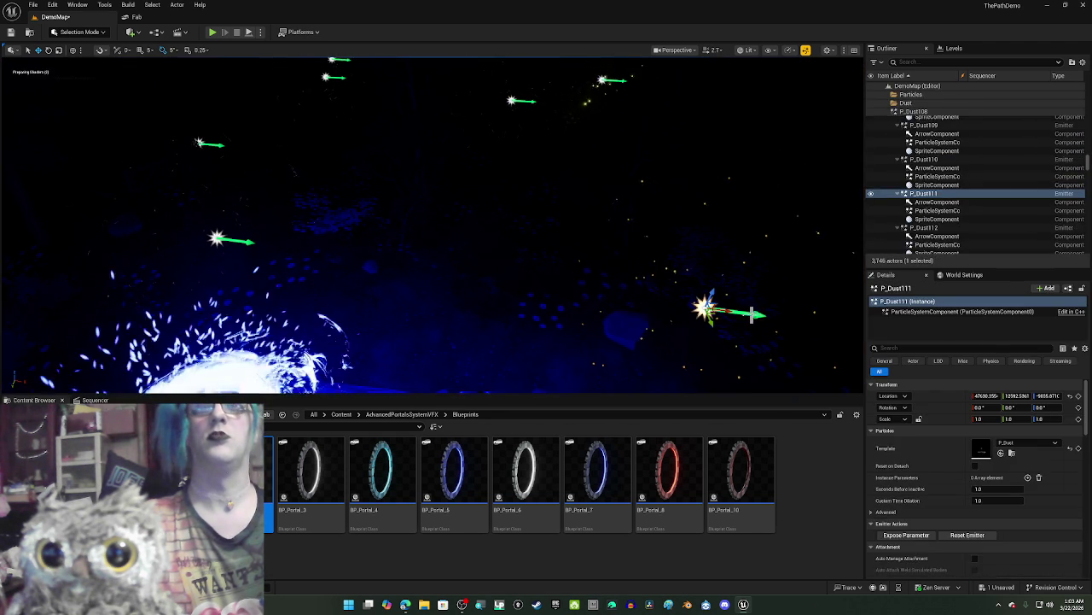
{"action": "mouse_move", "coordinate": [598, 347]}
{"action": "left_mouse_down"}
{"action": "mouse_move", "coordinate": [566, 324]}
{"action": "mouse_move", "coordinate": [520, 241]}
{"action": "left_mouse_up"}
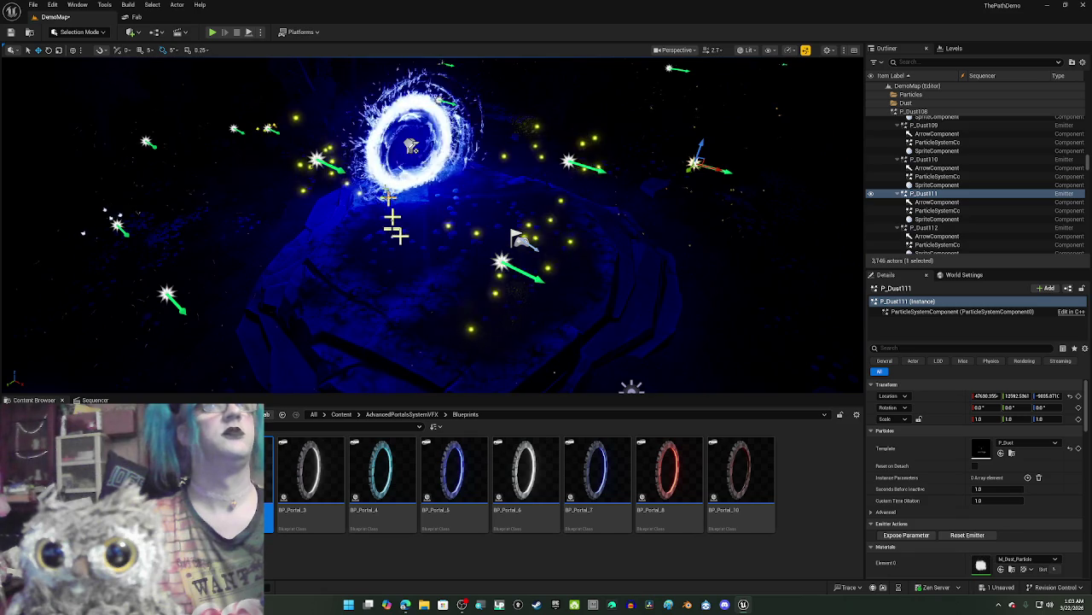
{"action": "left_click", "coordinate": [520, 241]}
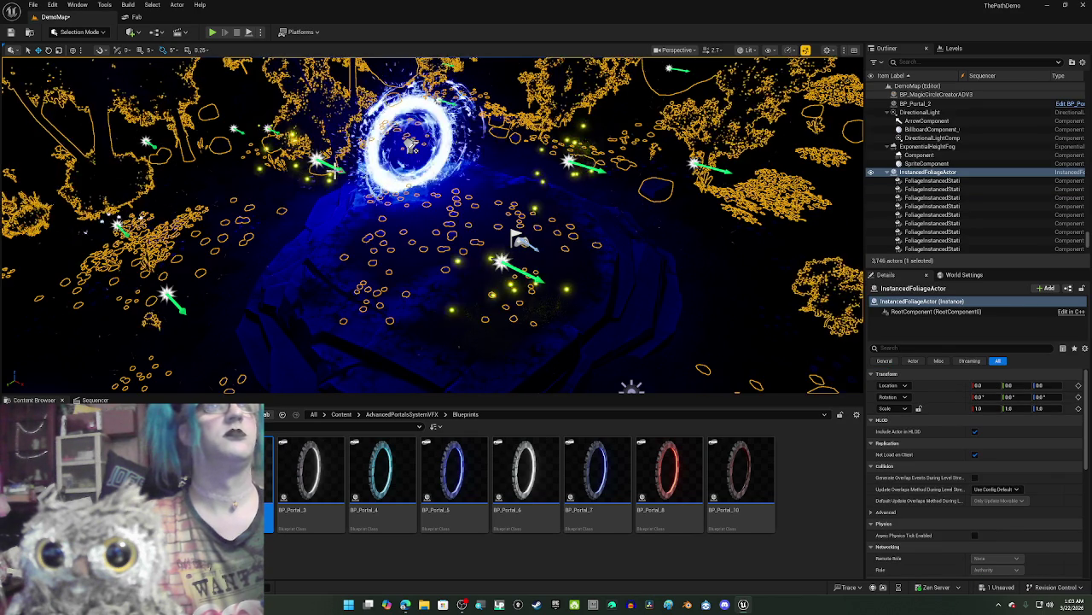
{"action": "left_click", "coordinate": [329, 165]}
{"action": "key", "text": "Escape"}
{"action": "left_click", "coordinate": [592, 169]}
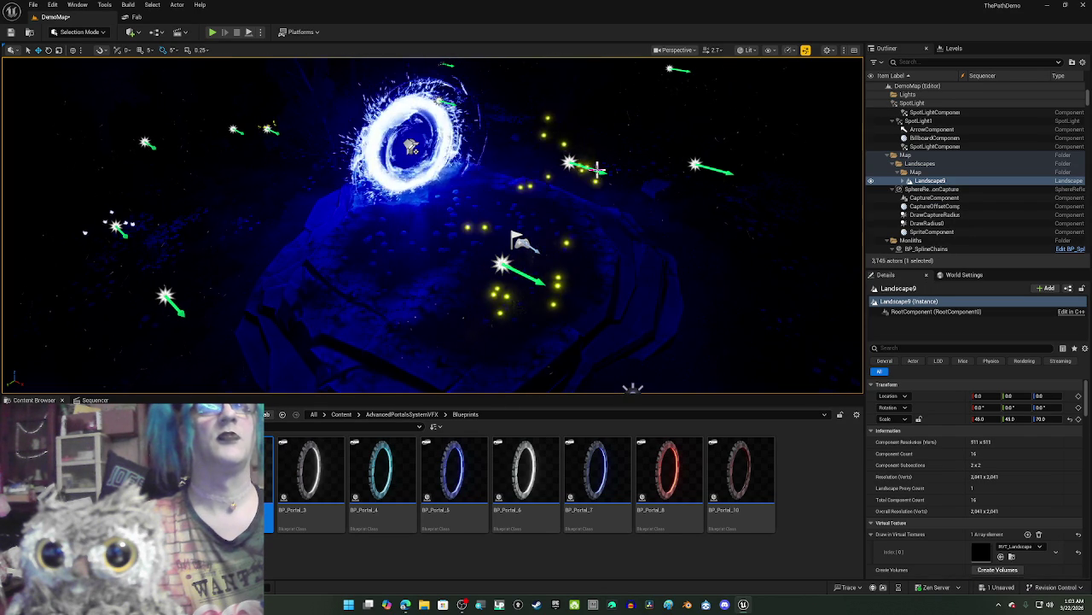
{"action": "left_click", "coordinate": [600, 169]}
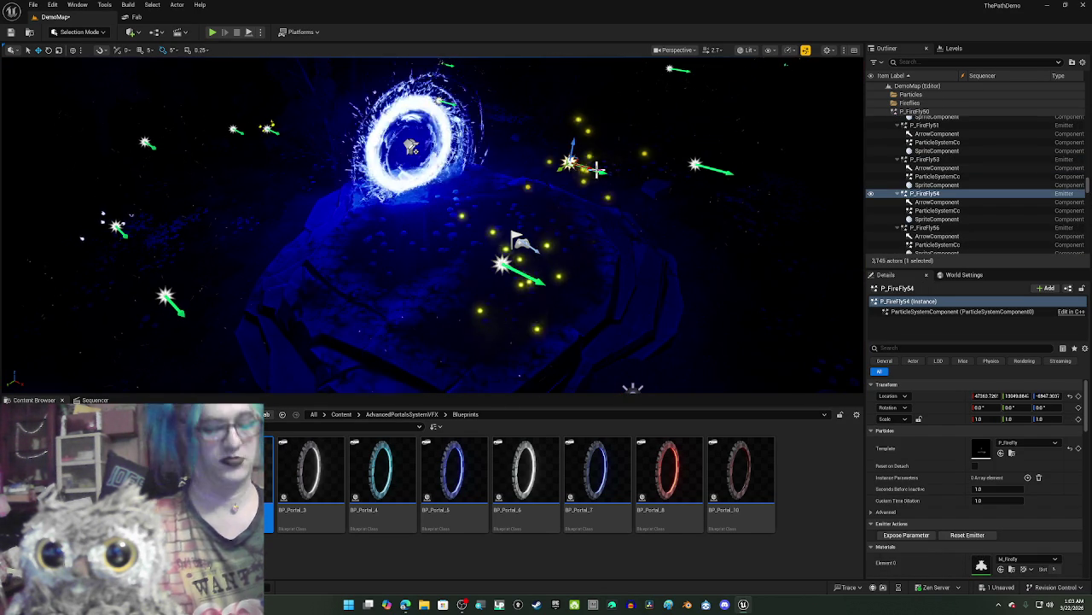
{"action": "key", "text": "Delete"}
{"action": "left_click", "coordinate": [538, 285]}
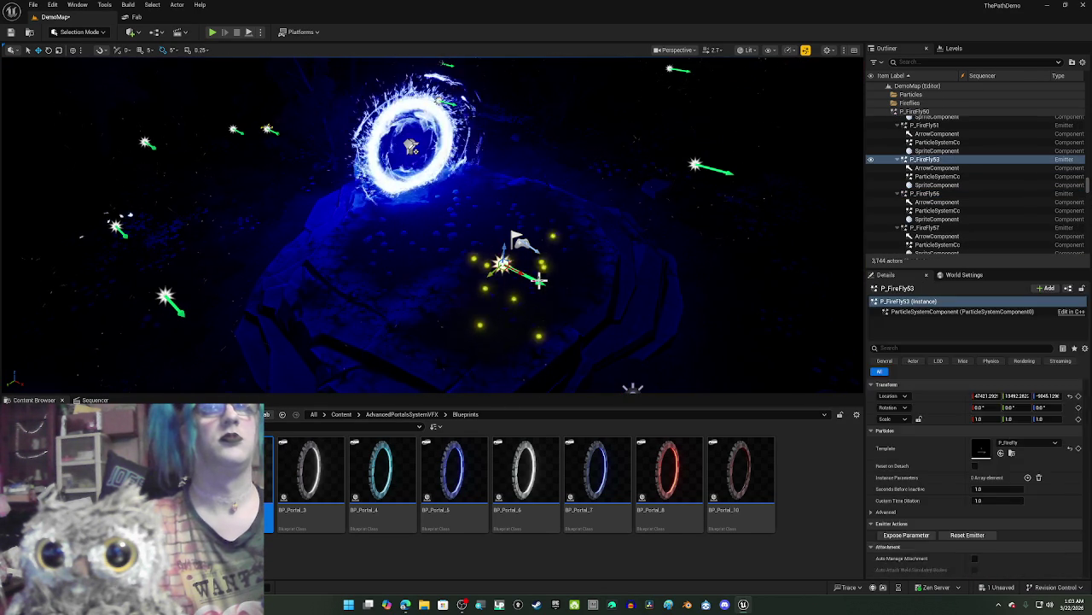
{"action": "key", "text": "Delete"}
Step: Reframe the view on the rock and reselect BP_Portal_2
{"action": "key", "text": "s"}
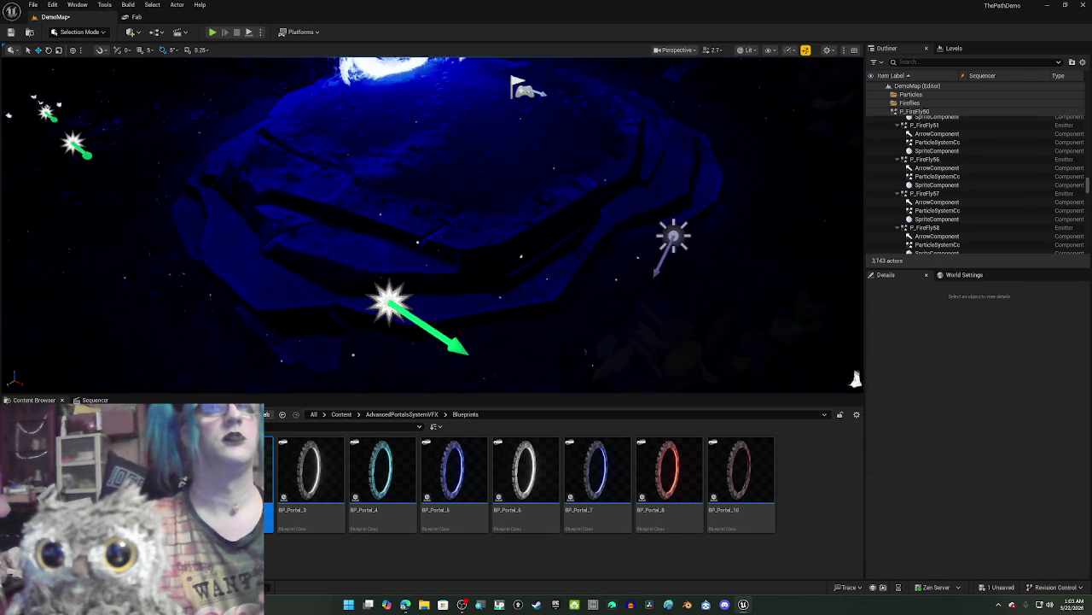
{"action": "left_click_drag", "start_coordinate": [541, 270], "coordinate": [541, 270]}
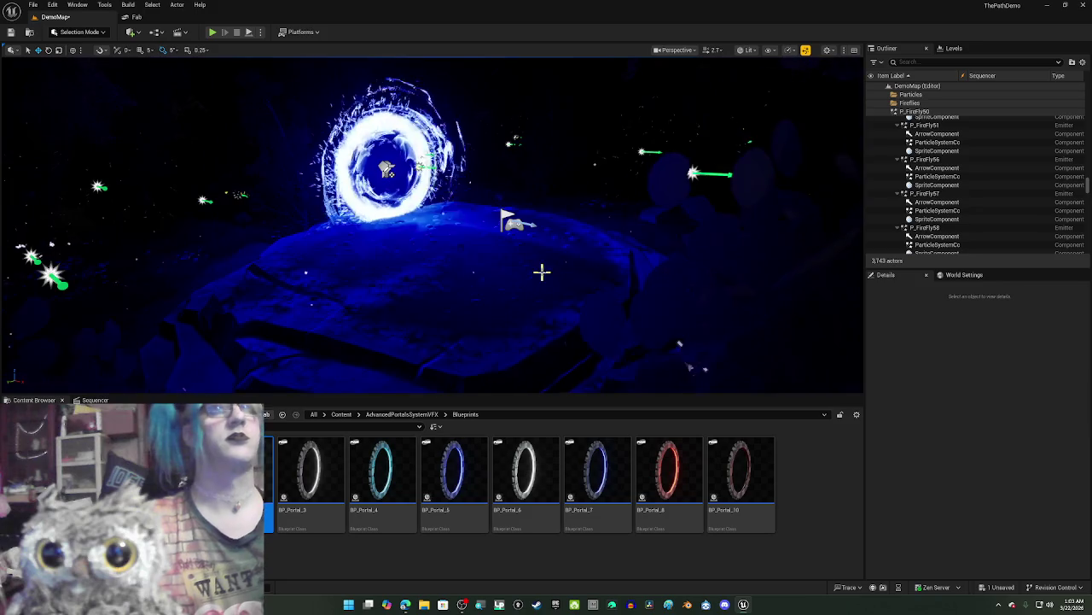
{"action": "scroll", "coordinate": [531, 274], "scroll_direction": "up", "scroll_amount": 3}
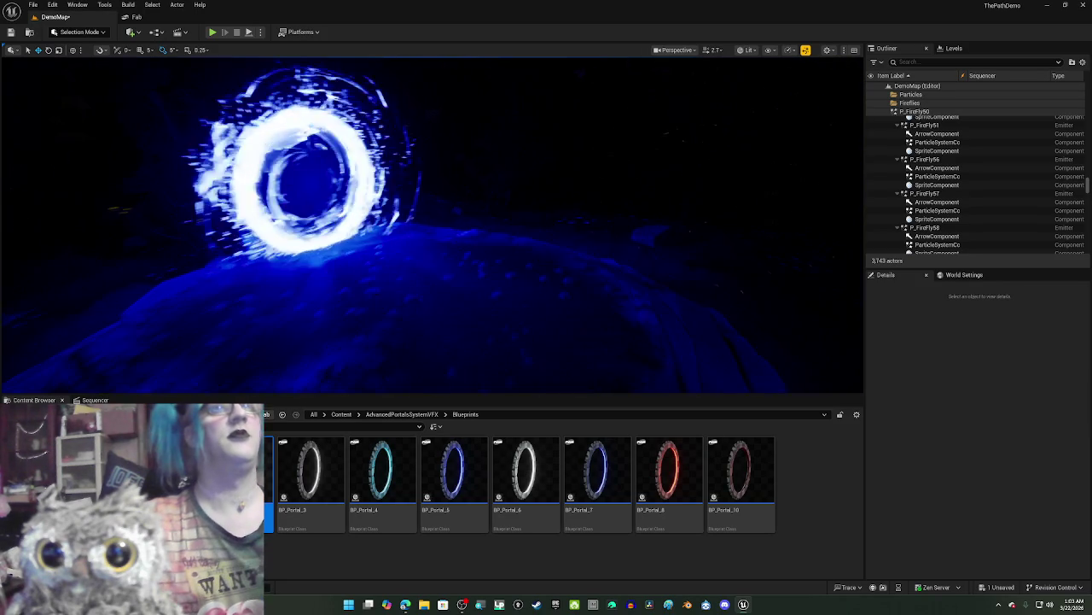
{"action": "left_click", "coordinate": [338, 192]}
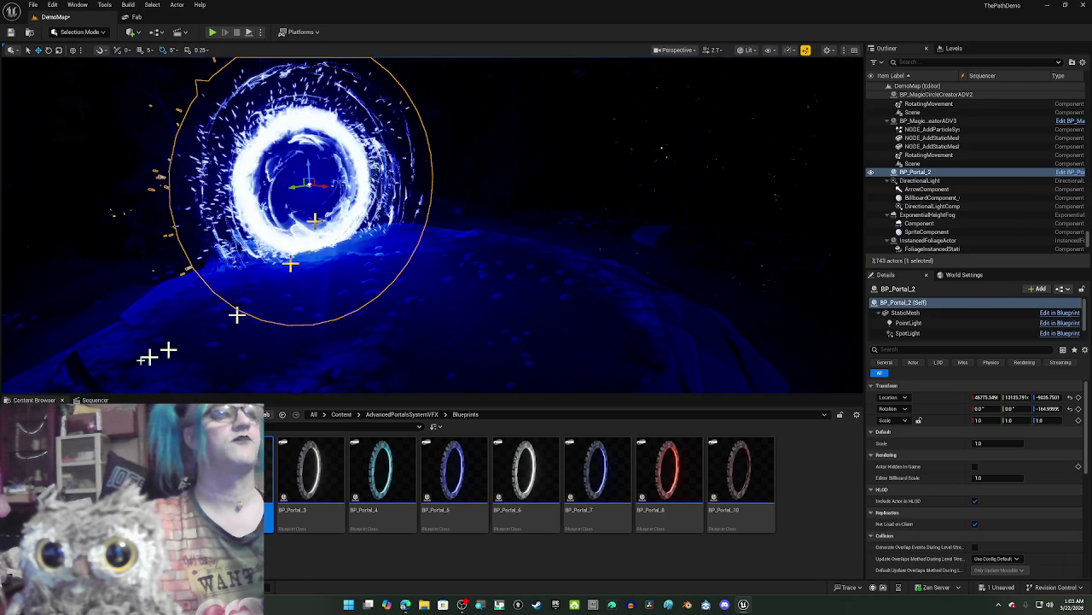
Step: In Sequencer, add BP_Portal_2 as an actor track in the Commander-intro sequence
{"action": "left_click", "coordinate": [95, 400]}
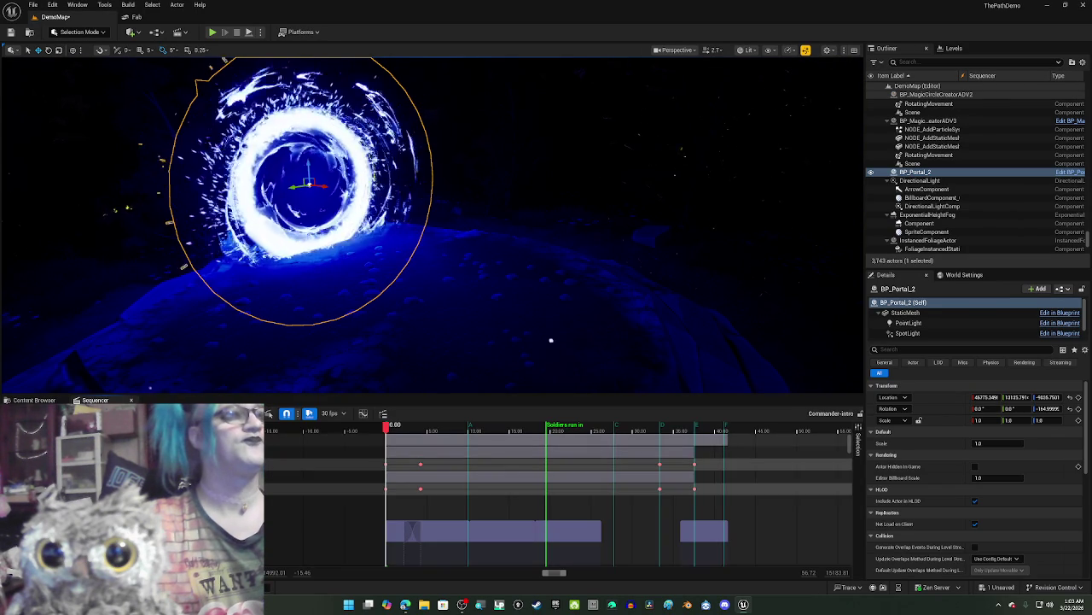
{"action": "left_click", "coordinate": [26, 413]}
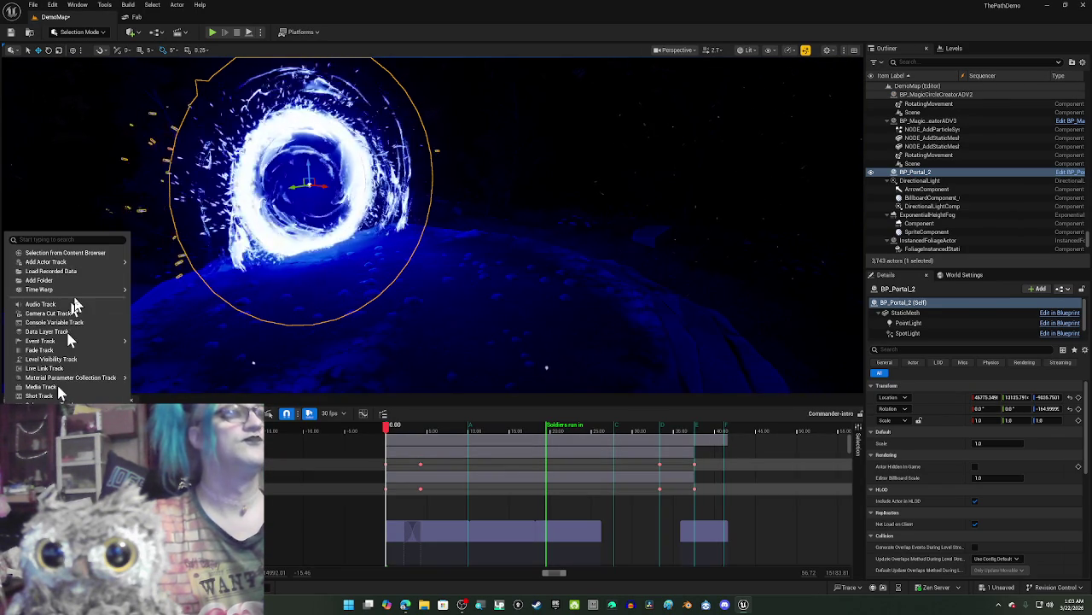
{"action": "mouse_move", "coordinate": [128, 265]}
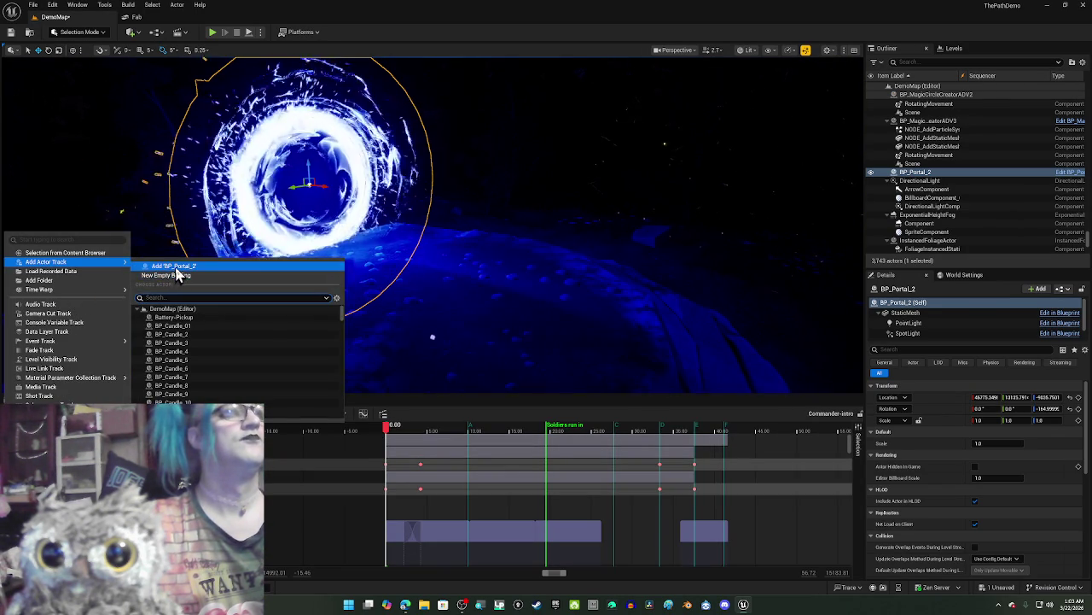
{"action": "left_click", "coordinate": [176, 267]}
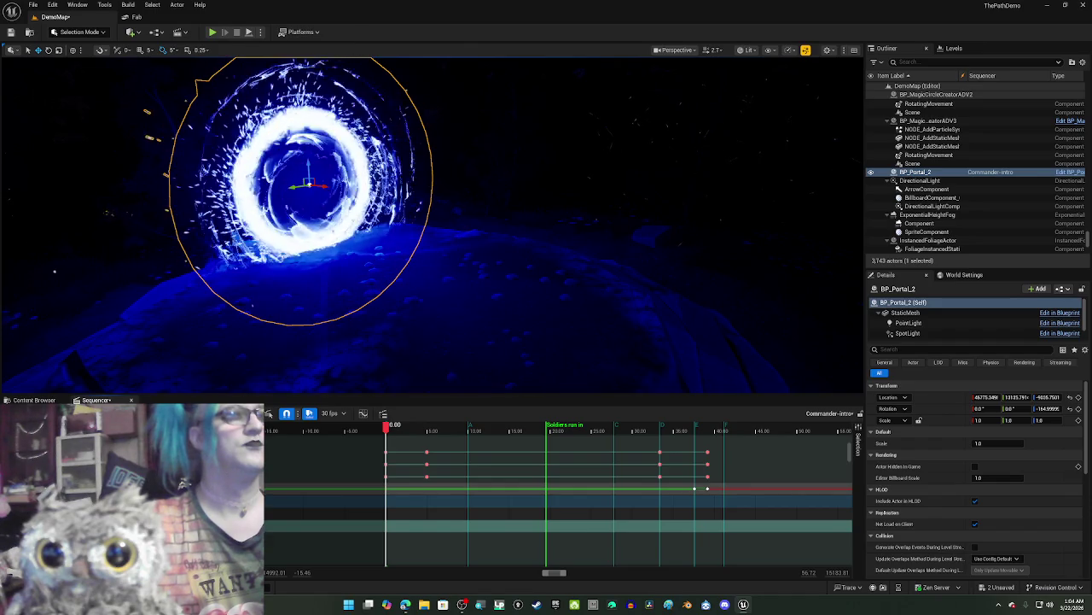
{"action": "left_click_drag", "start_coordinate": [601, 435], "coordinate": [690, 445]}
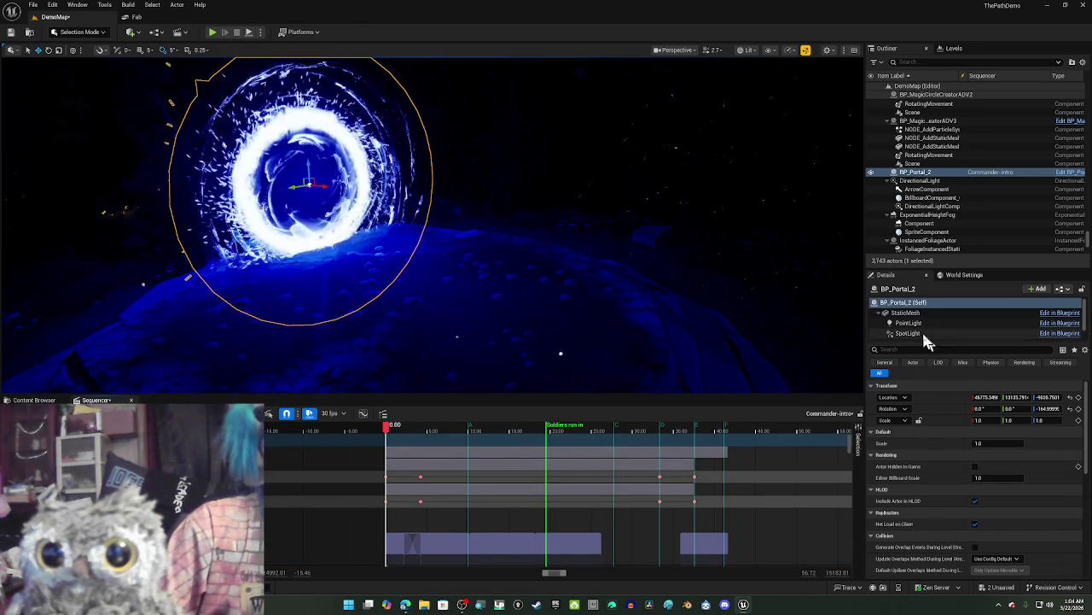
Step: Select the portal's PointLight component in the Details component tree
{"action": "left_click", "coordinate": [919, 326]}
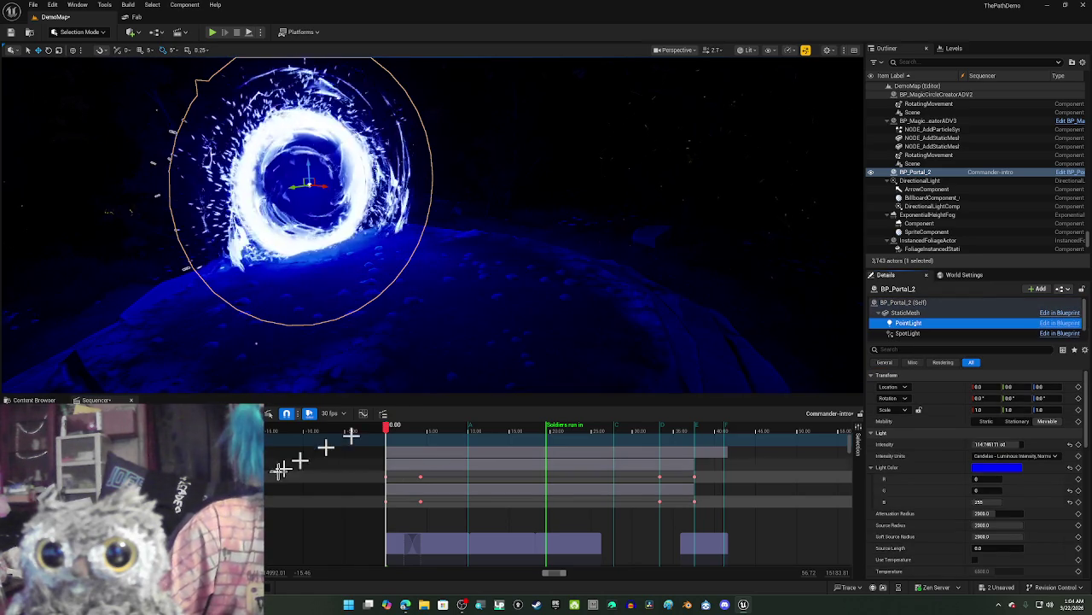
{"action": "scroll", "coordinate": [341, 478], "scroll_direction": "down", "scroll_amount": 2}
{"action": "scroll", "coordinate": [554, 503], "scroll_direction": "down", "scroll_amount": 2}
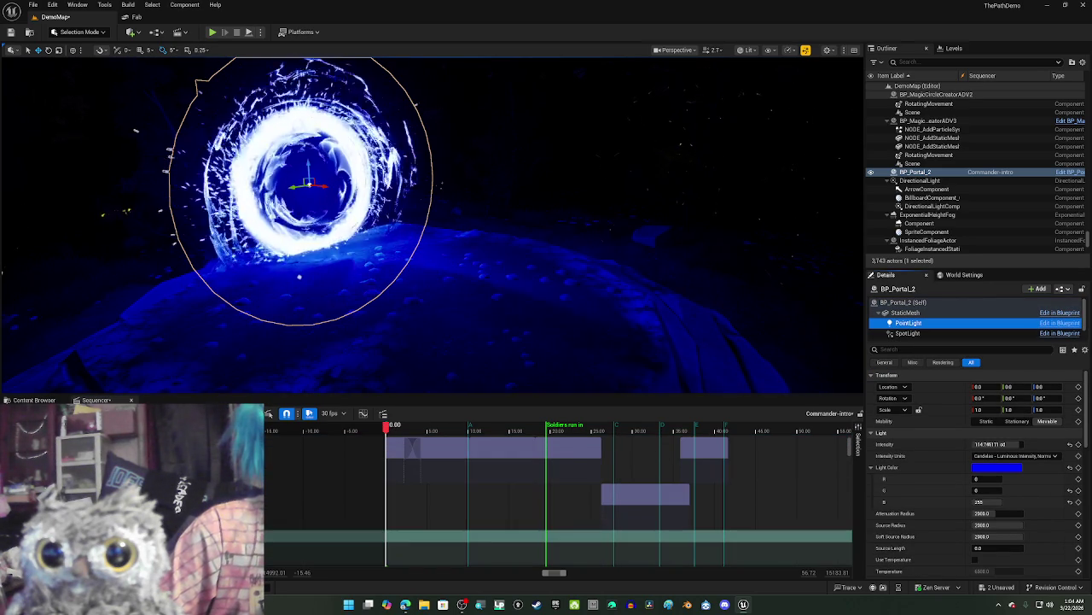
{"action": "scroll", "coordinate": [390, 488], "scroll_direction": "up", "scroll_amount": 4}
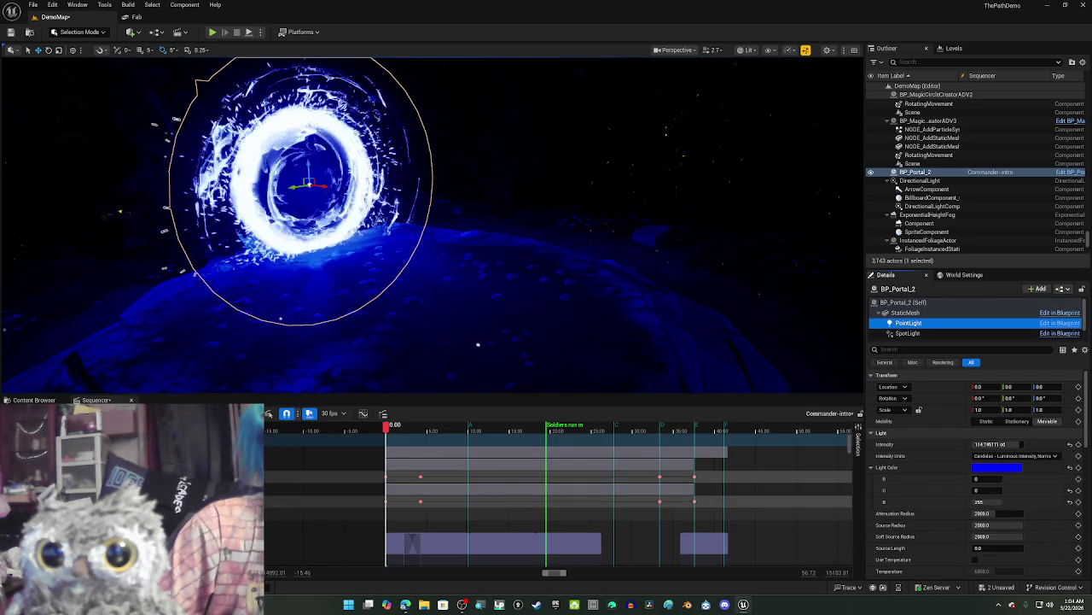
Step: Add a PointLight component track under BP_Portal_2 by searching 'poin'
{"action": "left_click", "coordinate": [909, 332], "text": "ctrl"}
{"action": "left_click", "coordinate": [21, 413]}
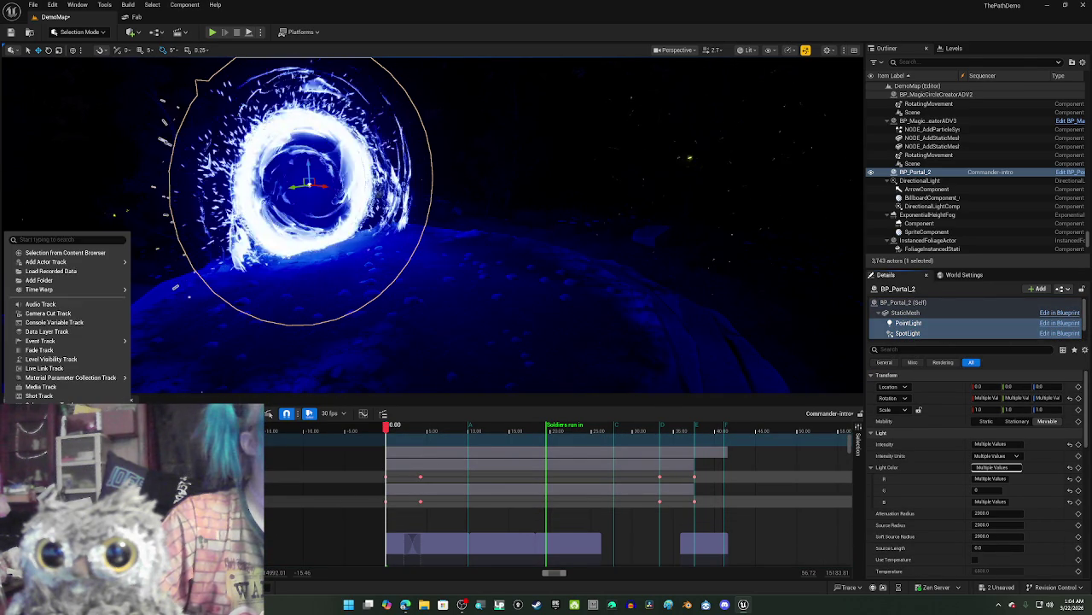
{"action": "mouse_move", "coordinate": [122, 266]}
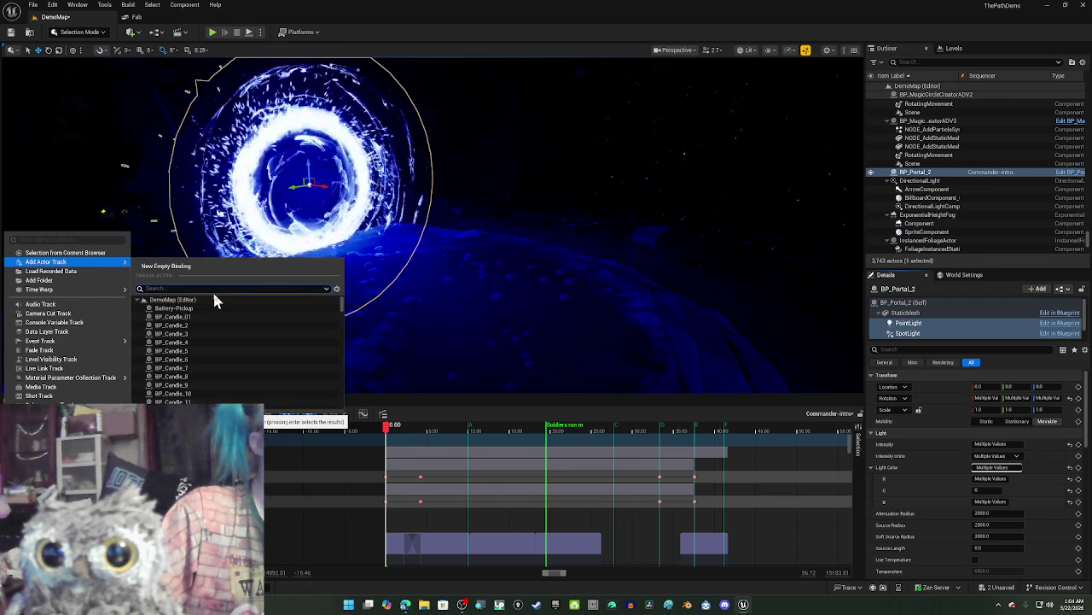
{"action": "type", "text": "poin"}
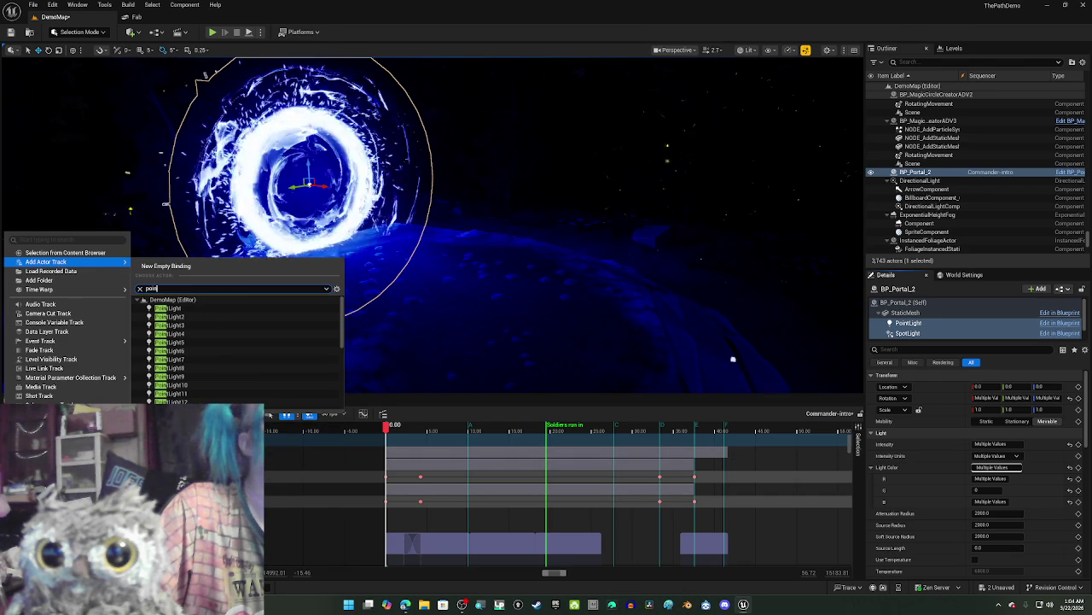
{"action": "key", "text": "Return"}
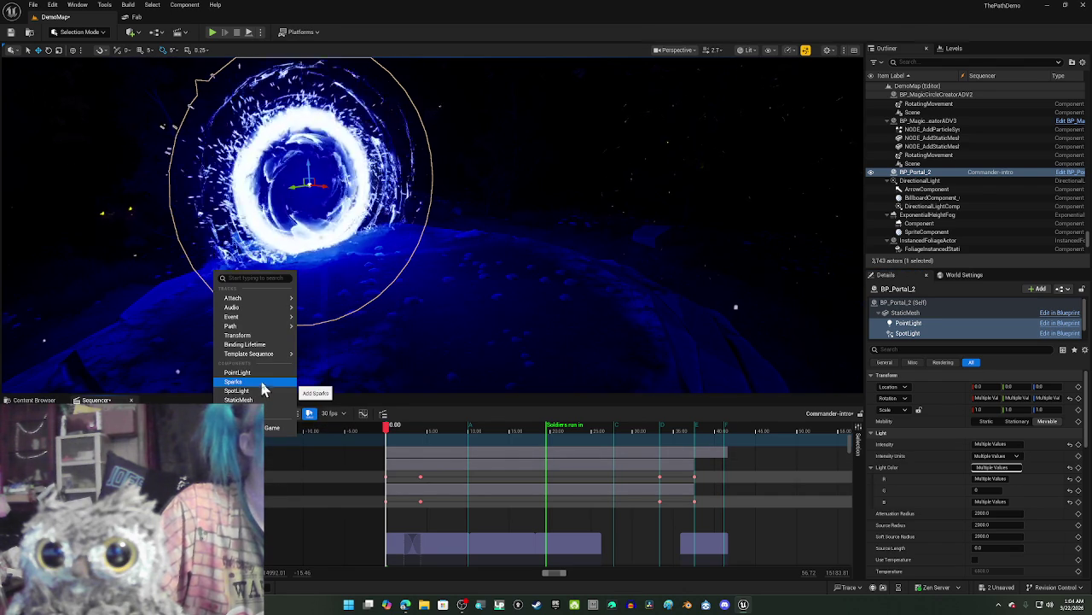
{"action": "left_click", "coordinate": [262, 376]}
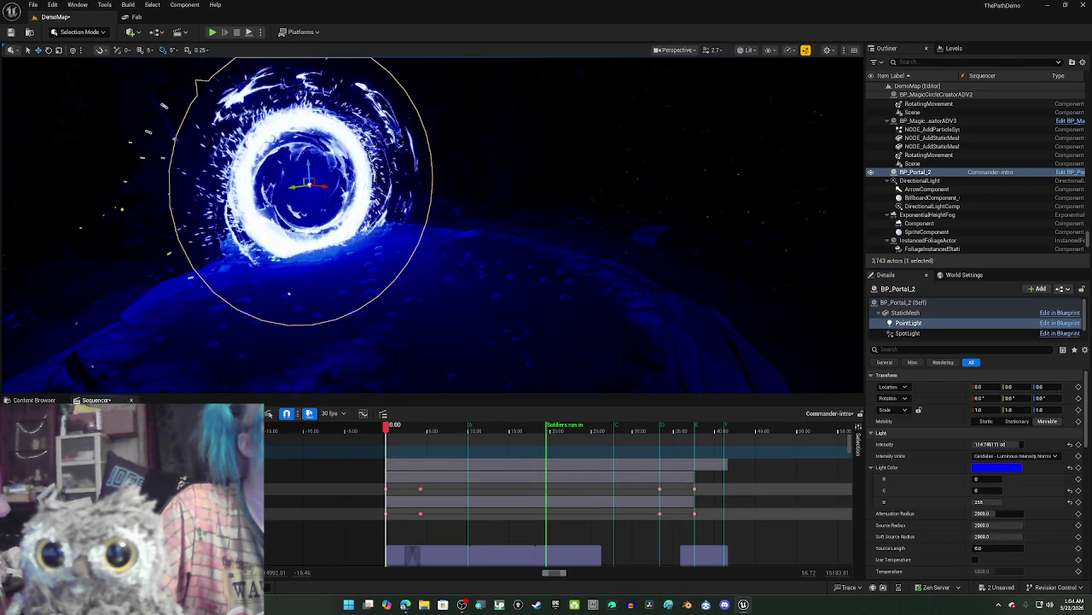
Step: Add the portal's SpotLight component as a track under BP_Portal_2
{"action": "left_click", "coordinate": [256, 285]}
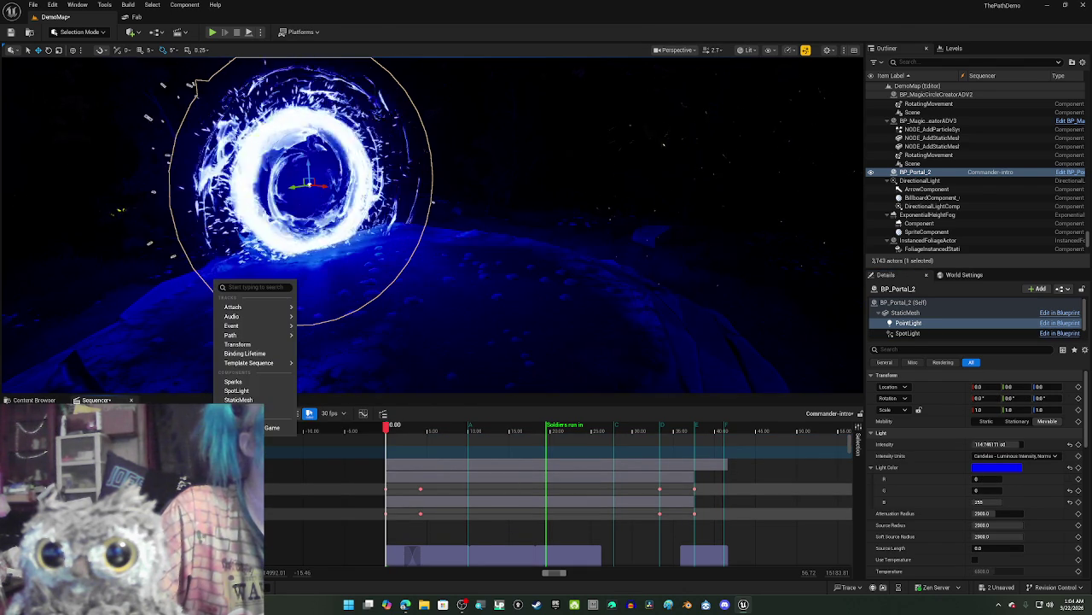
{"action": "left_click", "coordinate": [239, 399]}
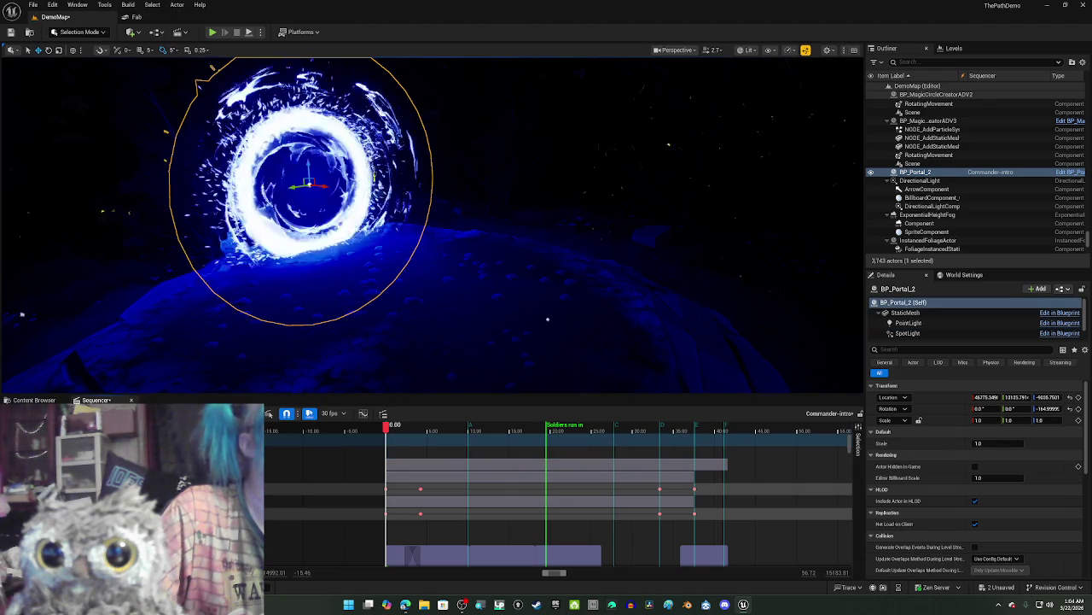
{"action": "left_click", "coordinate": [271, 413]}
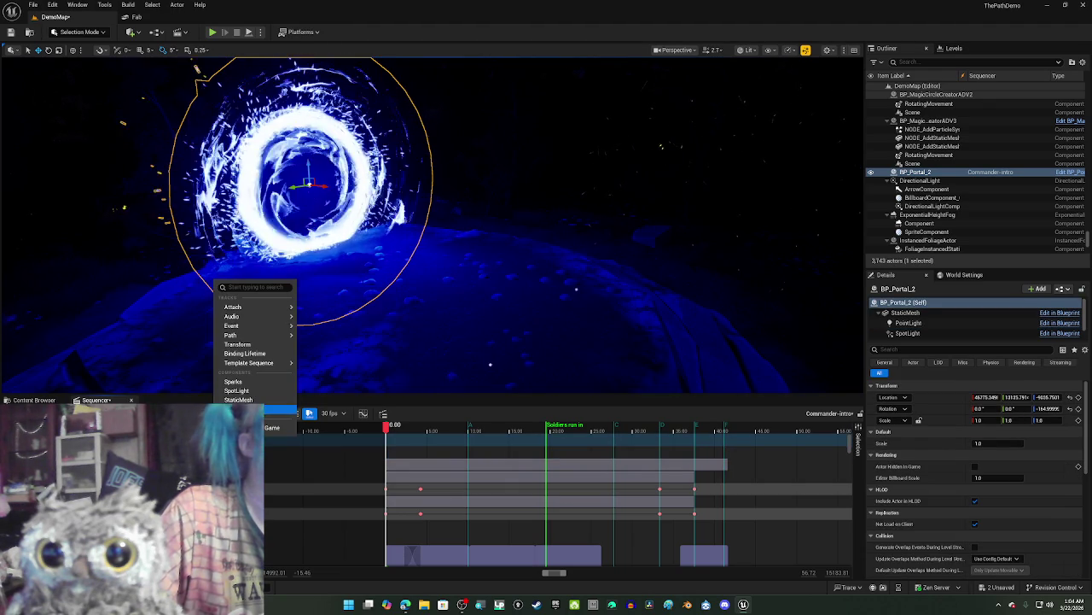
{"action": "left_click", "coordinate": [253, 391]}
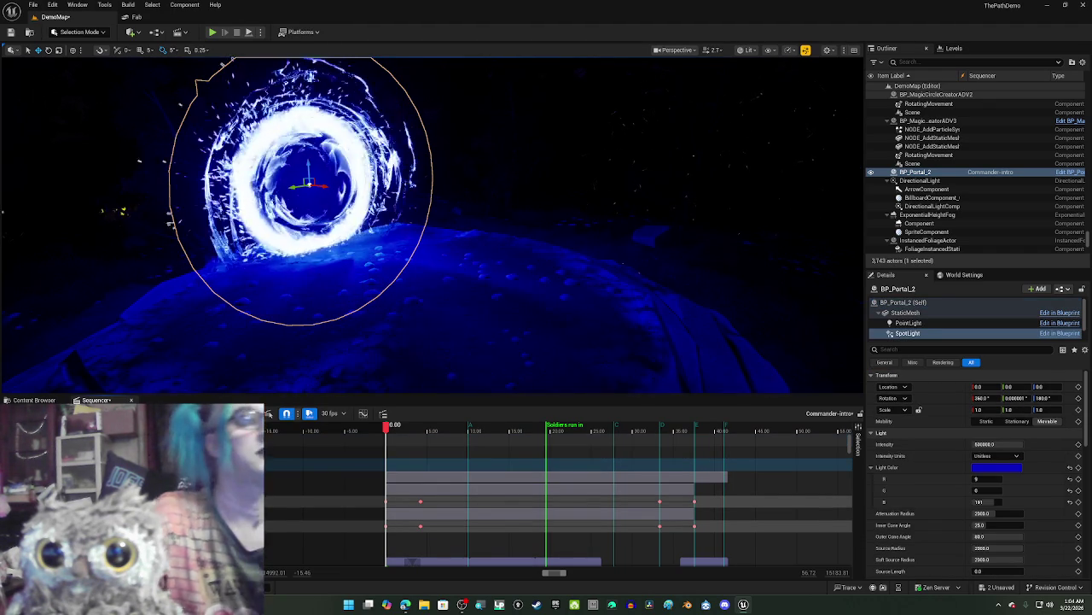
{"action": "scroll", "coordinate": [554, 495], "scroll_direction": "down", "scroll_amount": 2}
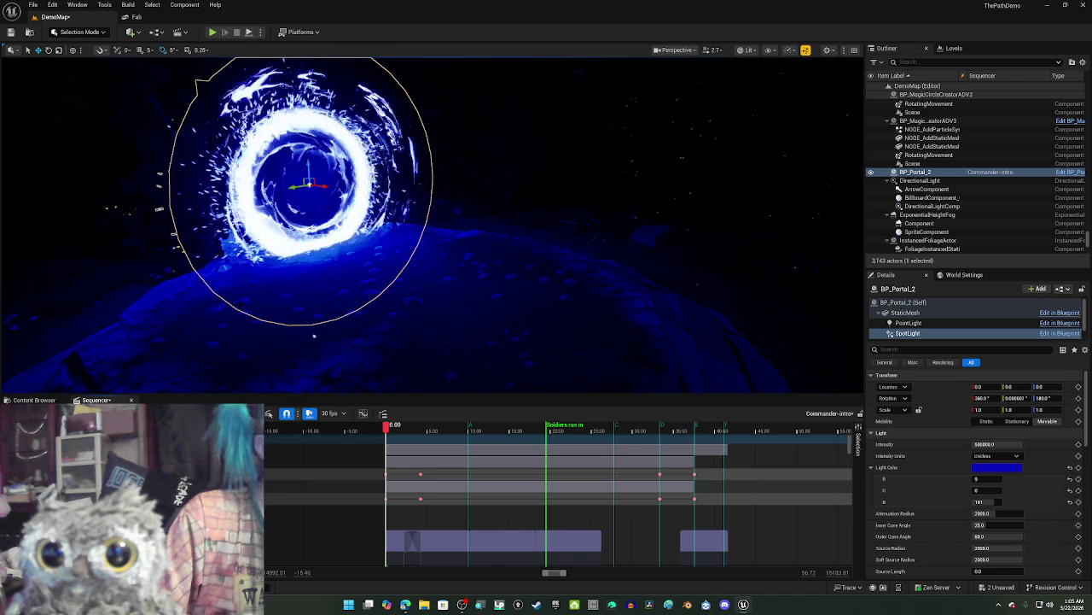
{"action": "left_click_drag", "start_coordinate": [715, 467], "coordinate": [378, 475]}
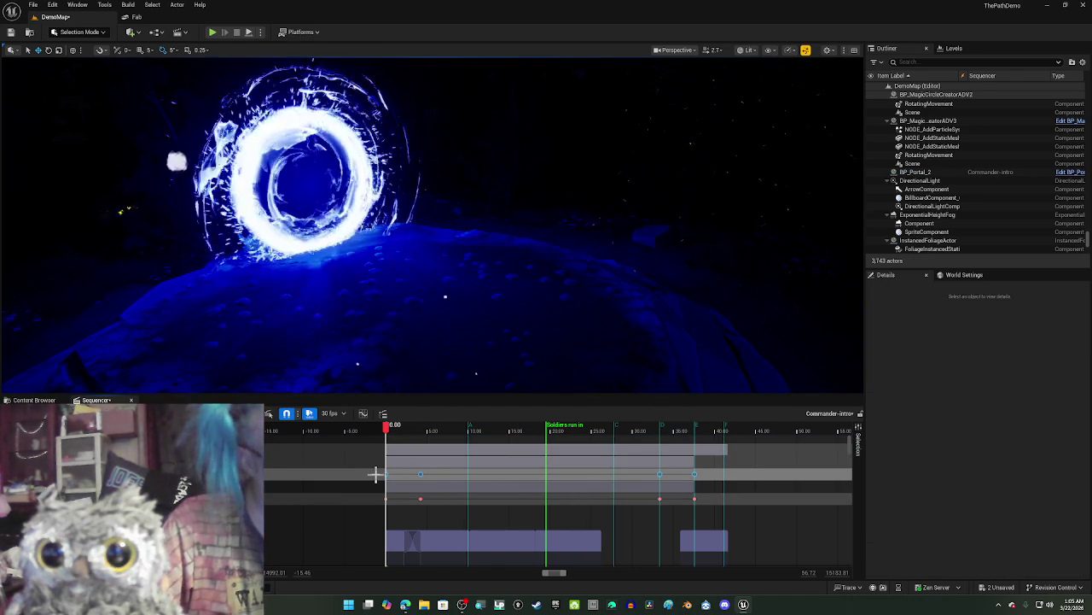
Step: Add a PointLight Intensity track, keyed at 0 and at 100 cd around 3.53
{"action": "scroll", "coordinate": [376, 474], "scroll_direction": "up", "scroll_amount": 1}
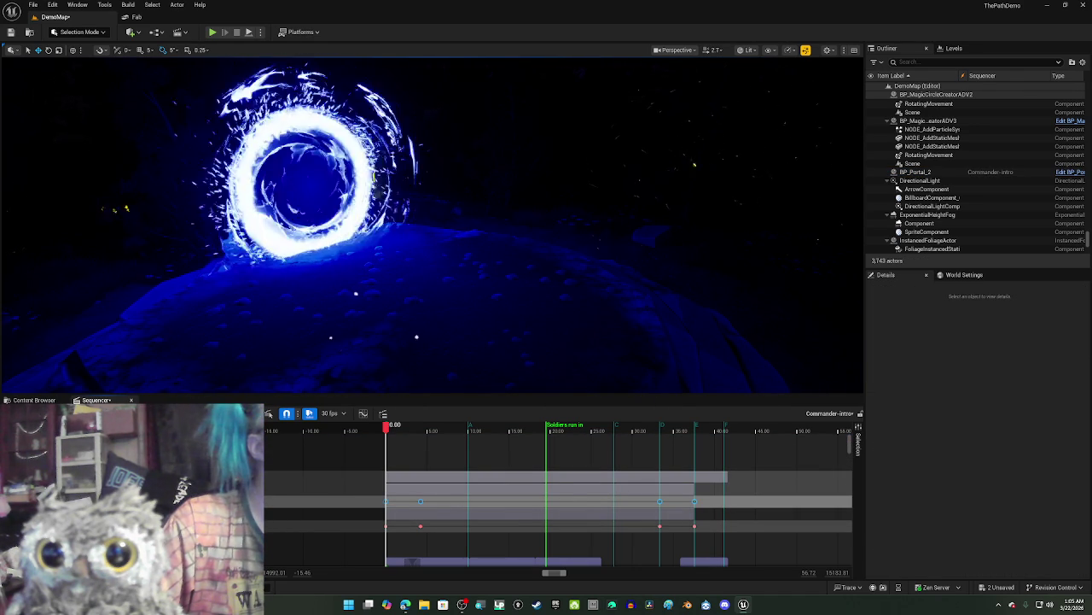
{"action": "left_click", "coordinate": [215, 500]}
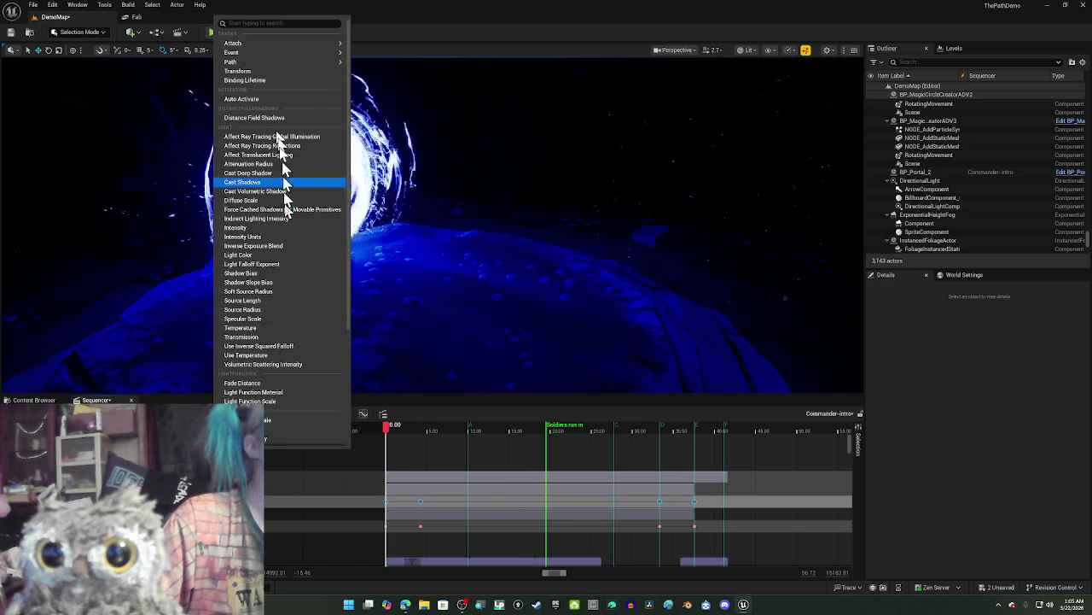
{"action": "left_click", "coordinate": [273, 227]}
{"action": "left_click", "coordinate": [915, 172]}
{"action": "key", "text": "ctrl+v"}
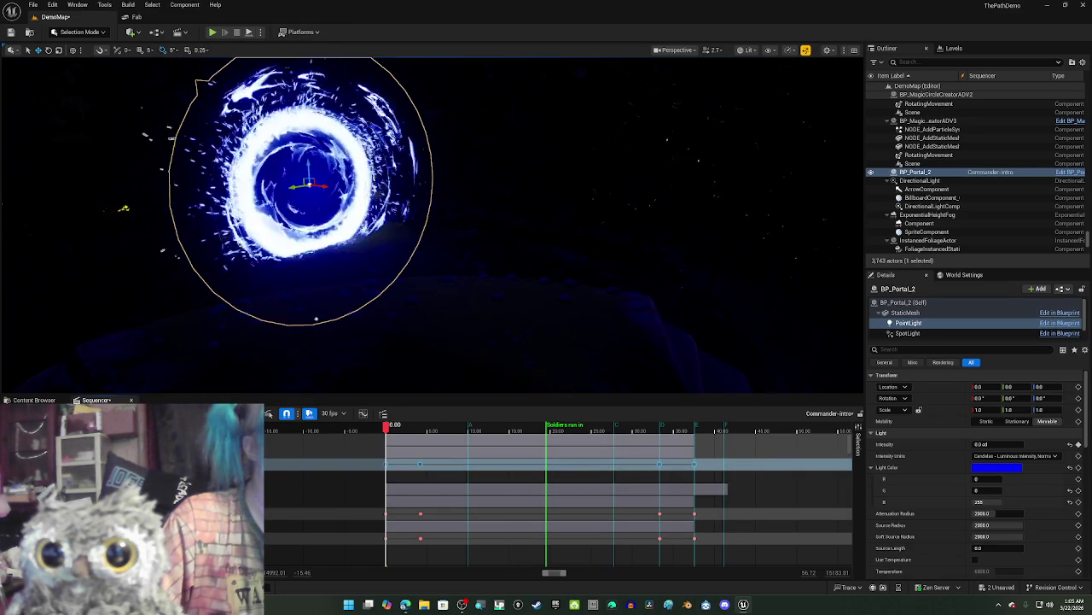
{"action": "left_click", "coordinate": [413, 431]}
{"action": "mouse_move", "coordinate": [413, 434]}
{"action": "left_mouse_down"}
{"action": "mouse_move", "coordinate": [515, 450]}
{"action": "mouse_move", "coordinate": [399, 454]}
{"action": "left_mouse_up"}
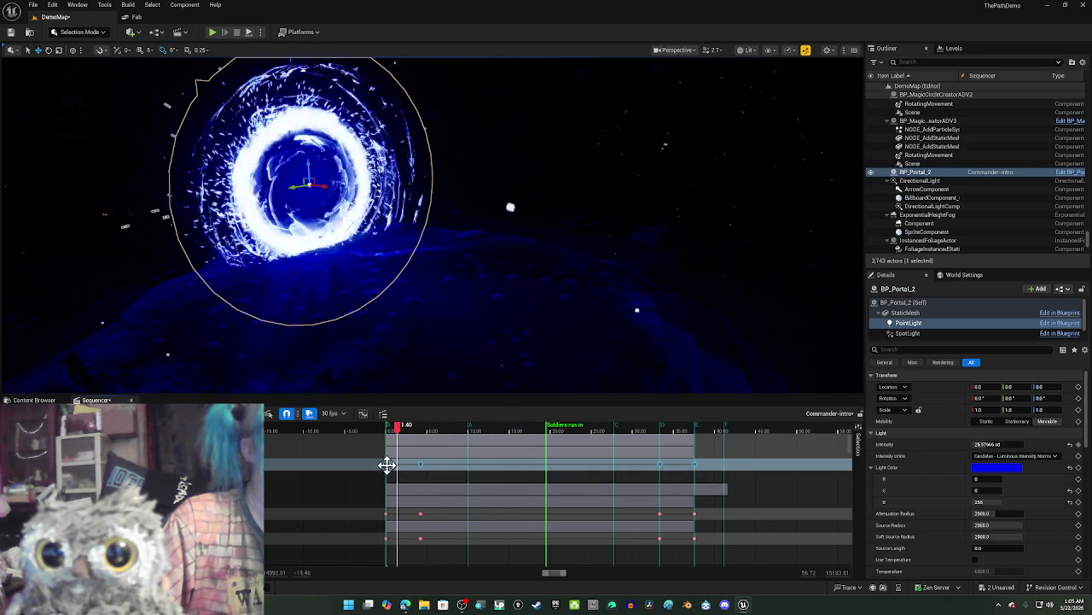
Step: Select the keys on the neighbouring track row and open the SpotLight's animatable properties
{"action": "scroll", "coordinate": [334, 512], "scroll_direction": "down", "scroll_amount": 1}
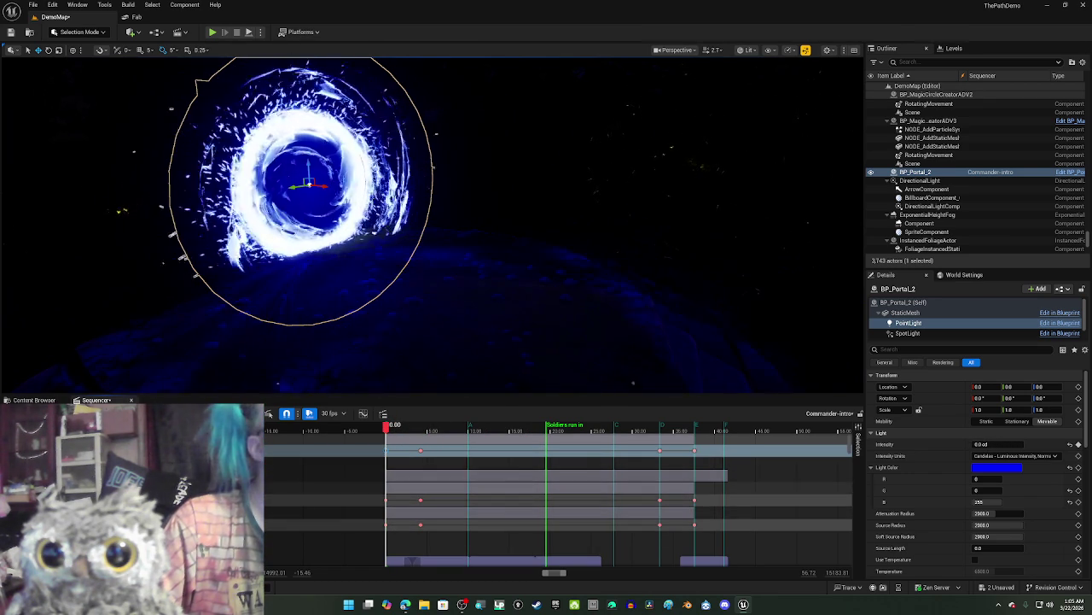
{"action": "key", "text": "Escape"}
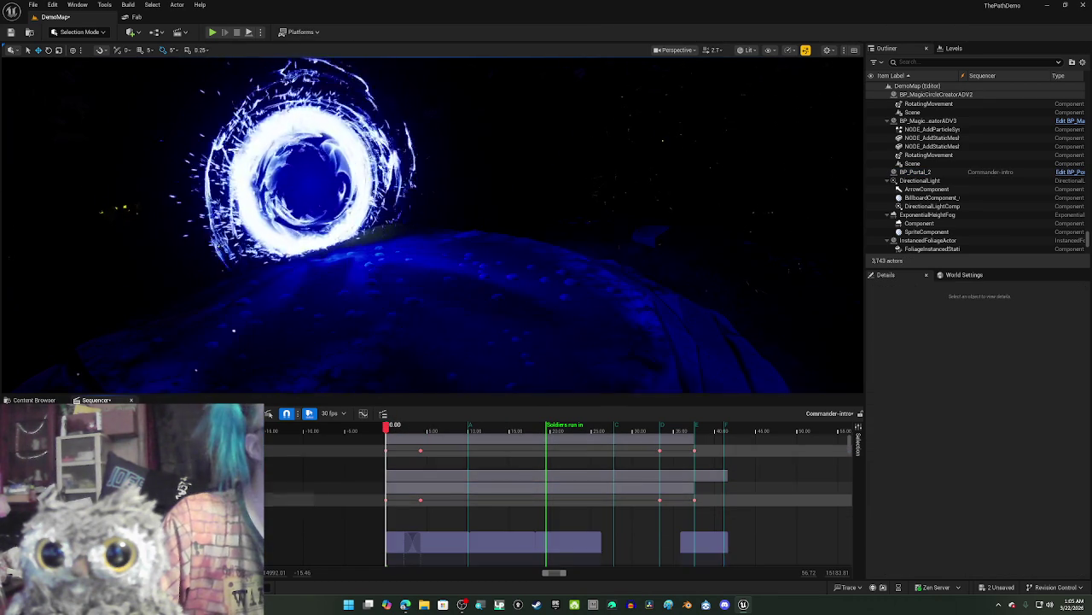
{"action": "left_click", "coordinate": [273, 489]}
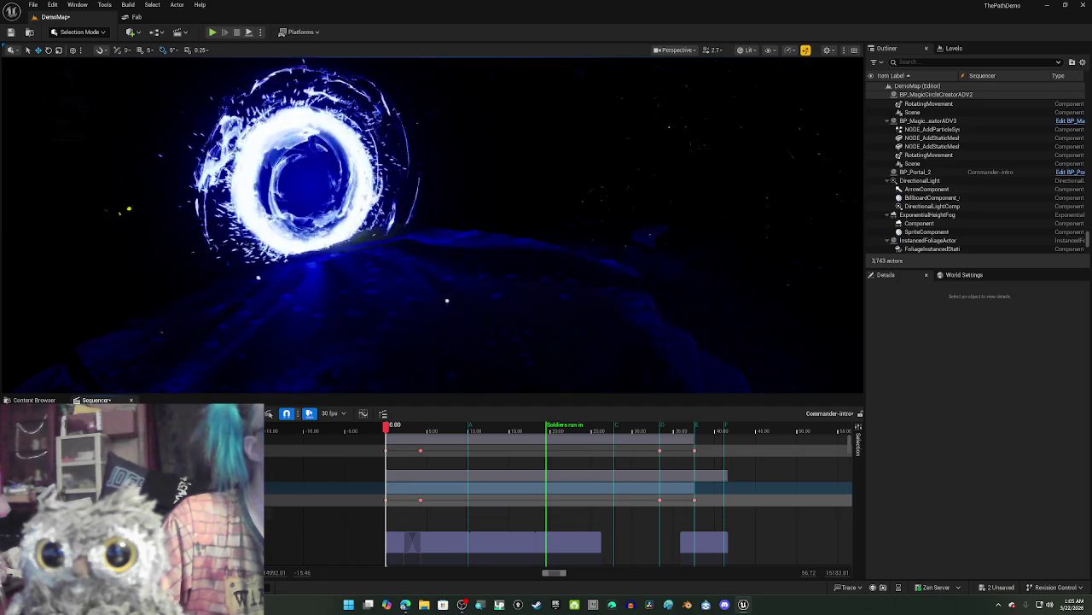
{"action": "mouse_move", "coordinate": [734, 493]}
{"action": "left_mouse_down"}
{"action": "mouse_move", "coordinate": [427, 517]}
{"action": "mouse_move", "coordinate": [365, 504]}
{"action": "left_mouse_up"}
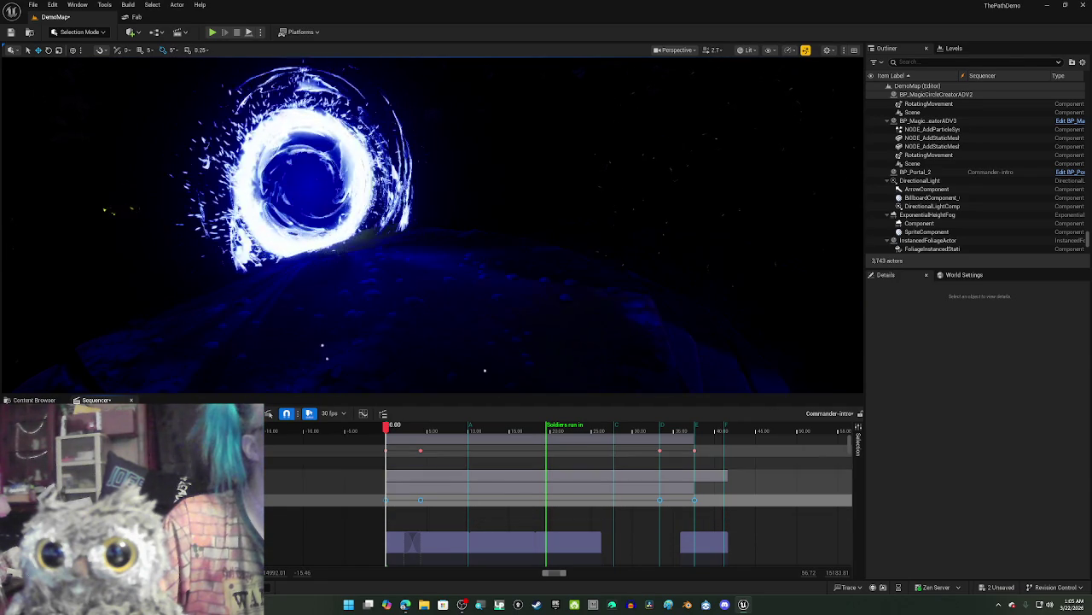
{"action": "left_click", "coordinate": [128, 462]}
{"action": "left_click", "coordinate": [217, 461]}
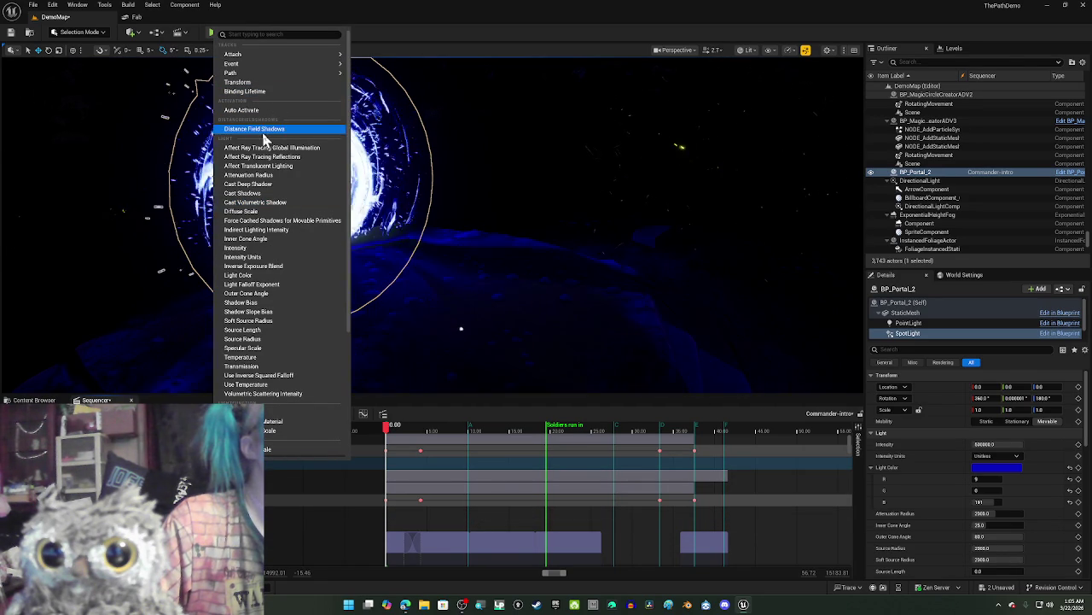
Step: Key the SpotLight Intensity from 0 to about 500000, save the level, and switch to Chrome
{"action": "left_click", "coordinate": [271, 249]}
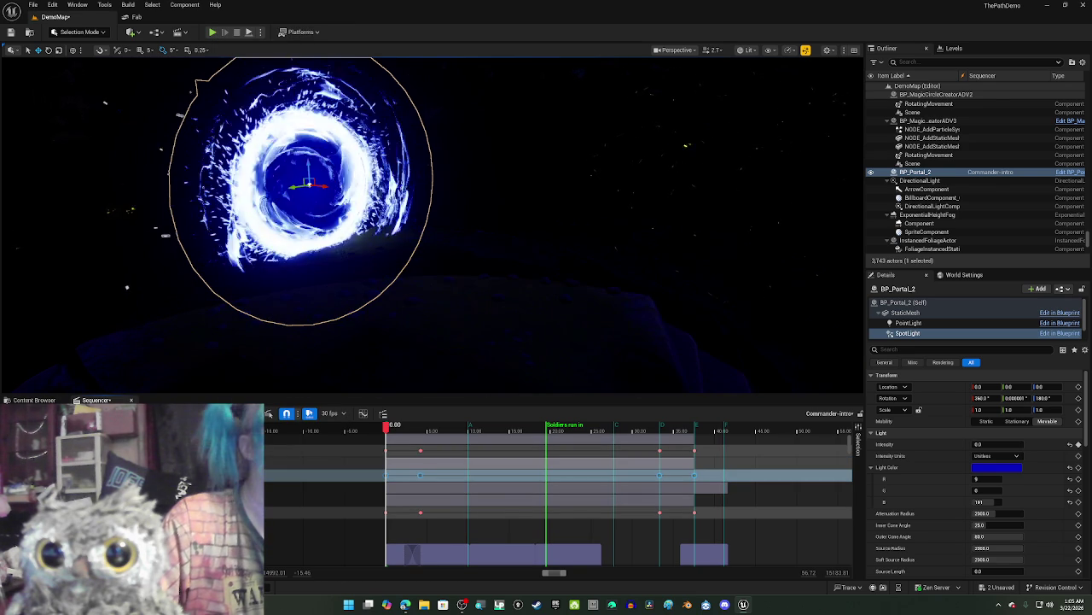
{"action": "mouse_move", "coordinate": [387, 427]}
{"action": "left_mouse_down"}
{"action": "mouse_move", "coordinate": [435, 440]}
{"action": "mouse_move", "coordinate": [405, 446]}
{"action": "mouse_move", "coordinate": [464, 449]}
{"action": "mouse_move", "coordinate": [380, 441]}
{"action": "mouse_move", "coordinate": [407, 458]}
{"action": "mouse_move", "coordinate": [390, 451]}
{"action": "mouse_move", "coordinate": [404, 450]}
{"action": "mouse_move", "coordinate": [388, 474]}
{"action": "left_mouse_up"}
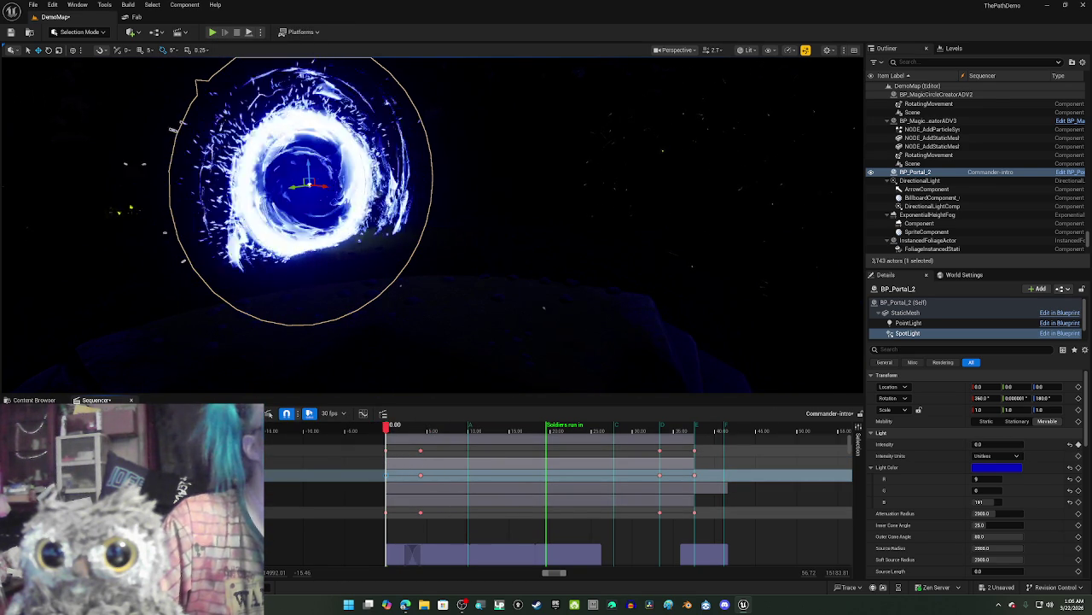
{"action": "key", "text": "ctrl+s"}
{"action": "key", "text": "g"}
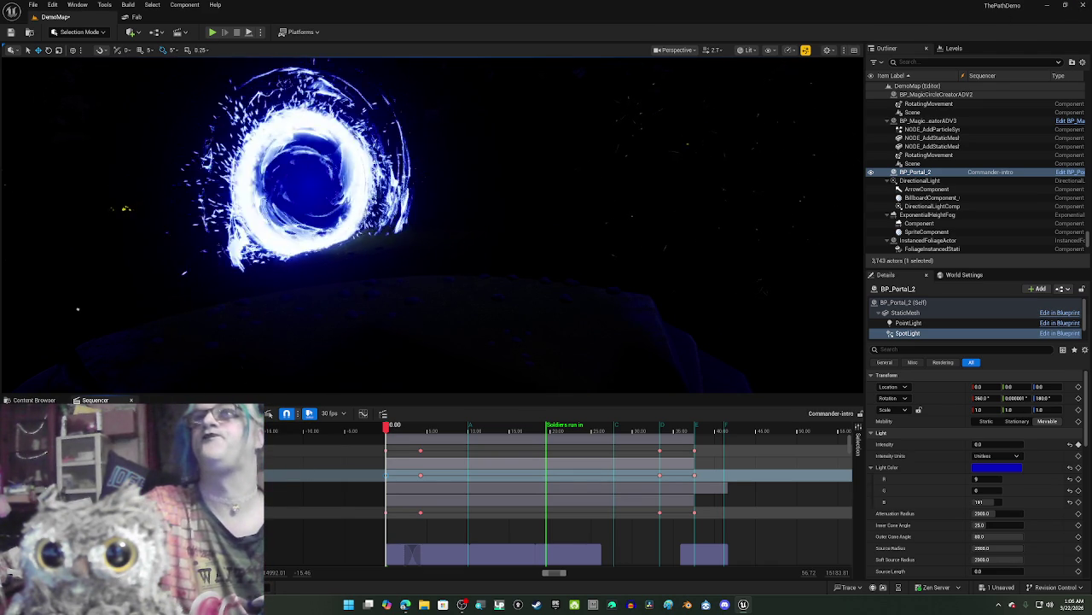
{"action": "key", "text": "alt+Tab"}
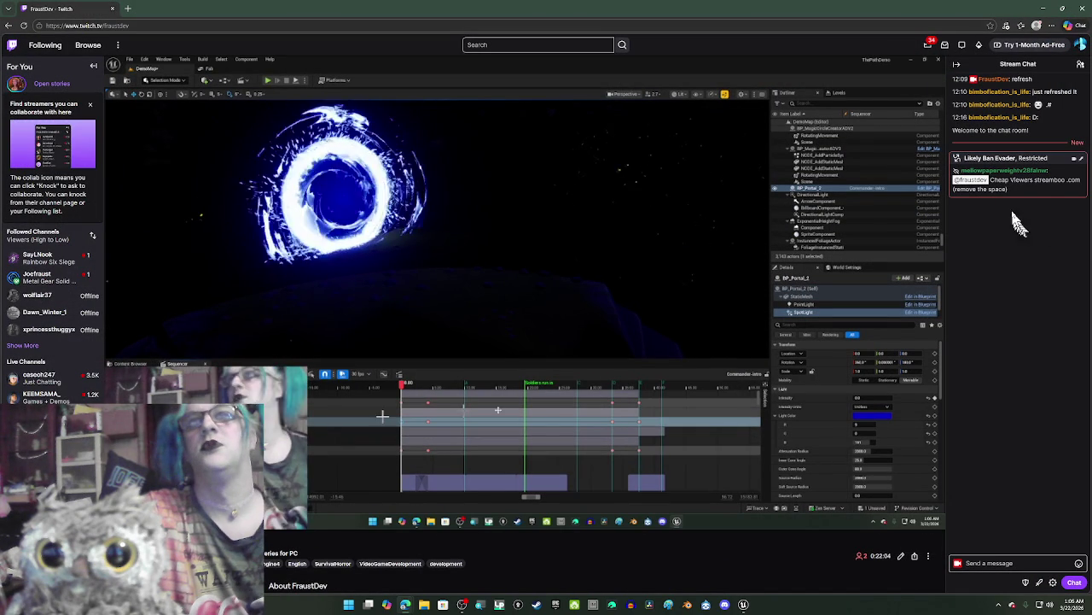
Step: Ban the spam chatter via their user card, close it, and slide the browser aside
{"action": "left_click", "coordinate": [994, 175]}
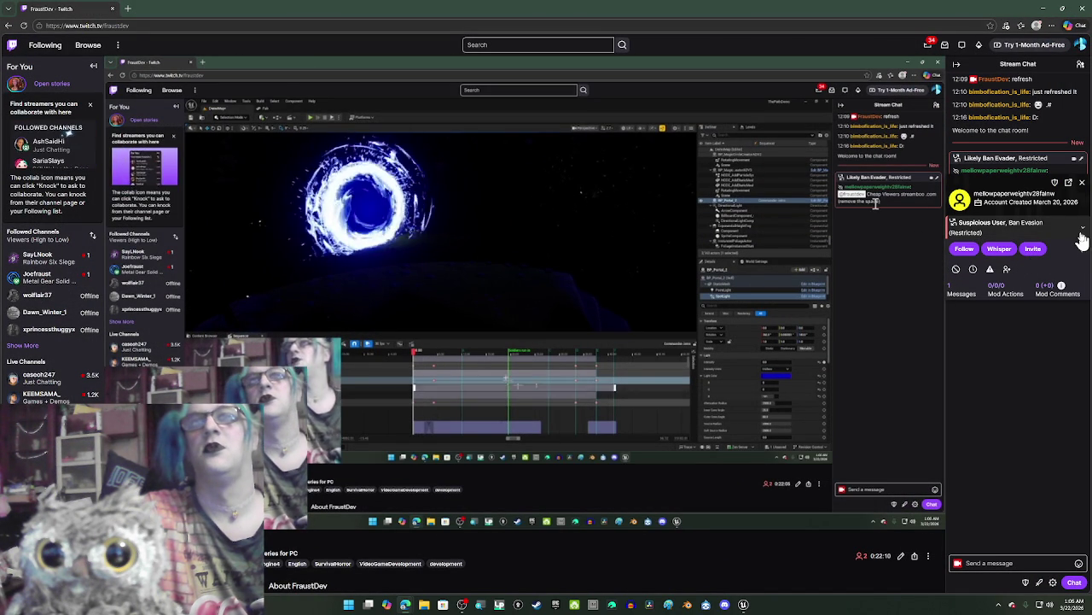
{"action": "left_click", "coordinate": [956, 269]}
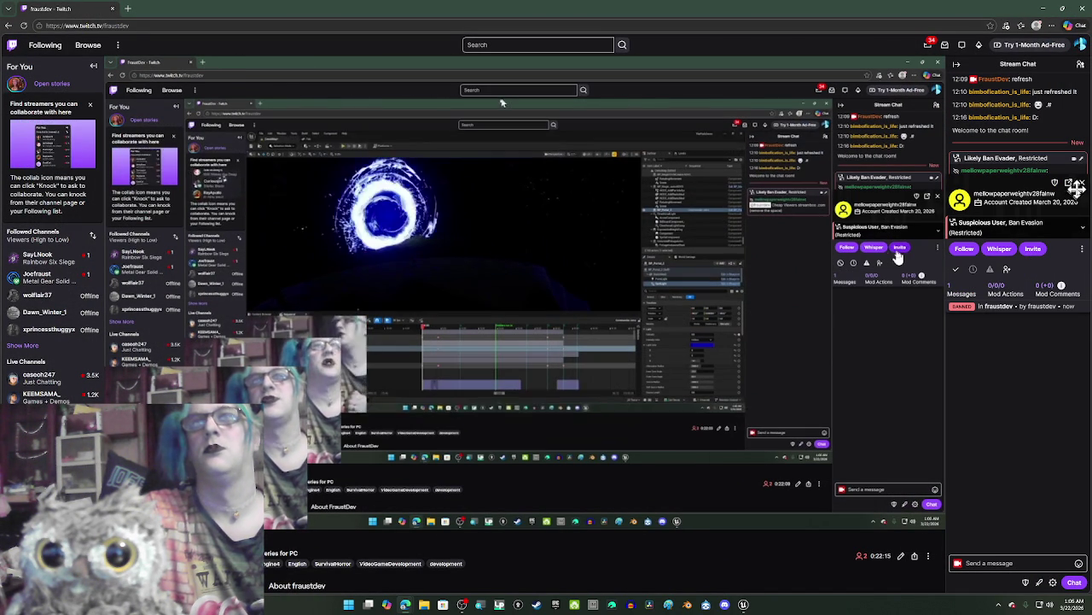
{"action": "left_click", "coordinate": [1081, 184]}
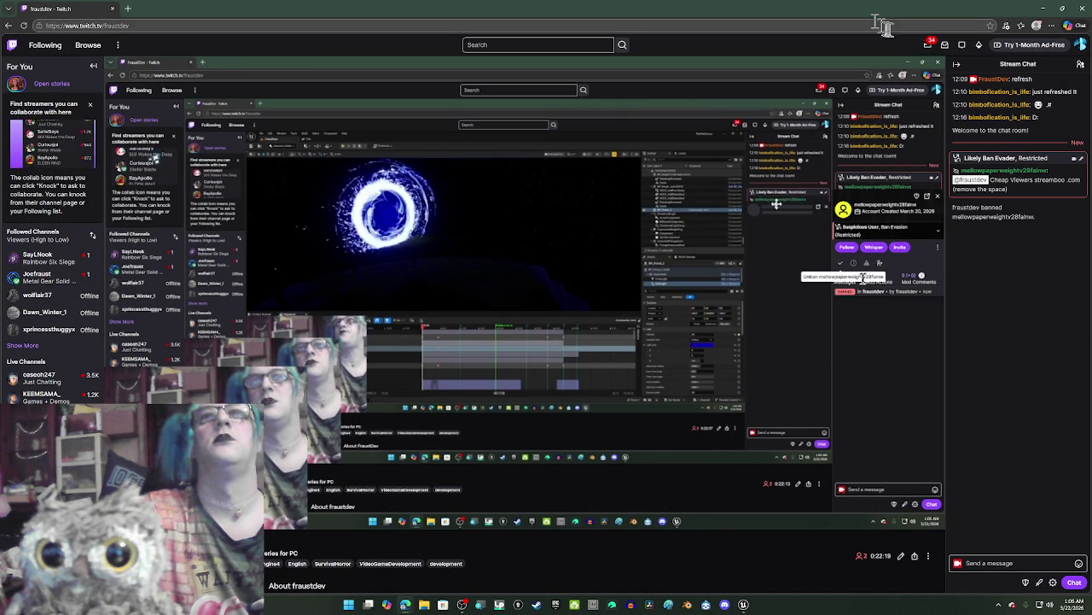
{"action": "left_click_drag", "start_coordinate": [787, 10], "coordinate": [1091, 10]}
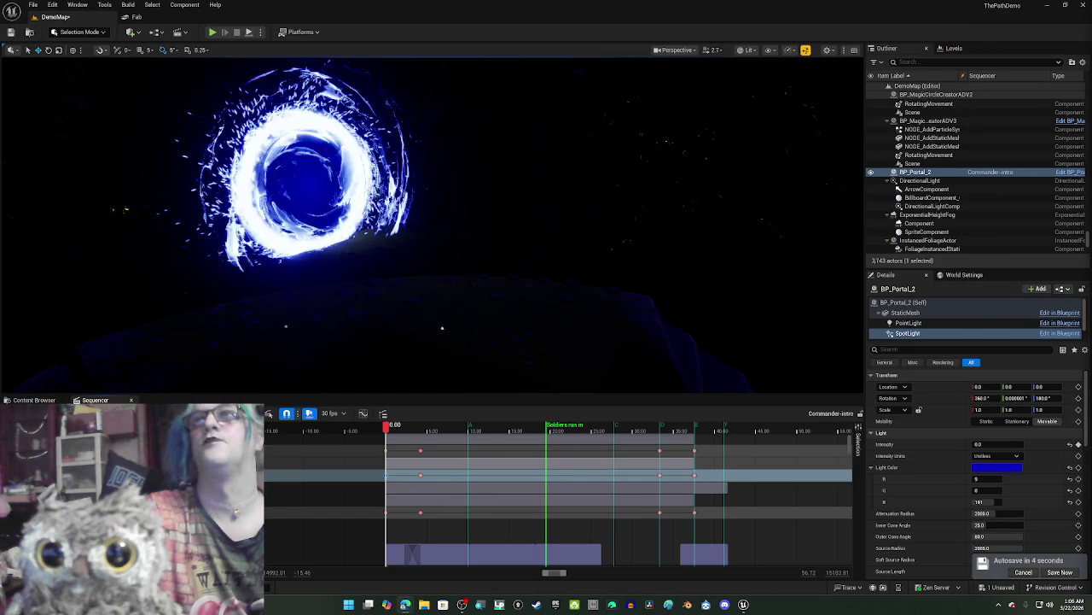
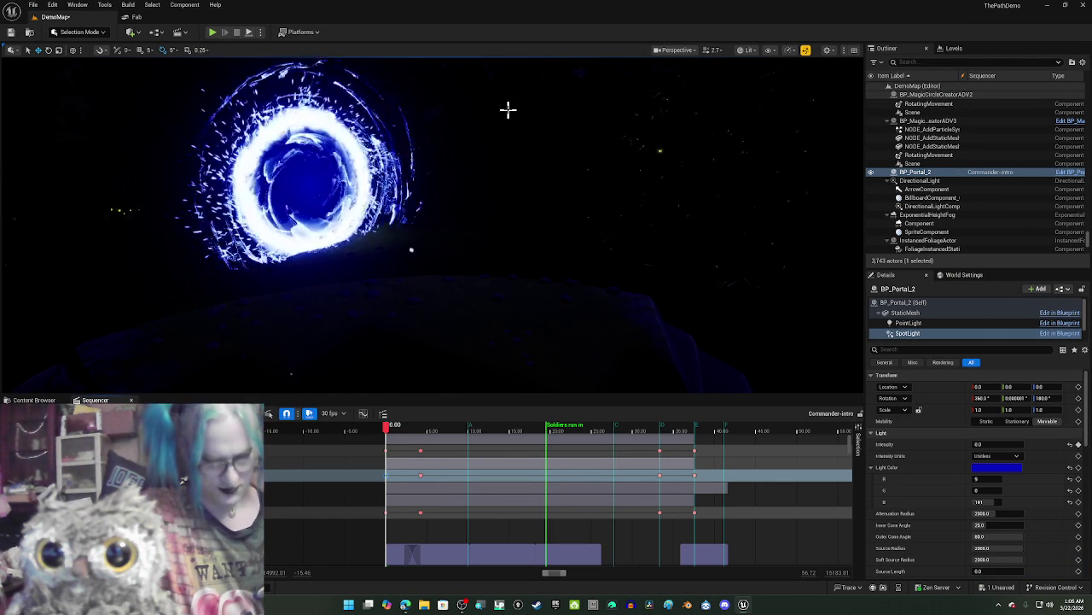
Step: Save the DemoMap level and all other unsaved assets, then select the unwanted sequence track
{"action": "left_click", "coordinate": [38, 8]}
{"action": "left_click", "coordinate": [73, 111]}
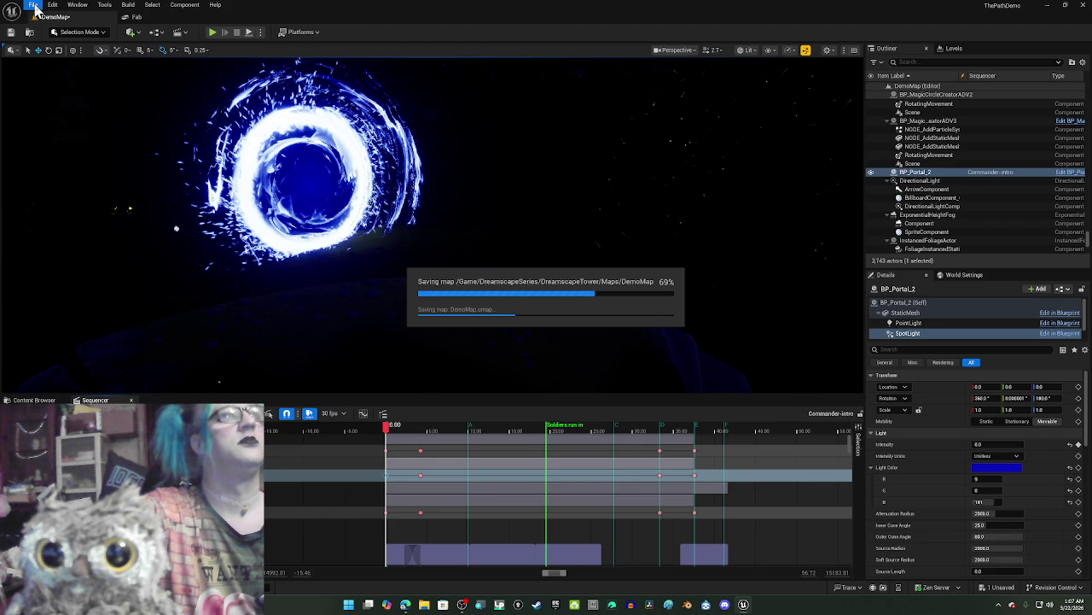
{"action": "left_click", "coordinate": [36, 7]}
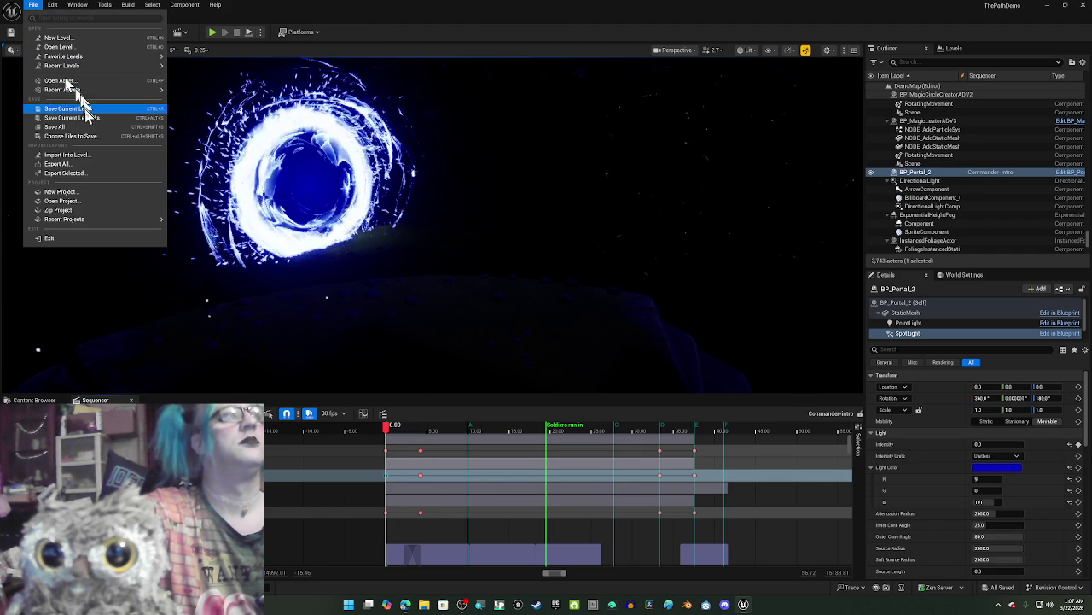
{"action": "left_click", "coordinate": [68, 130]}
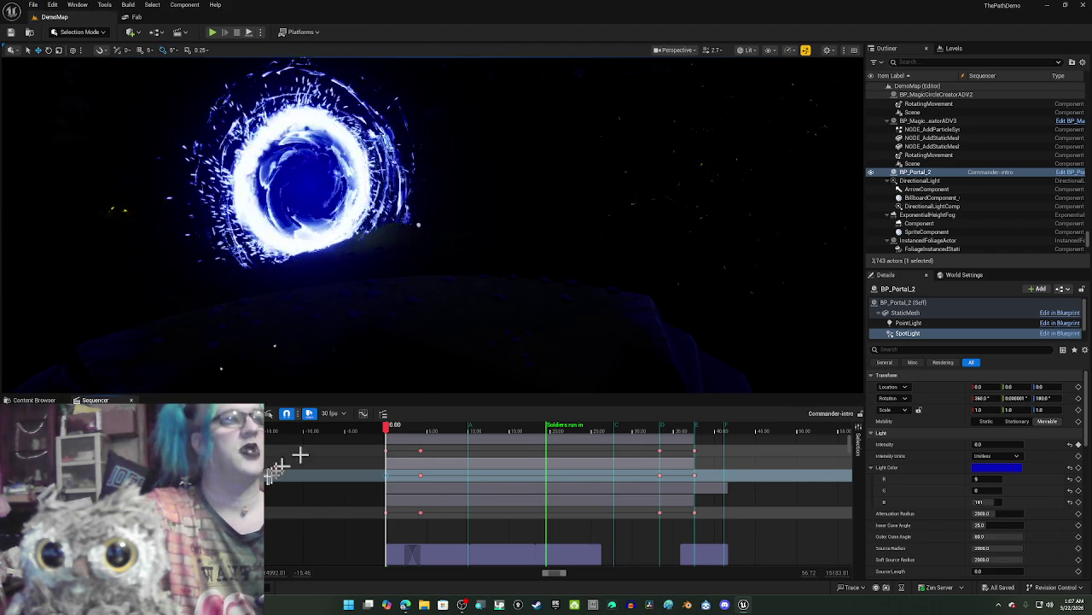
{"action": "left_click", "coordinate": [555, 501]}
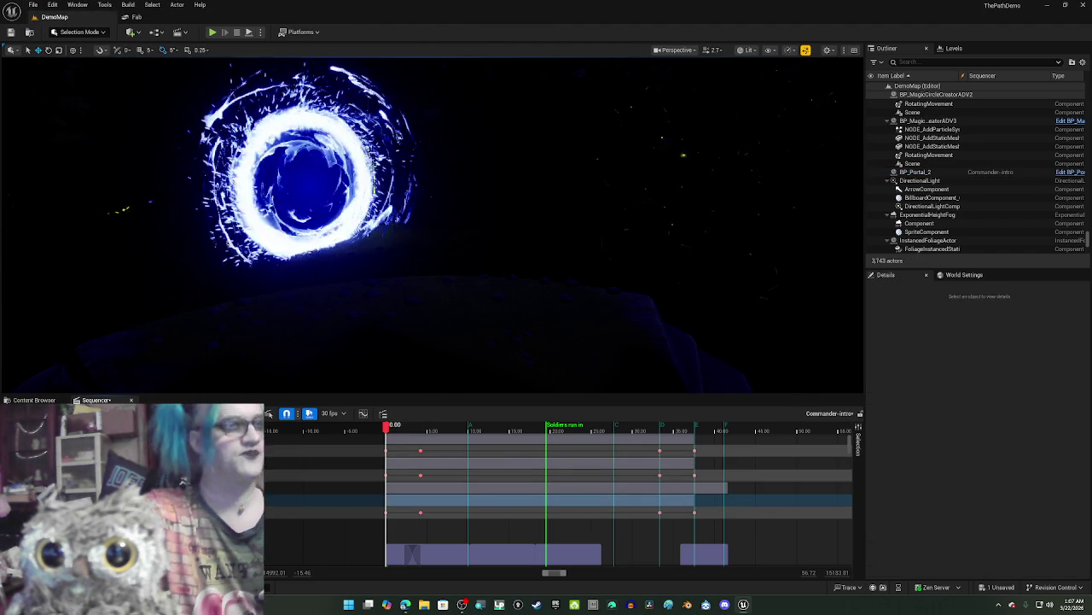
Step: Delete the extra track, undo the deletion, and reselect the track's row
{"action": "key", "text": "Delete"}
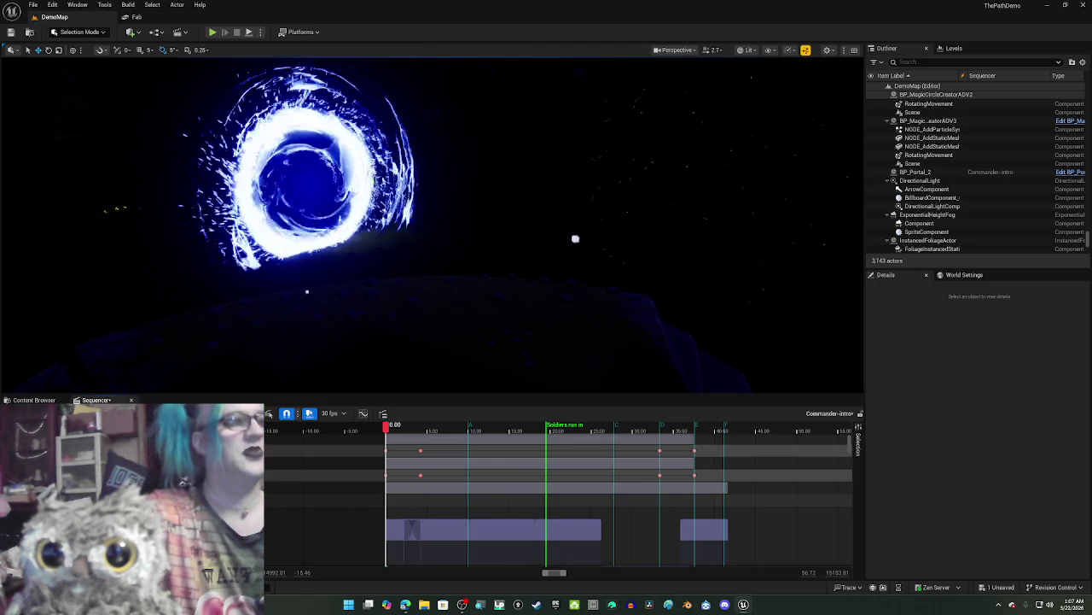
{"action": "key", "text": "ctrl+z"}
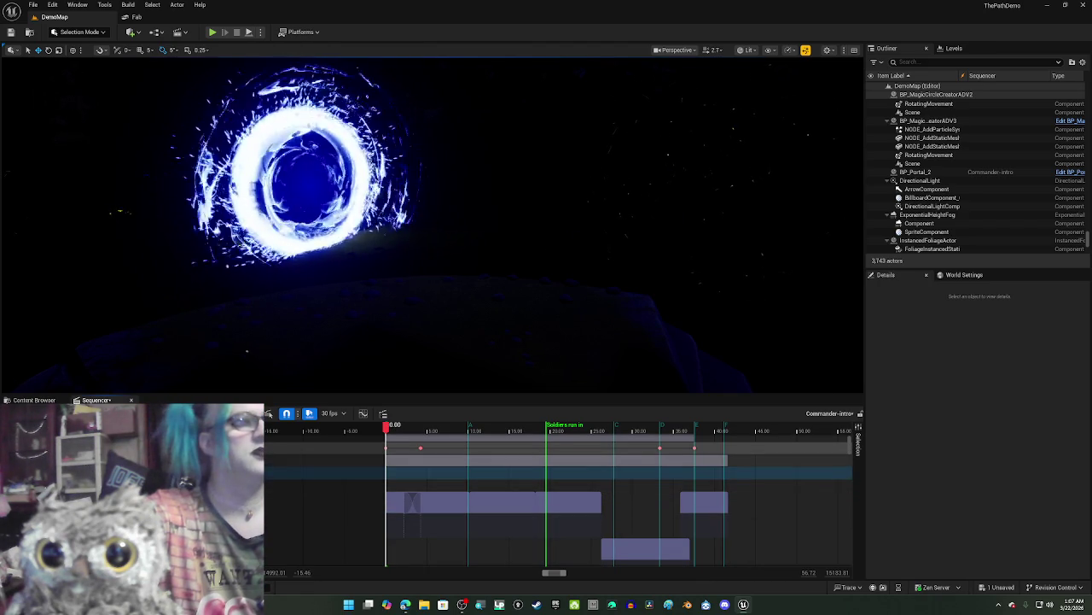
{"action": "left_click", "coordinate": [555, 460]}
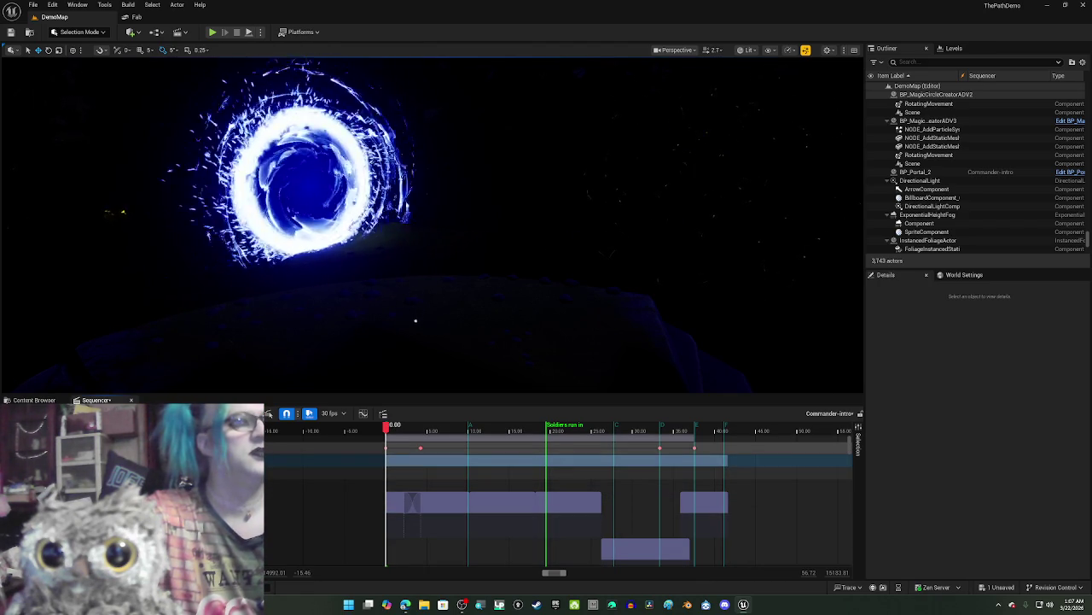
{"action": "left_click", "coordinate": [555, 472]}
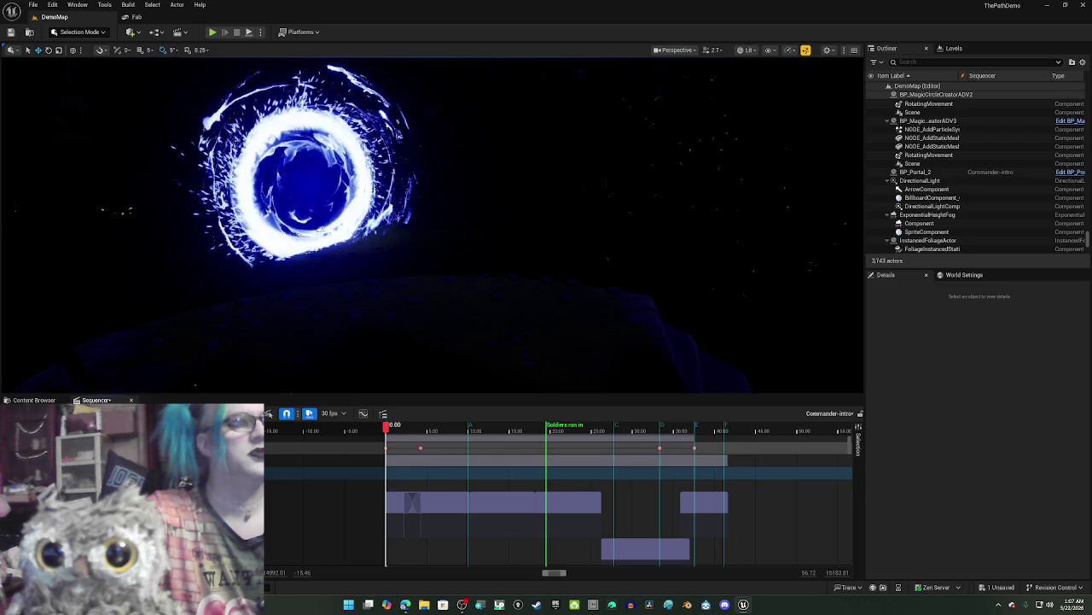
Step: Scroll through the timeline and marquee-select the group of keyframes near the end
{"action": "scroll", "coordinate": [554, 495], "scroll_direction": "down", "scroll_amount": 2}
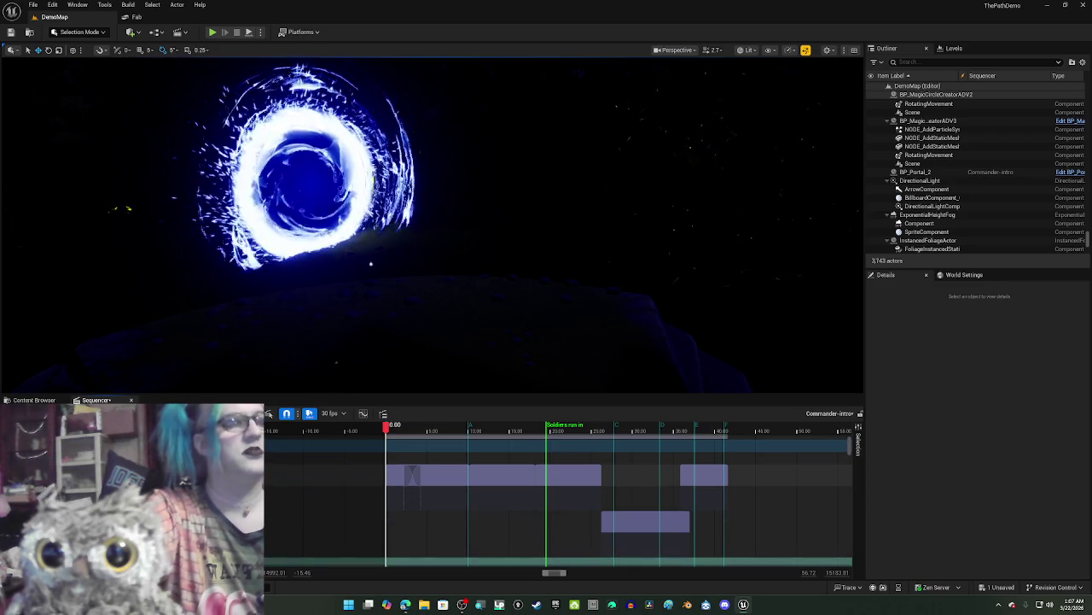
{"action": "scroll", "coordinate": [555, 504], "scroll_direction": "down", "scroll_amount": 2}
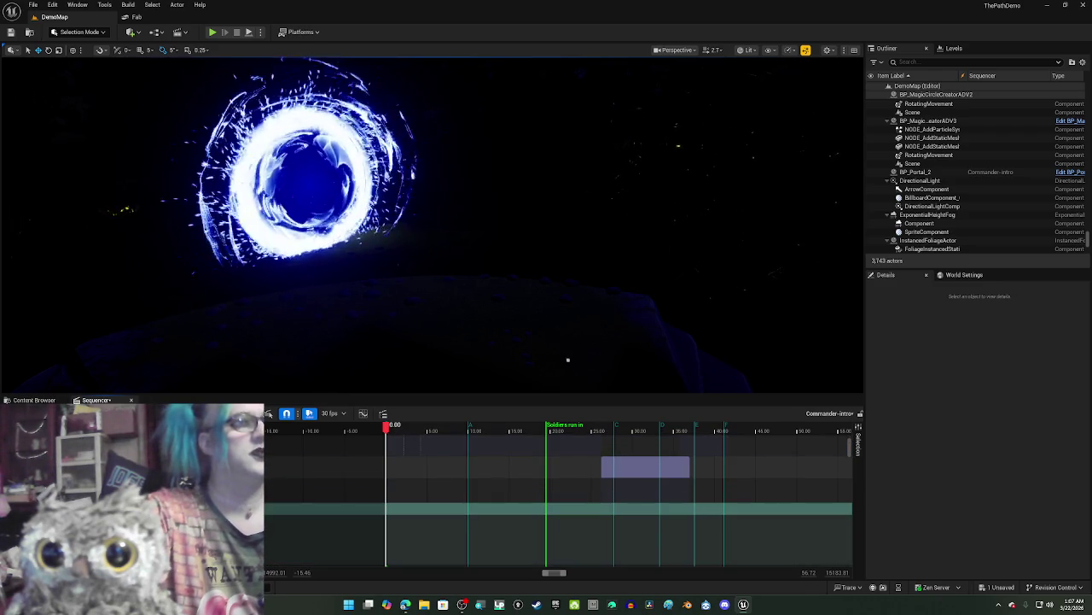
{"action": "scroll", "coordinate": [367, 512], "scroll_direction": "up", "scroll_amount": 2}
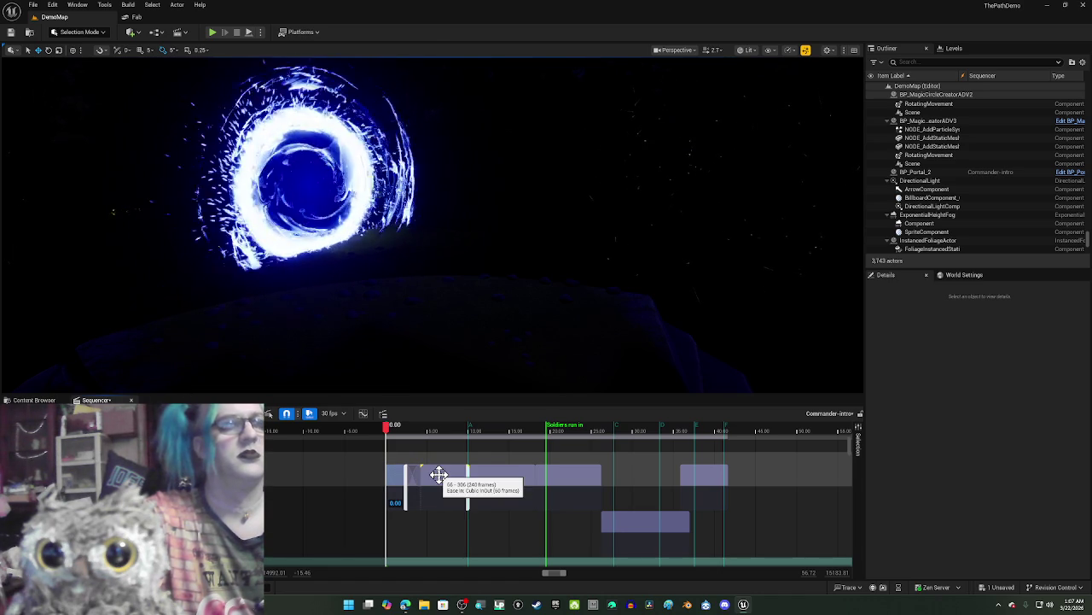
{"action": "scroll", "coordinate": [436, 475], "scroll_direction": "down", "scroll_amount": 1}
{"action": "scroll", "coordinate": [437, 475], "scroll_direction": "up", "scroll_amount": 1}
{"action": "scroll", "coordinate": [437, 475], "scroll_direction": "up", "scroll_amount": 3, "text": "ctrl"}
{"action": "scroll", "coordinate": [437, 475], "scroll_direction": "down", "scroll_amount": 3, "text": "ctrl"}
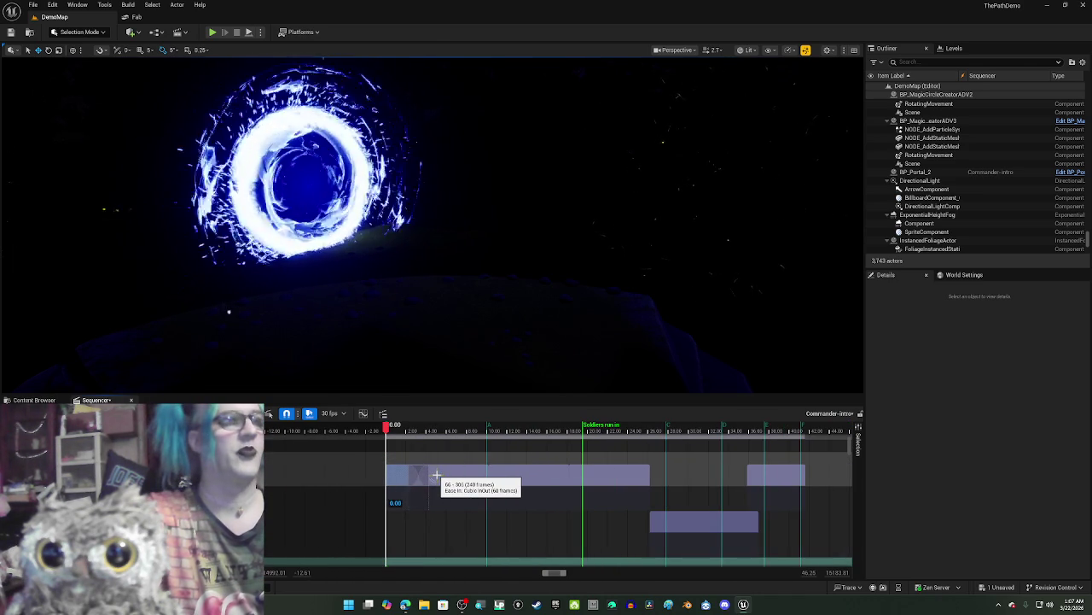
{"action": "scroll", "coordinate": [300, 535], "scroll_direction": "down", "scroll_amount": 2}
{"action": "scroll", "coordinate": [310, 528], "scroll_direction": "down", "scroll_amount": 2}
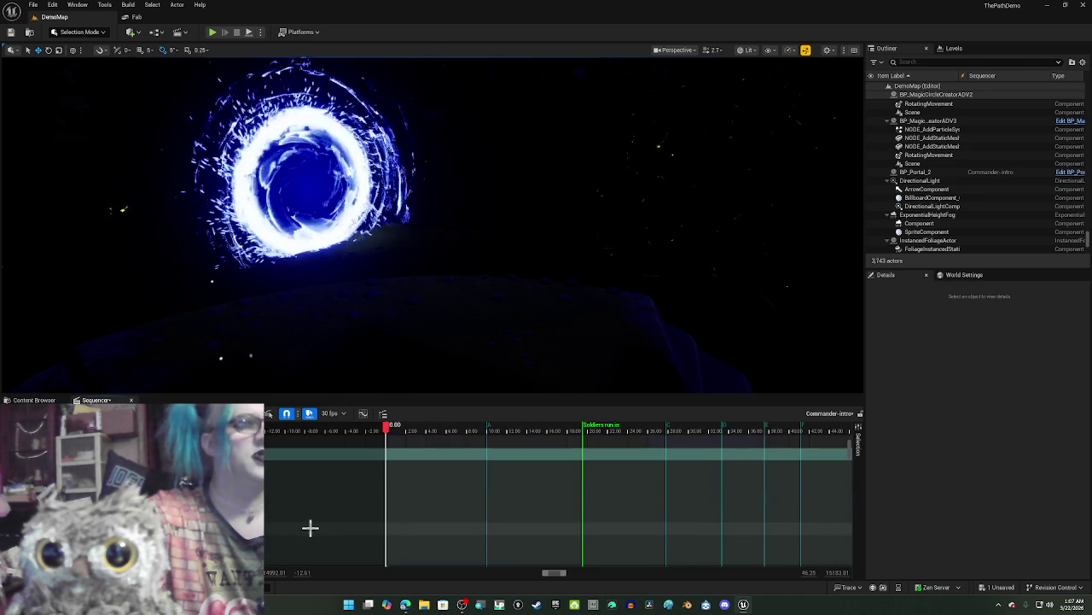
{"action": "scroll", "coordinate": [378, 515], "scroll_direction": "up", "scroll_amount": 3}
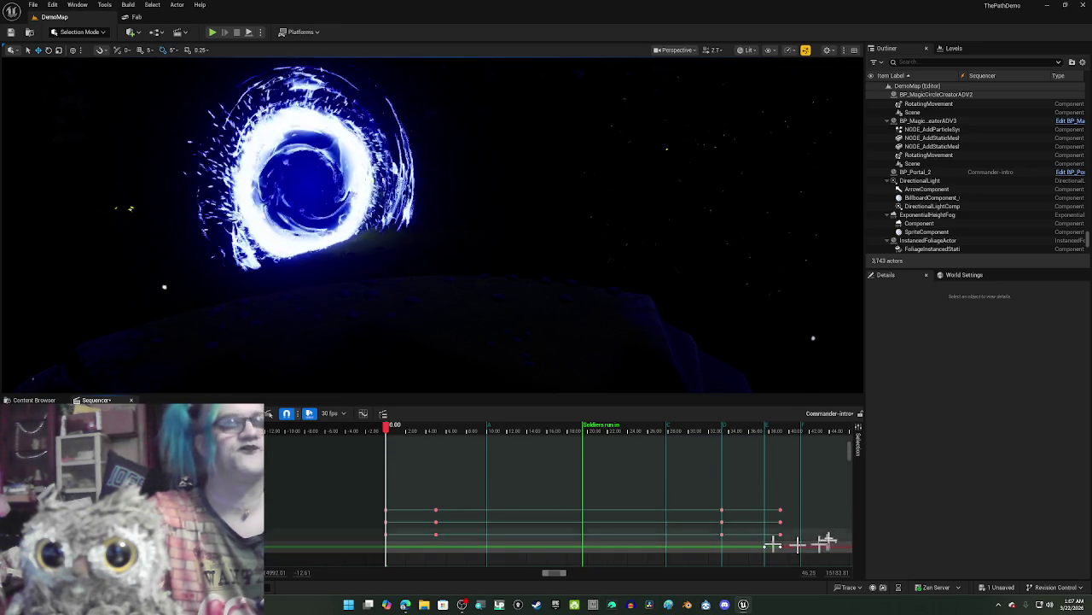
{"action": "scroll", "coordinate": [797, 508], "scroll_direction": "down", "scroll_amount": 1}
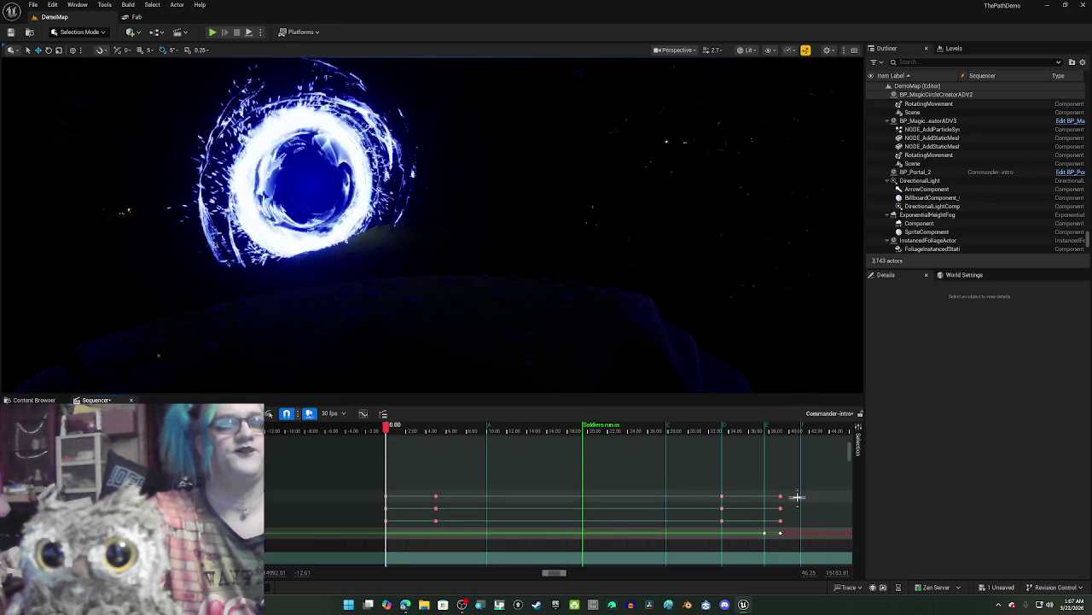
{"action": "mouse_move", "coordinate": [797, 491]}
{"action": "left_mouse_down"}
{"action": "mouse_move", "coordinate": [708, 519]}
{"action": "mouse_move", "coordinate": [341, 525]}
{"action": "left_mouse_up"}
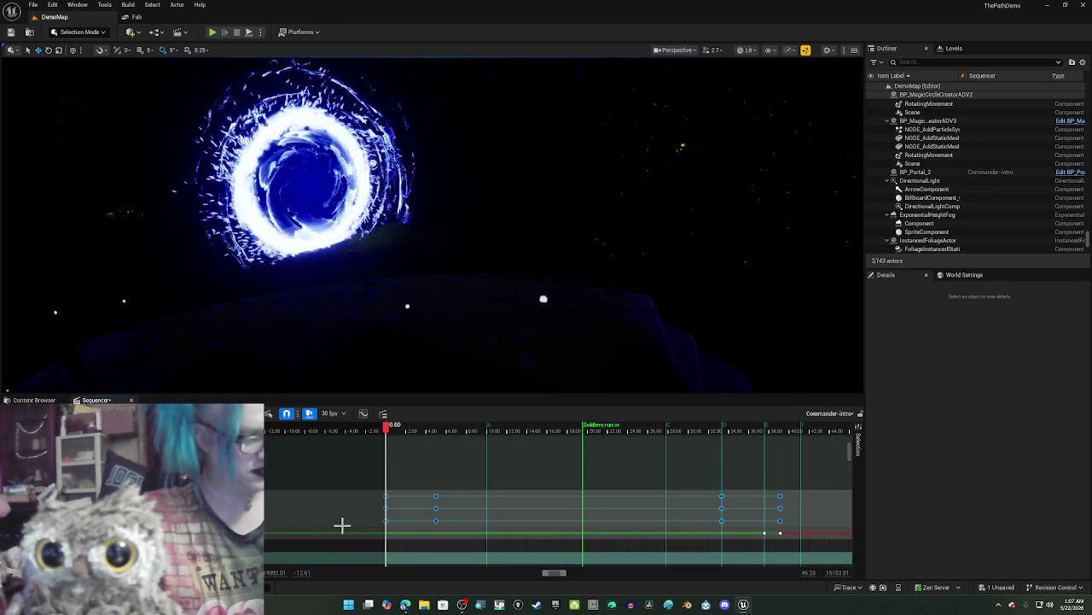
{"action": "scroll", "coordinate": [342, 485], "scroll_direction": "up", "scroll_amount": 3}
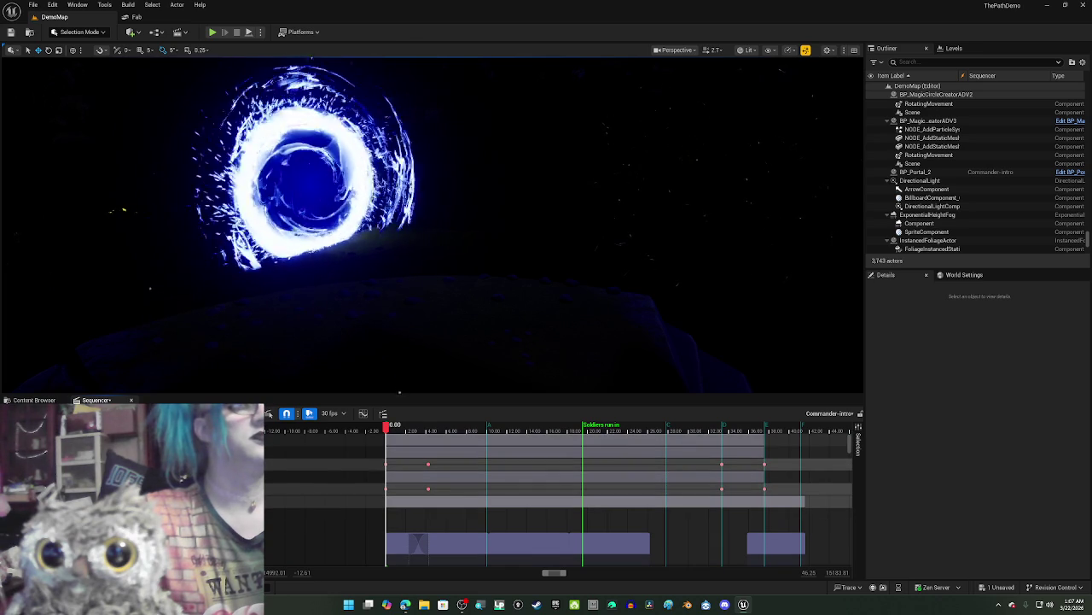
Step: Assign the keyframed track's binding to the existing BP_Portal_2 actor
{"action": "left_click", "coordinate": [268, 413]}
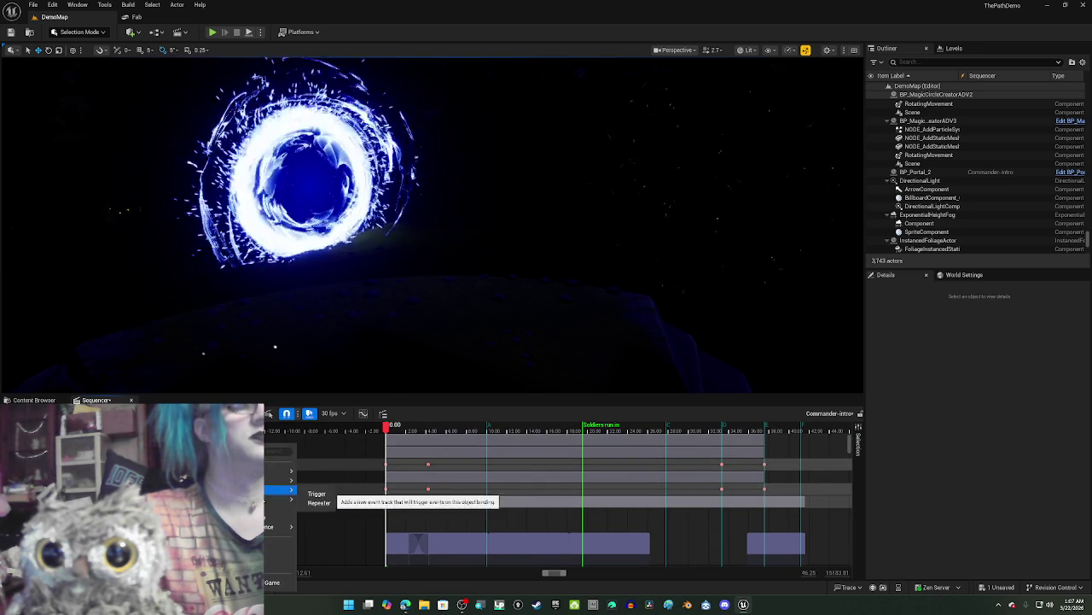
{"action": "mouse_move", "coordinate": [286, 499]}
{"action": "left_click", "coordinate": [264, 565]}
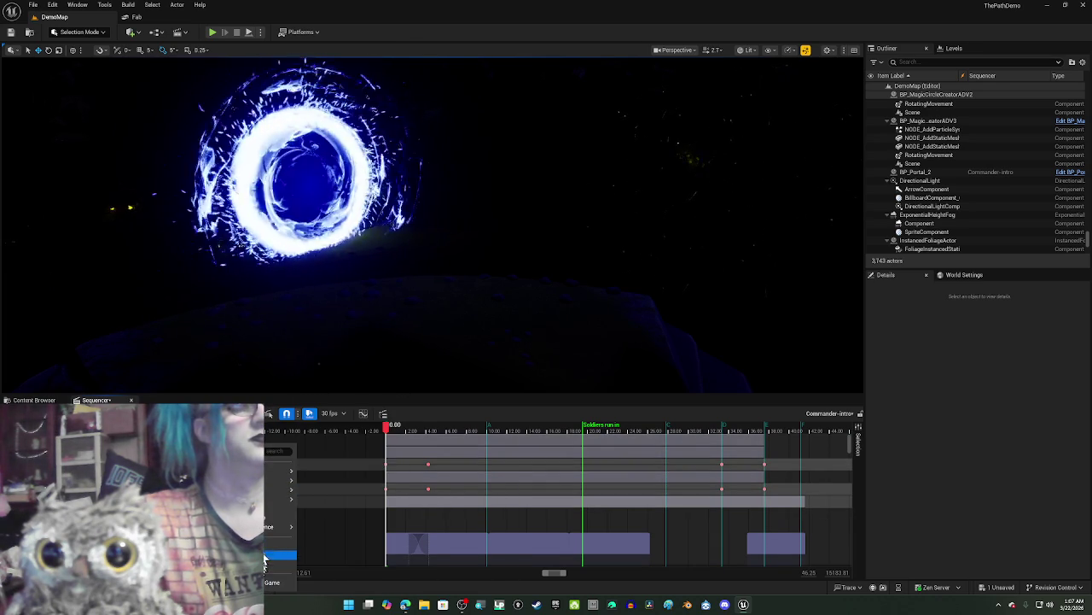
{"action": "mouse_move", "coordinate": [278, 470]}
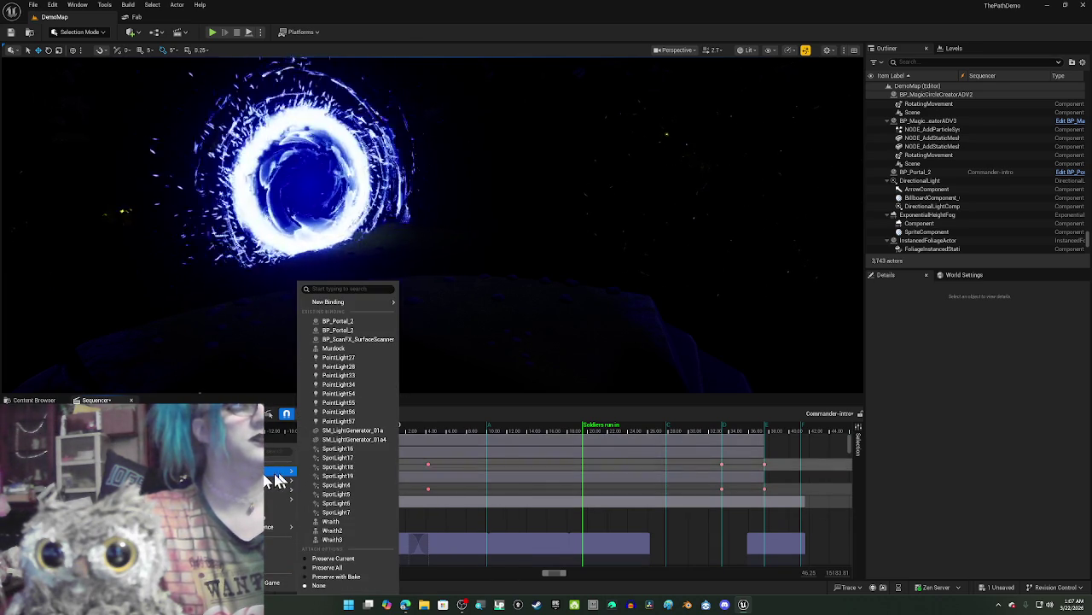
{"action": "left_click", "coordinate": [337, 321]}
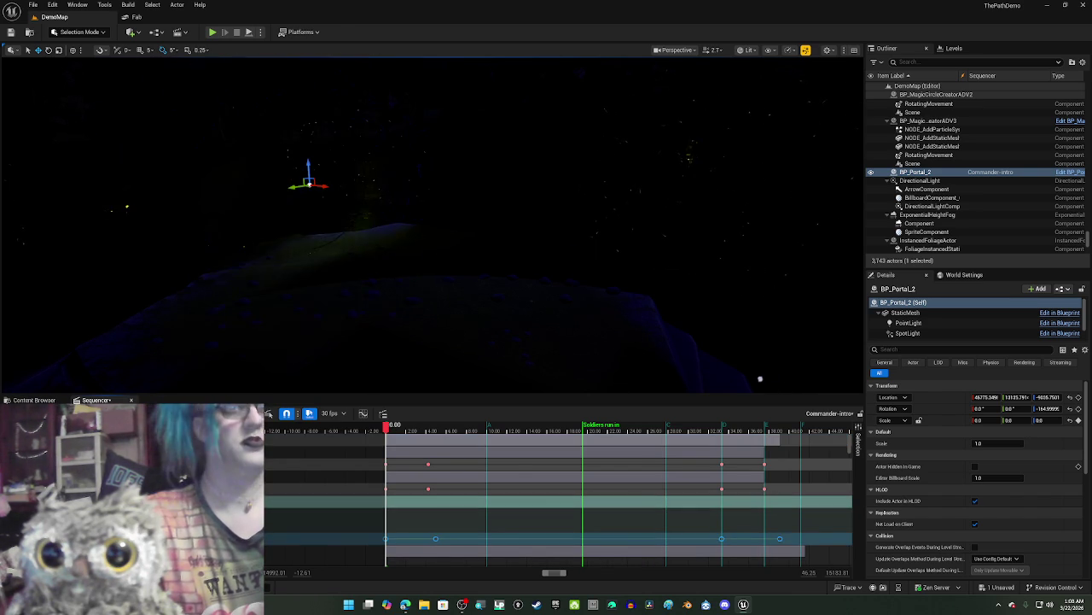
Step: Scrub and play the portal's growth from the start to about 10 seconds, then select BP_Portal_2
{"action": "left_click_drag", "start_coordinate": [390, 426], "coordinate": [467, 447]}
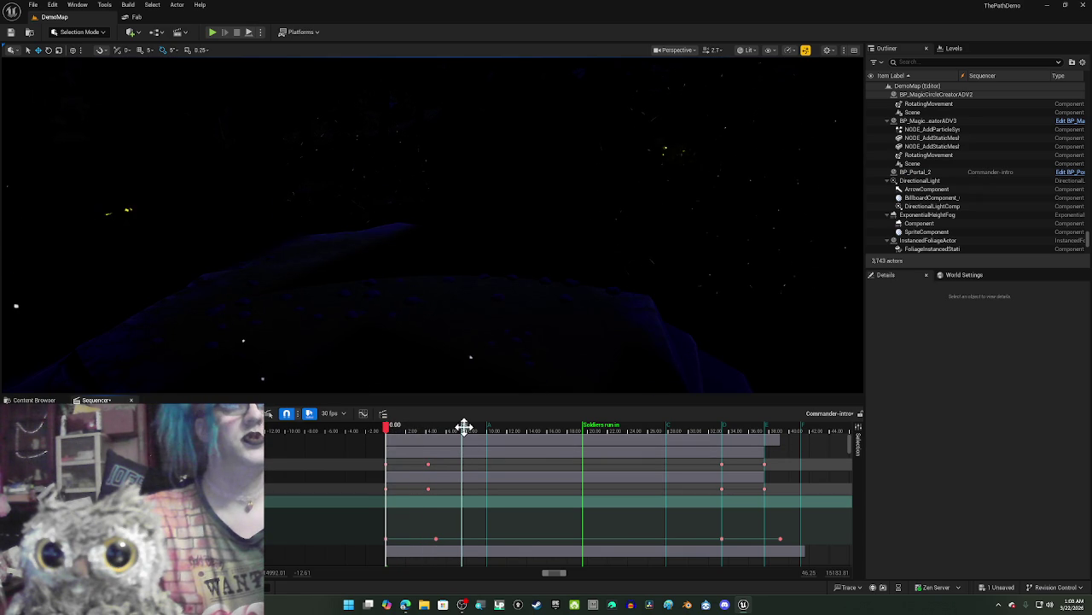
{"action": "left_click", "coordinate": [411, 431]}
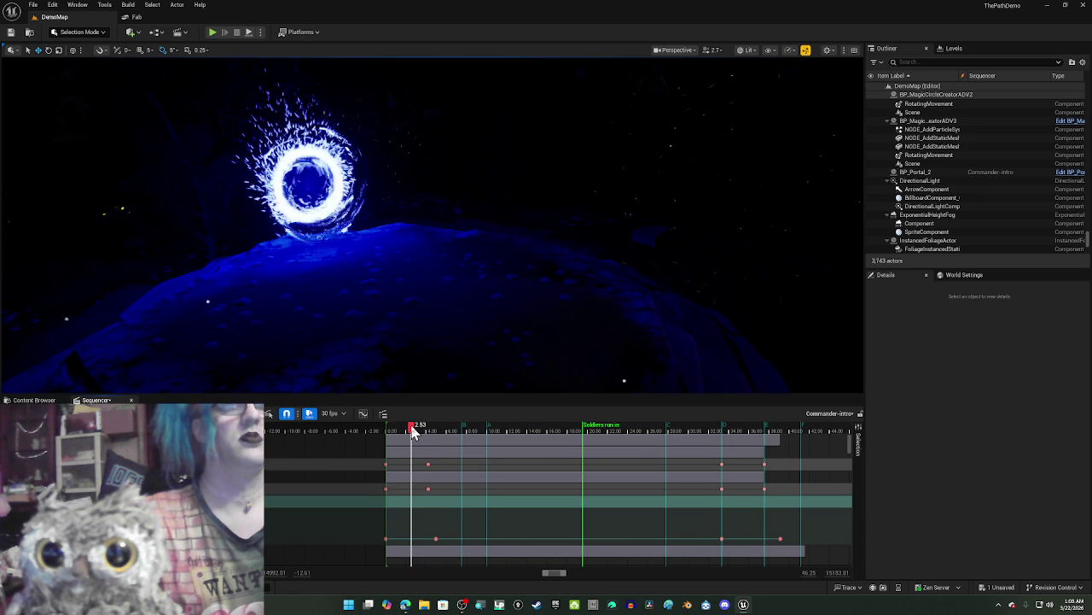
{"action": "key", "text": "ctrl+z"}
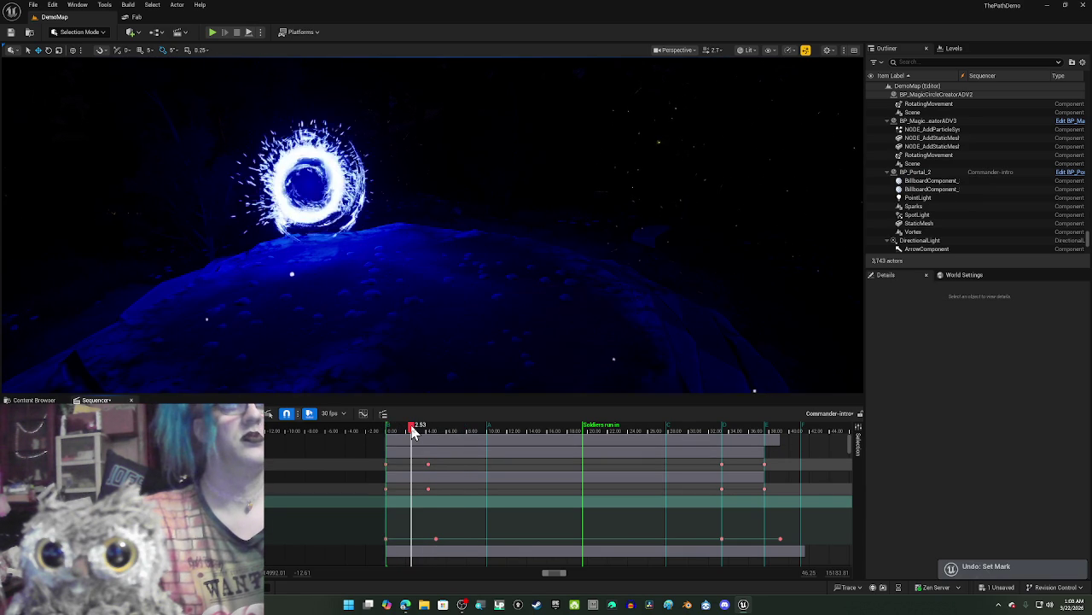
{"action": "left_click_drag", "start_coordinate": [412, 433], "coordinate": [388, 433]}
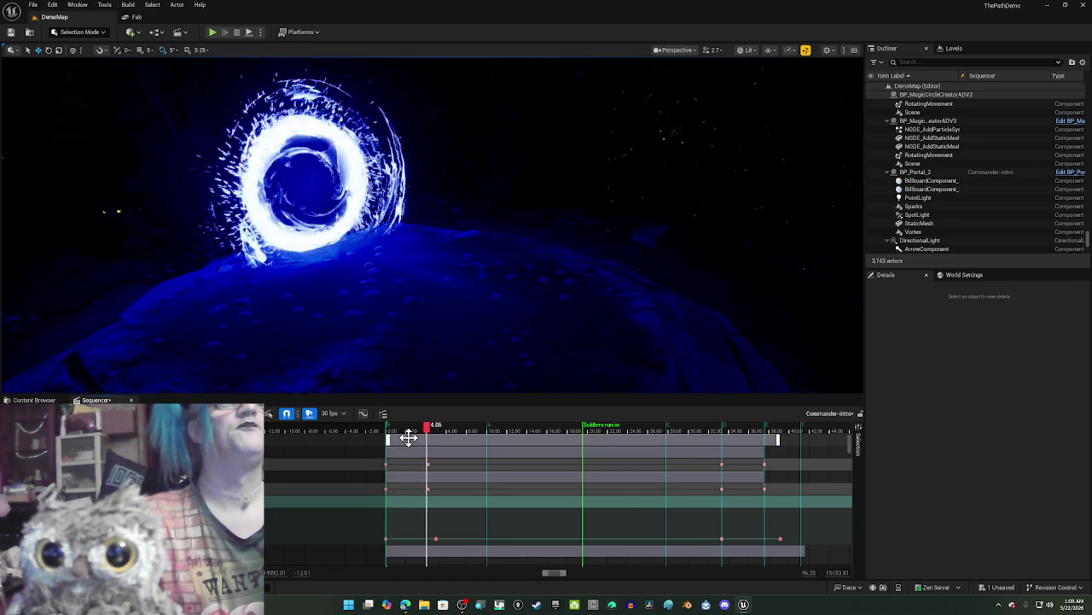
{"action": "key", "text": "space"}
{"action": "left_click_drag", "start_coordinate": [454, 434], "coordinate": [494, 440]}
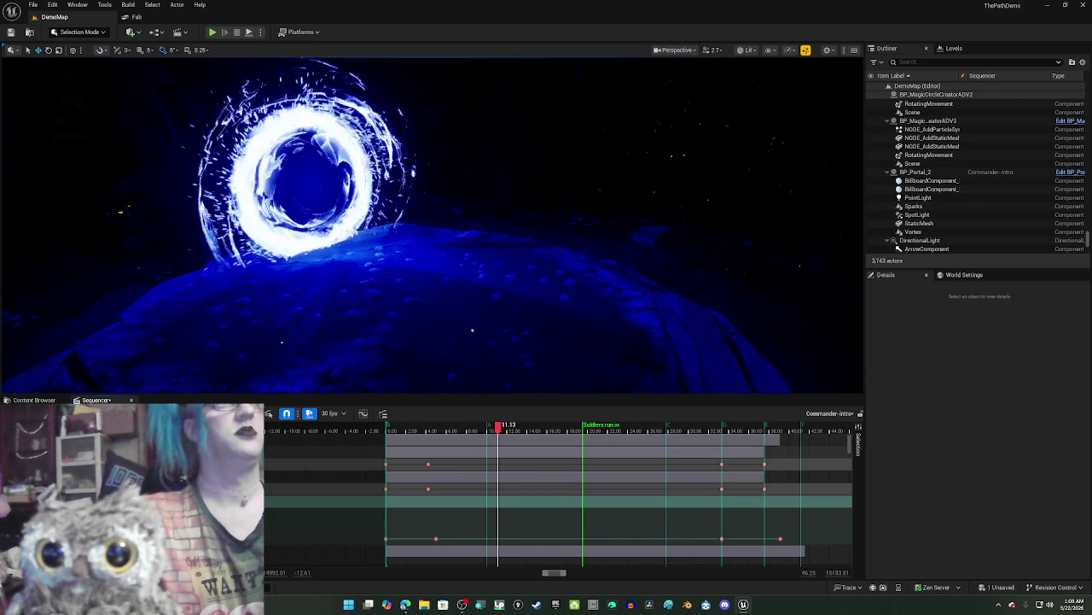
{"action": "left_click", "coordinate": [231, 285]}
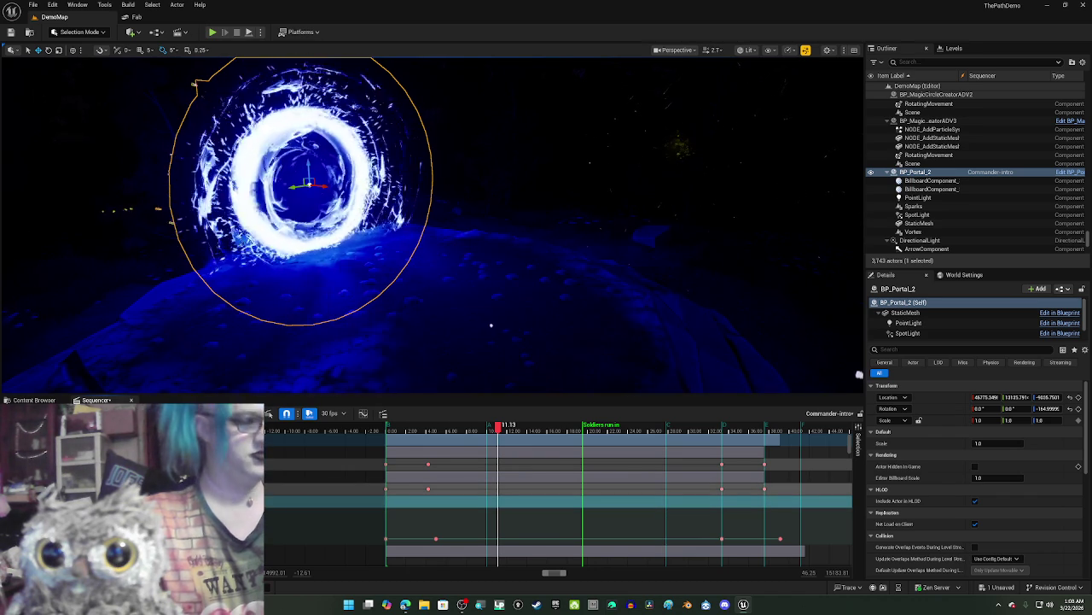
Step: Inspect the portal's spotlight component and actor properties, then clear the selection
{"action": "left_click", "coordinate": [907, 333]}
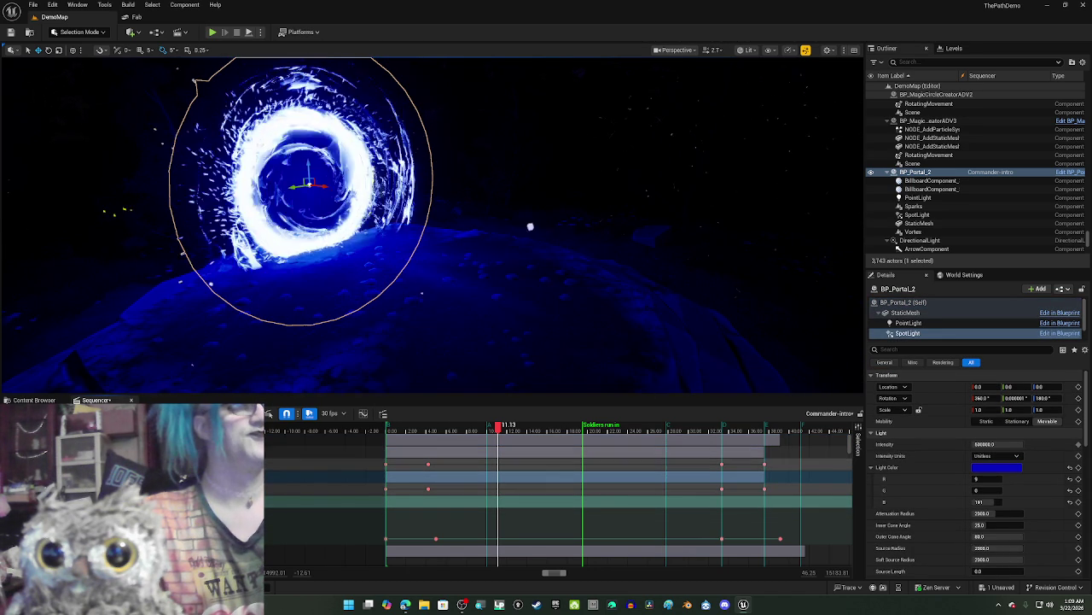
{"action": "left_click", "coordinate": [171, 439]}
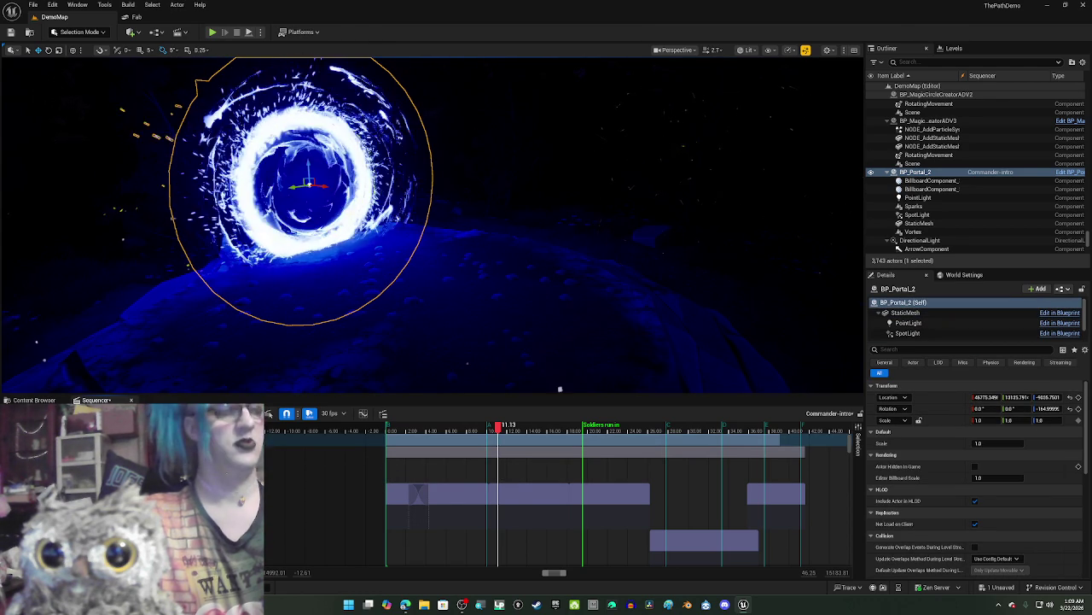
{"action": "key", "text": "Escape"}
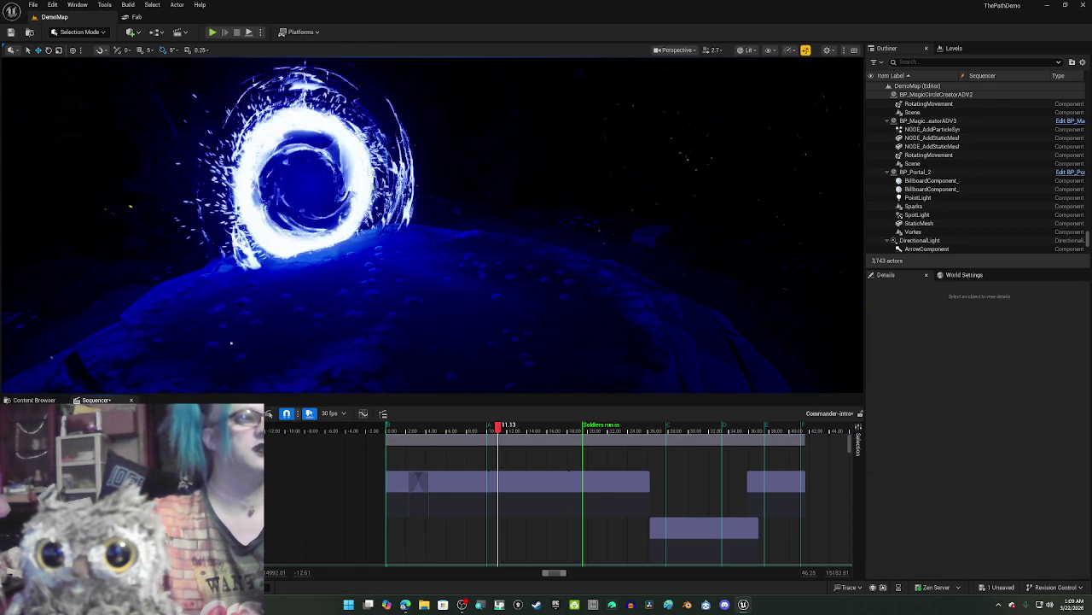
Step: Undo the deletion to restore the portal, frame it, and switch the viewport to Unlit
{"action": "key", "text": "ctrl+z"}
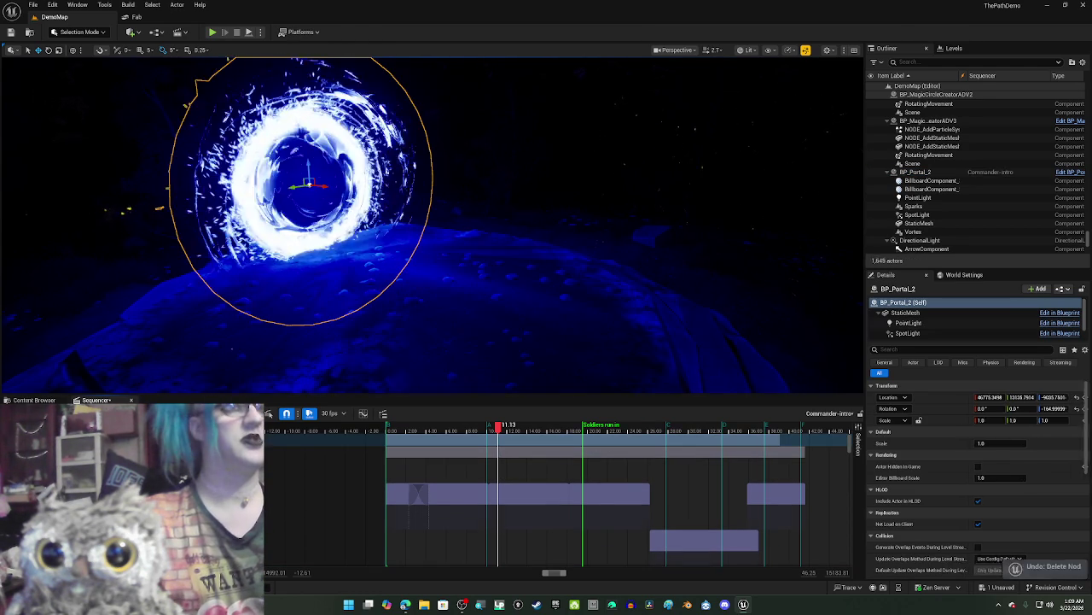
{"action": "mouse_move", "coordinate": [316, 205]}
{"action": "left_mouse_down"}
{"action": "mouse_move", "coordinate": [390, 220]}
{"action": "mouse_move", "coordinate": [419, 211]}
{"action": "left_mouse_up"}
{"action": "key", "text": "f"}
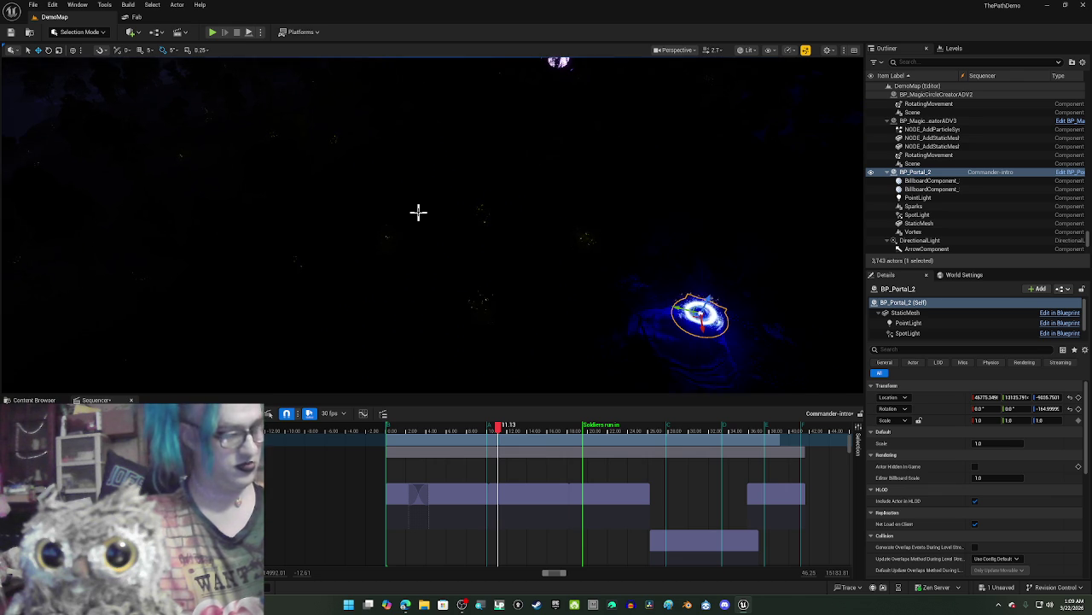
{"action": "key", "text": "alt+3"}
Step: Fly over the forest terrain and drag BP_Portal_2 toward the lower left of the map
{"action": "left_click_drag", "start_coordinate": [418, 211], "coordinate": [419, 212]}
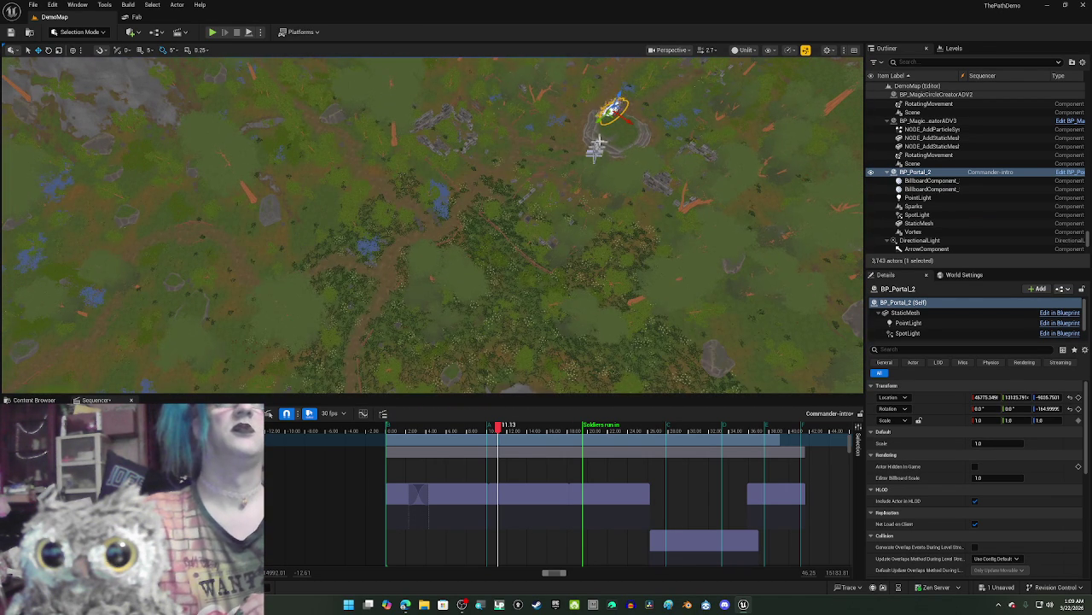
{"action": "mouse_move", "coordinate": [612, 117]}
{"action": "left_mouse_down"}
{"action": "mouse_move", "coordinate": [461, 195]}
{"action": "mouse_move", "coordinate": [347, 223]}
{"action": "mouse_move", "coordinate": [313, 250]}
{"action": "left_mouse_up"}
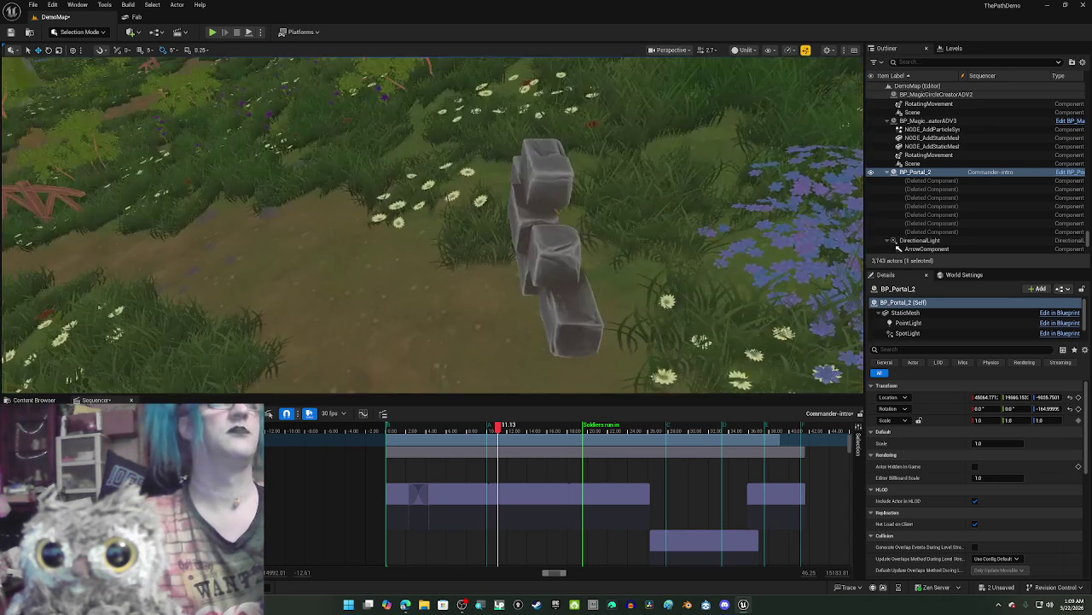
Step: Navigate to the portal and rotate it to a yaw of -40°
{"action": "left_click_drag", "start_coordinate": [354, 68], "coordinate": [354, 68]}
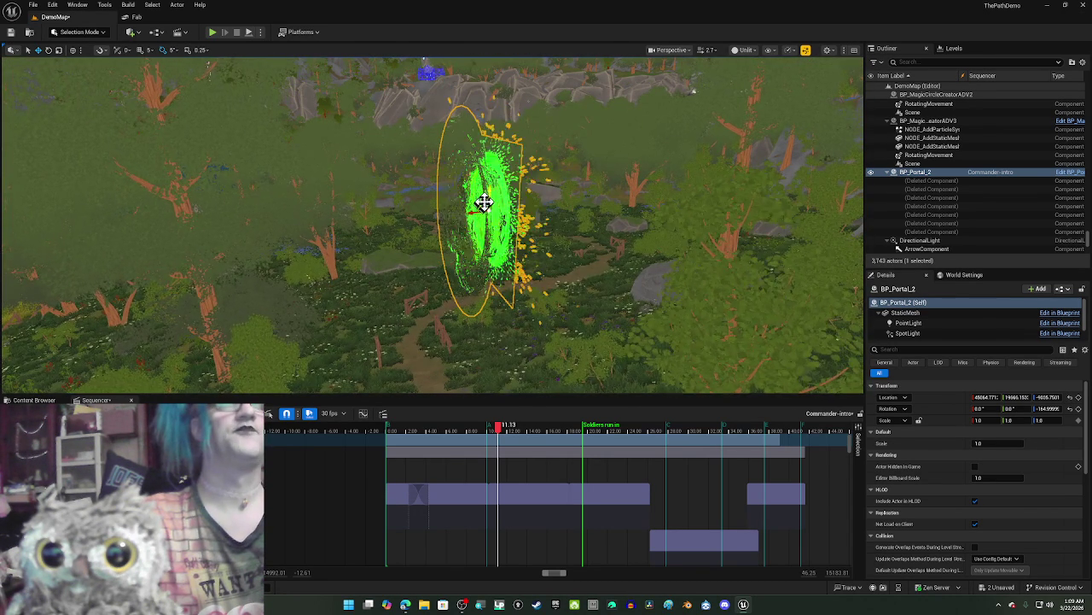
{"action": "left_click_drag", "start_coordinate": [354, 68], "coordinate": [354, 68]}
{"action": "left_click_drag", "start_coordinate": [215, 125], "coordinate": [216, 126]}
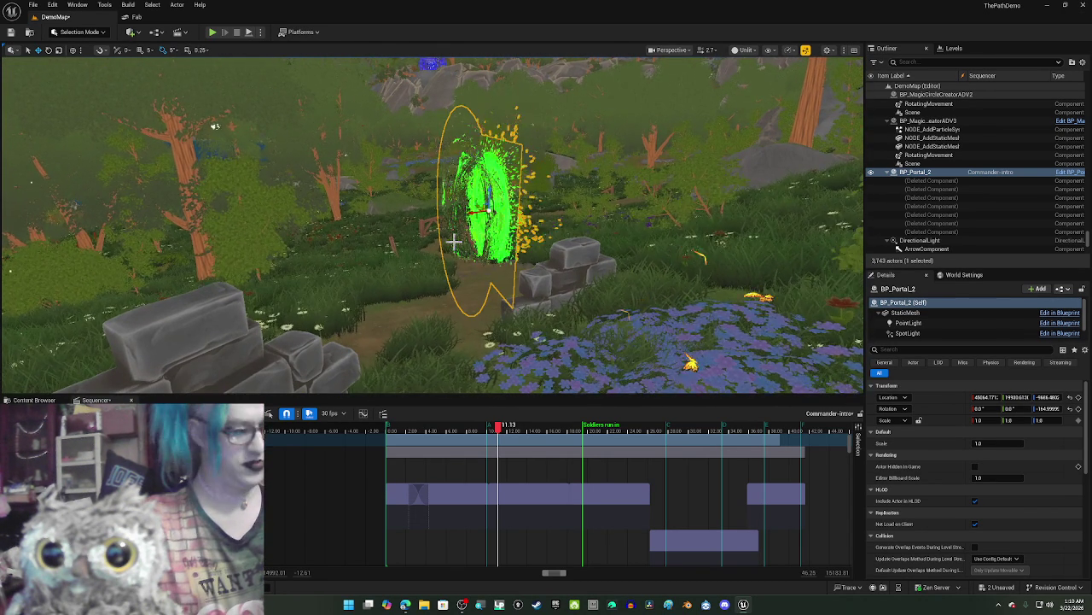
{"action": "left_click_drag", "start_coordinate": [454, 239], "coordinate": [453, 239]}
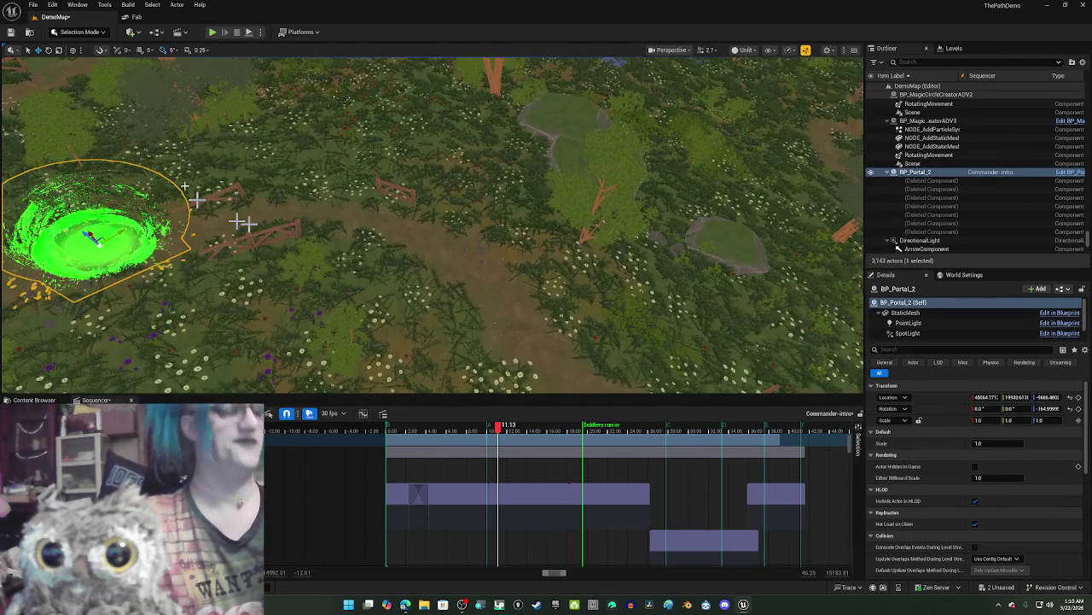
{"action": "mouse_move", "coordinate": [127, 242]}
{"action": "left_mouse_down"}
{"action": "mouse_move", "coordinate": [188, 242]}
{"action": "mouse_move", "coordinate": [138, 237]}
{"action": "mouse_move", "coordinate": [107, 215]}
{"action": "mouse_move", "coordinate": [94, 230]}
{"action": "mouse_move", "coordinate": [135, 229]}
{"action": "left_mouse_up"}
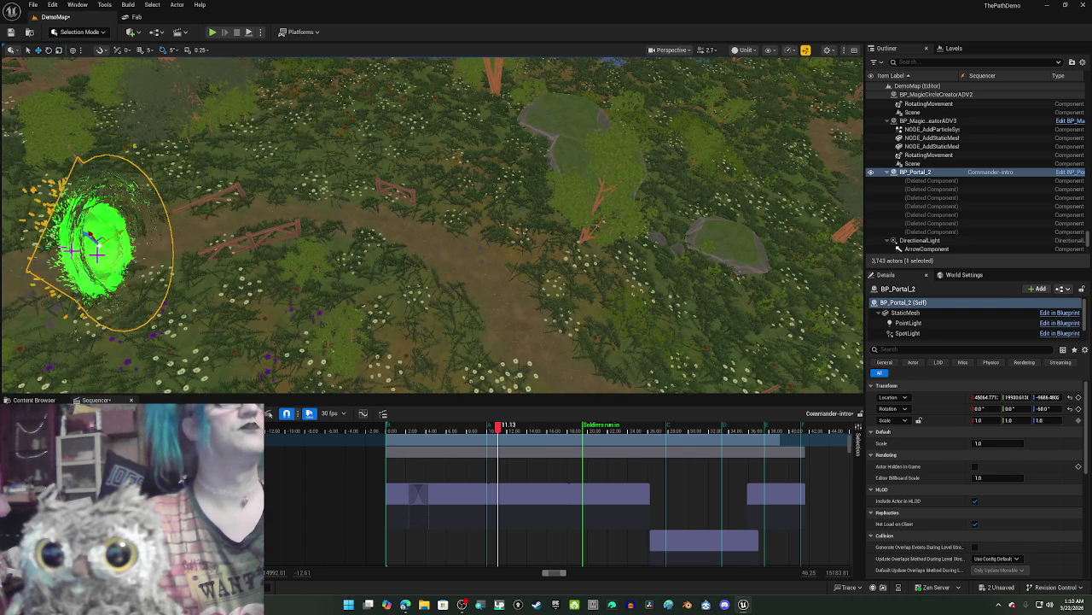
Step: Move the upright portal onto the path, switch back to Lit, and lower it to the ground
{"action": "mouse_move", "coordinate": [100, 242]}
{"action": "left_mouse_down"}
{"action": "mouse_move", "coordinate": [299, 244]}
{"action": "mouse_move", "coordinate": [395, 237]}
{"action": "mouse_move", "coordinate": [405, 223]}
{"action": "left_mouse_up"}
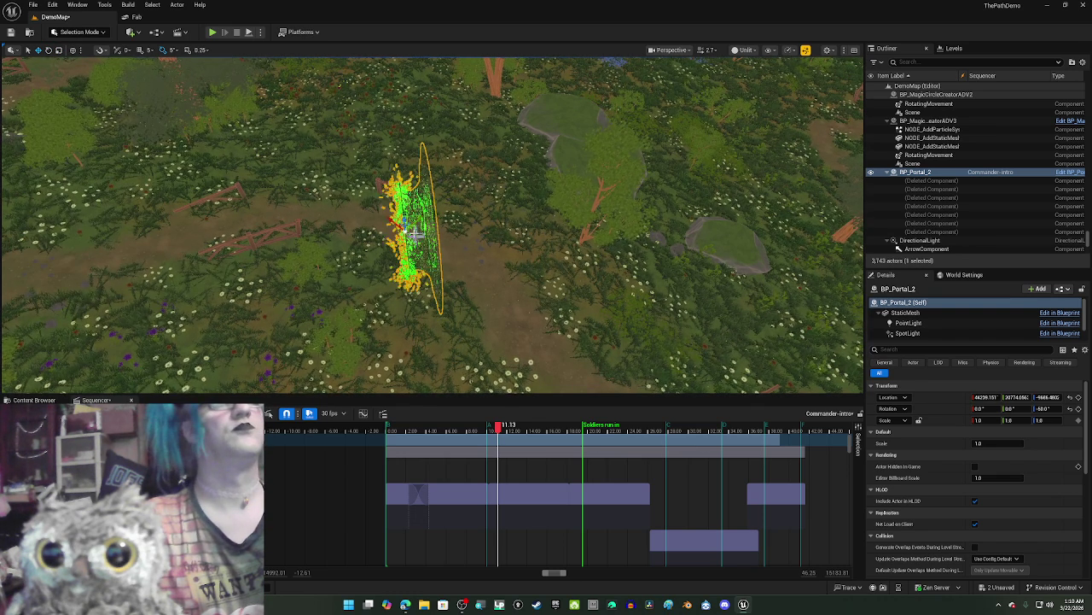
{"action": "left_click_drag", "start_coordinate": [378, 208], "coordinate": [418, 202]}
{"action": "key", "text": "ctrl+z"}
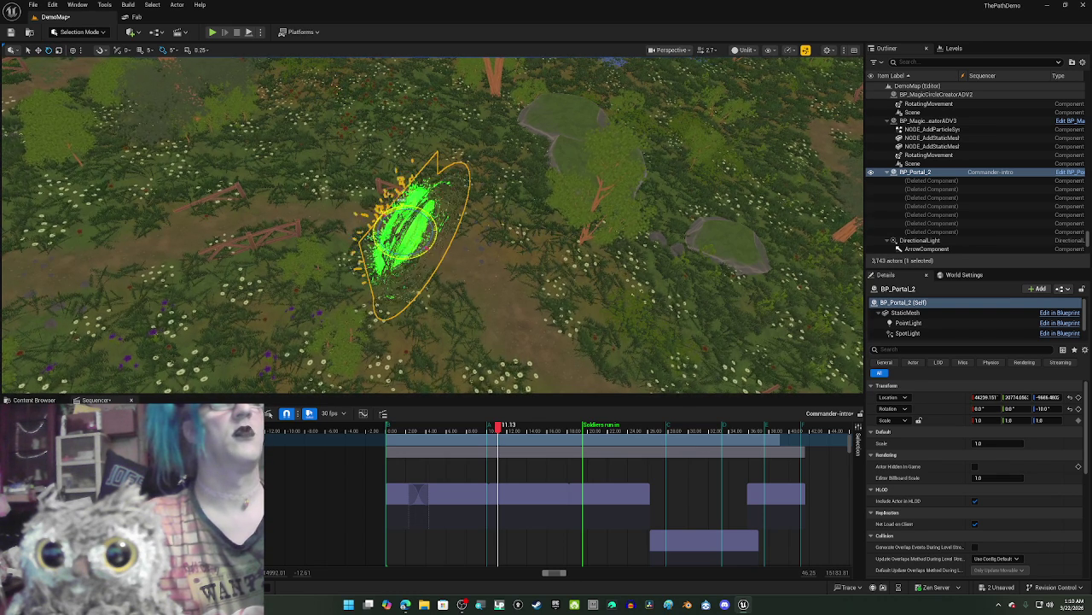
{"action": "left_click_drag", "start_coordinate": [422, 252], "coordinate": [401, 222]}
{"action": "mouse_move", "coordinate": [431, 256]}
{"action": "left_mouse_down"}
{"action": "mouse_move", "coordinate": [431, 222]}
{"action": "mouse_move", "coordinate": [452, 235]}
{"action": "mouse_move", "coordinate": [435, 222]}
{"action": "left_mouse_up"}
{"action": "key", "text": "w"}
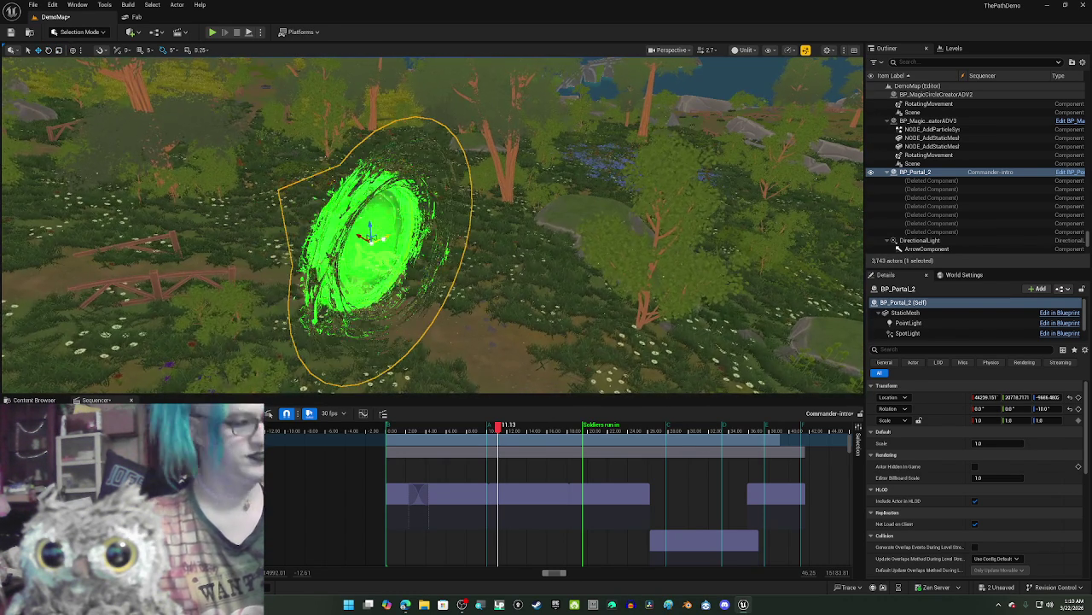
{"action": "mouse_move", "coordinate": [435, 266]}
{"action": "left_mouse_down"}
{"action": "mouse_move", "coordinate": [444, 265]}
{"action": "mouse_move", "coordinate": [367, 174]}
{"action": "left_mouse_up"}
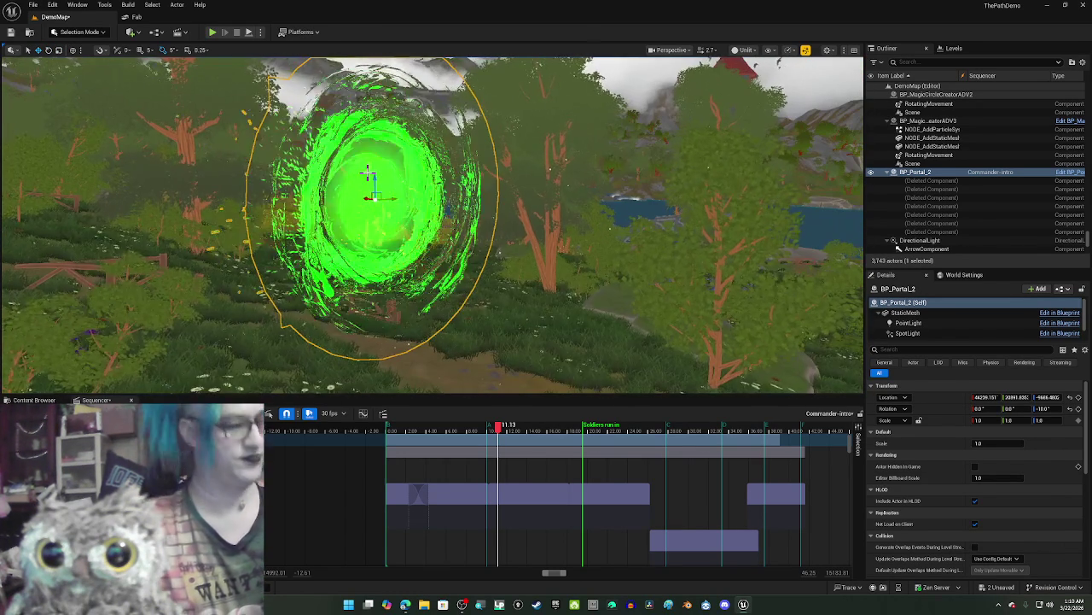
{"action": "key", "text": "alt+4"}
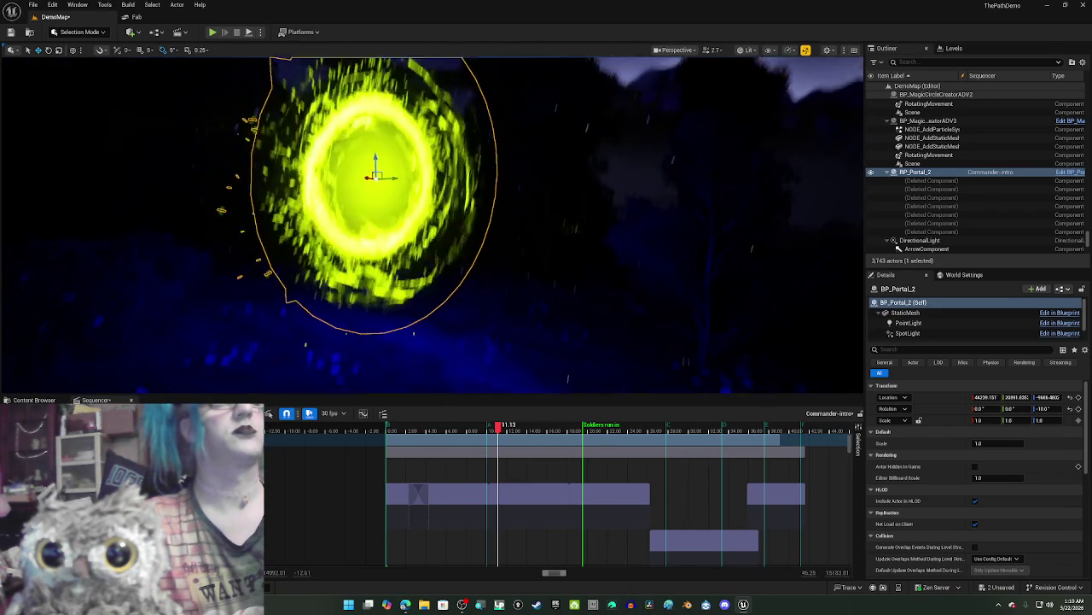
{"action": "left_click_drag", "start_coordinate": [372, 143], "coordinate": [376, 254]}
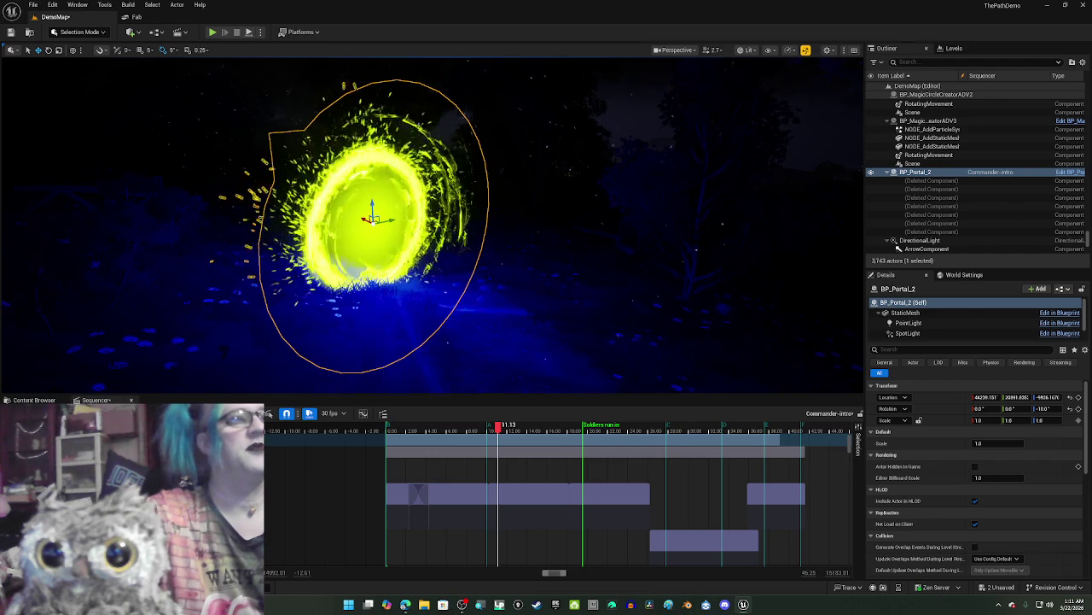
Step: Close the Commander-intro sequence and go to the level-sequences folder
{"action": "left_click", "coordinate": [96, 400]}
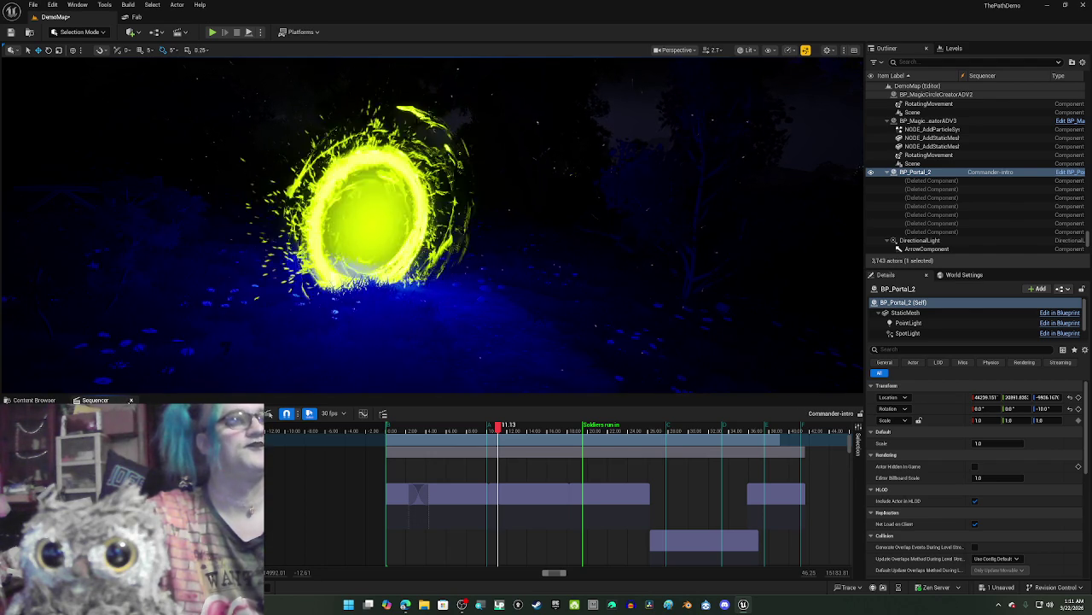
{"action": "left_click", "coordinate": [131, 400]}
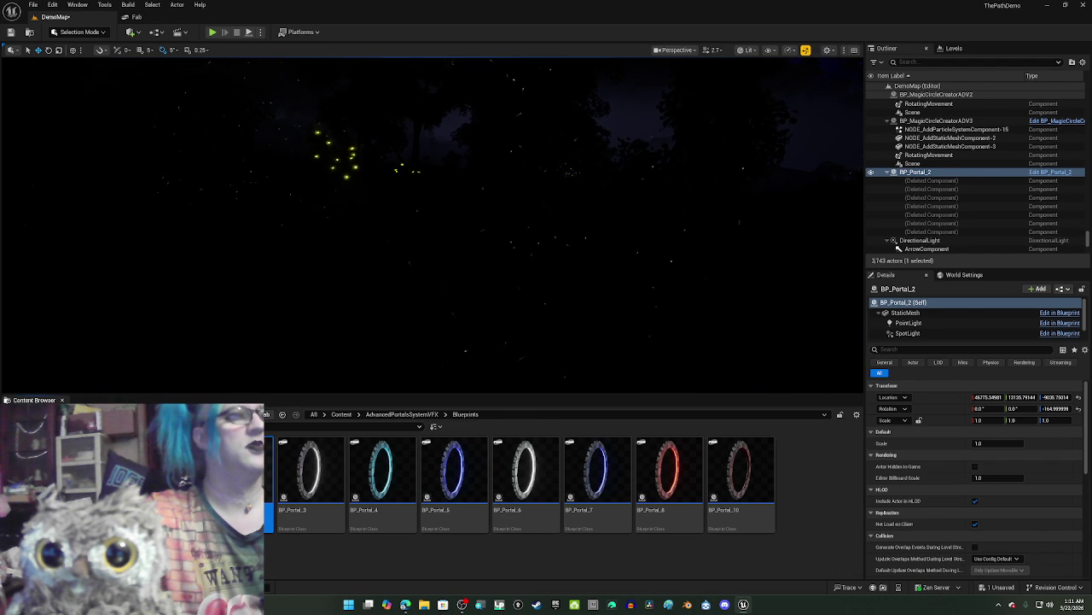
{"action": "left_click", "coordinate": [283, 414]}
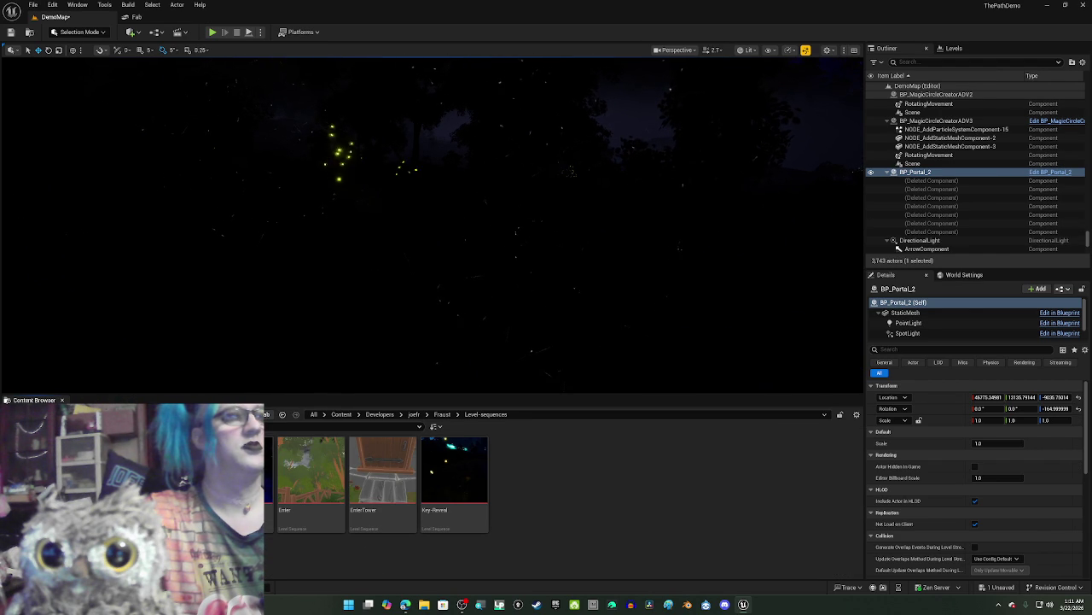
Step: Save DemoMap and open the Enter level sequence
{"action": "key", "text": "ctrl+shift+s"}
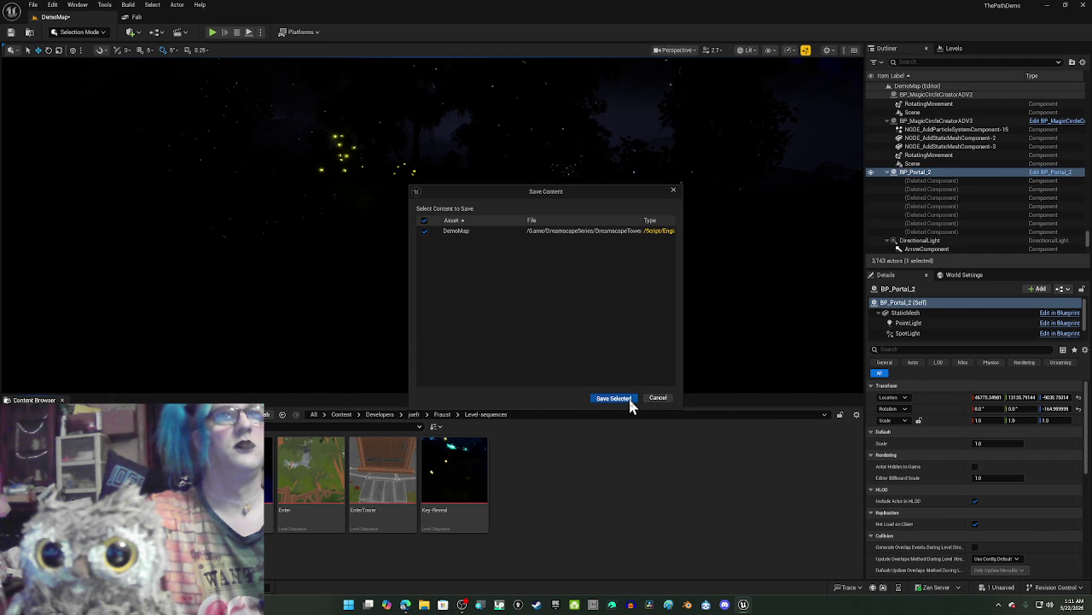
{"action": "left_click", "coordinate": [629, 399]}
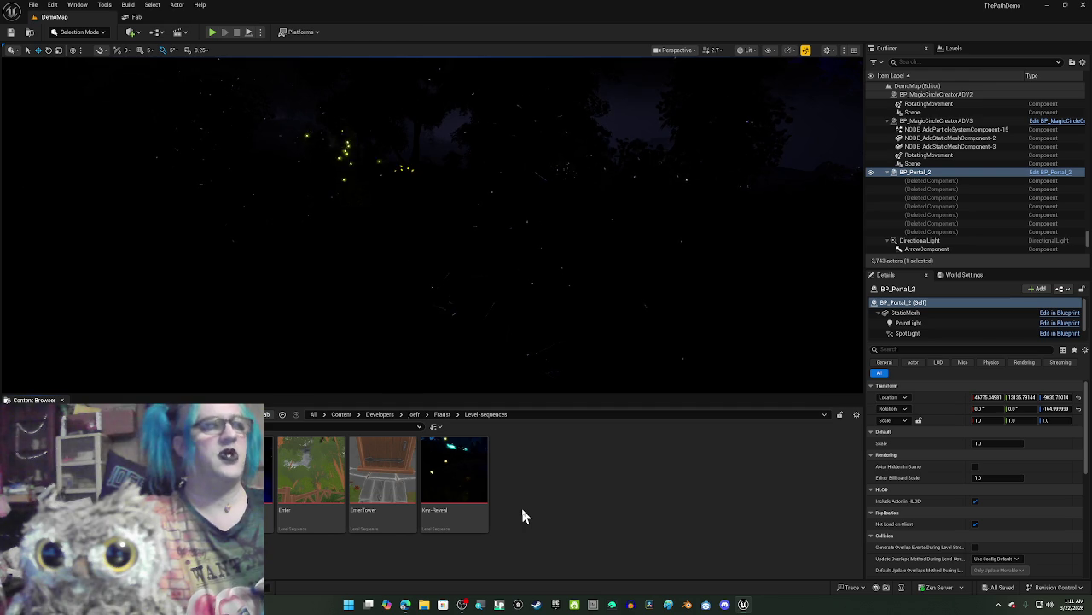
{"action": "double_click", "coordinate": [299, 478]}
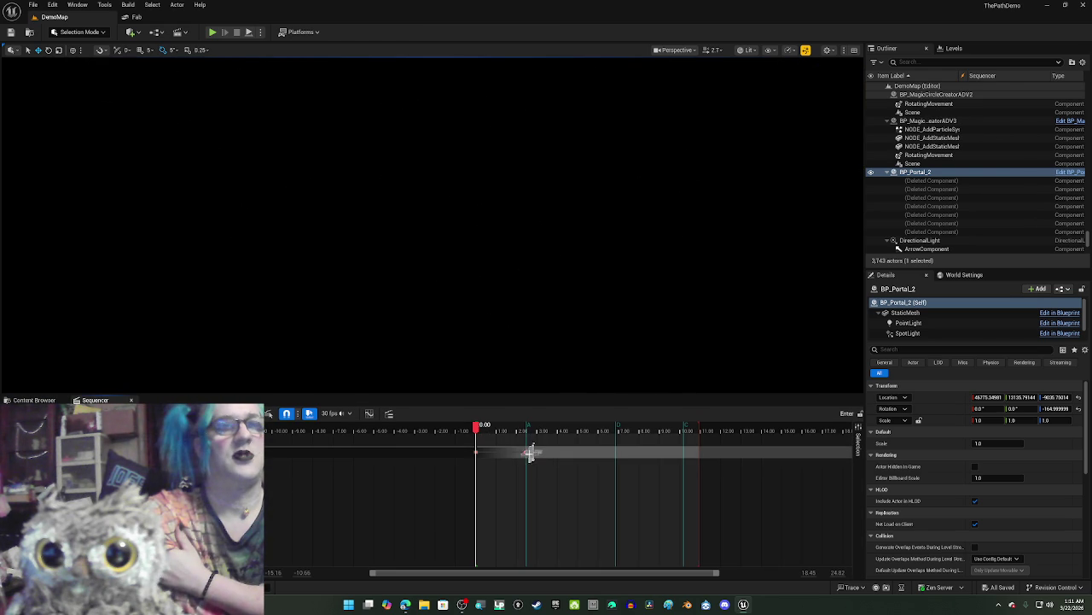
Step: Frame the portal, set the sequence time to 1.97 seconds, and switch the viewport to Unlit
{"action": "left_click_drag", "start_coordinate": [490, 435], "coordinate": [519, 437]}
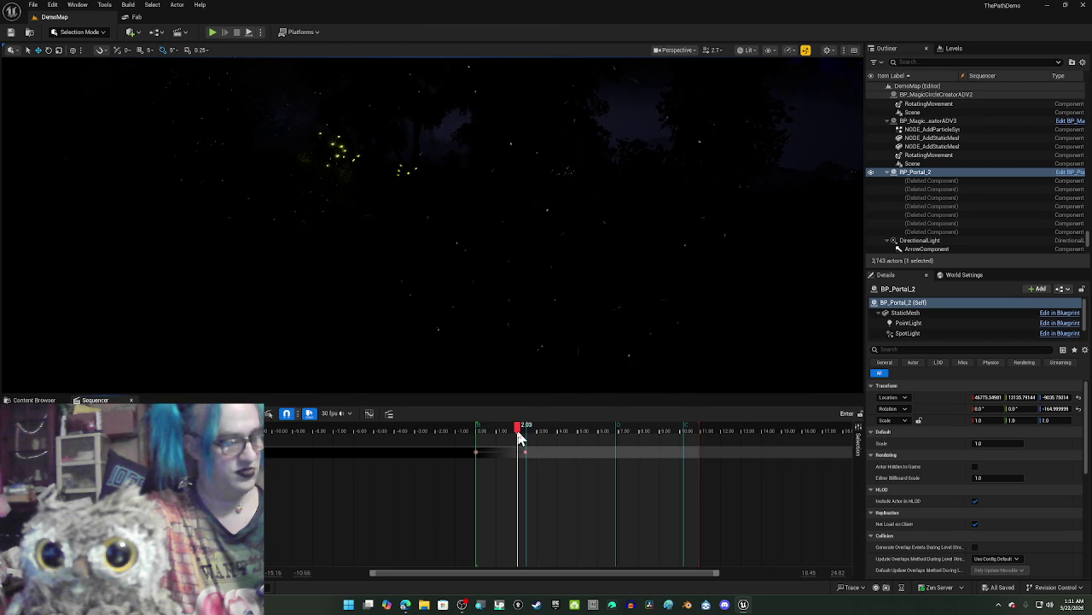
{"action": "left_click_drag", "start_coordinate": [495, 390], "coordinate": [503, 367]}
{"action": "key", "text": "f"}
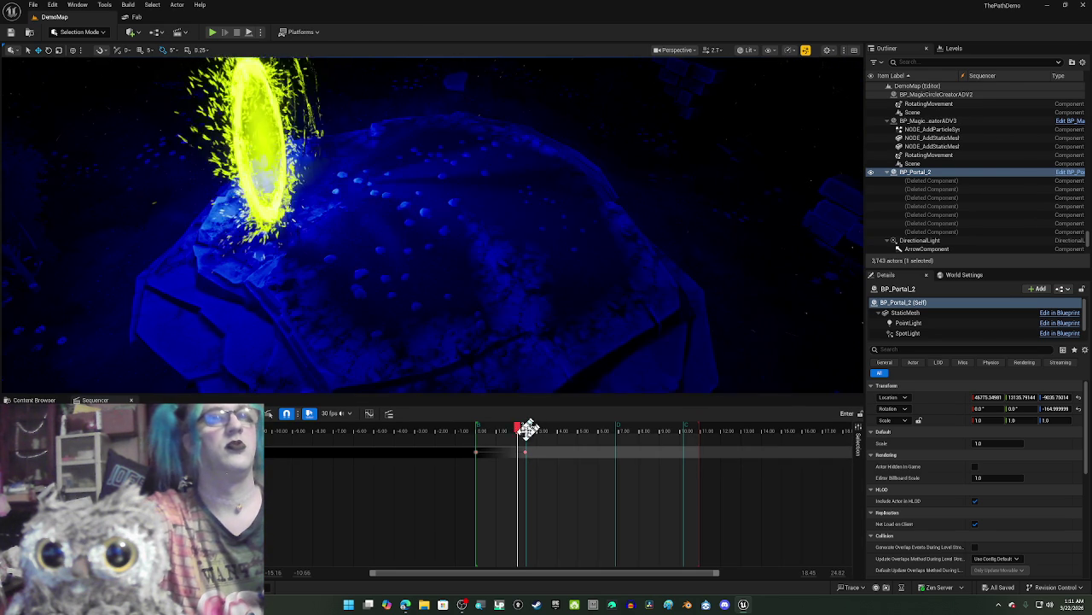
{"action": "mouse_move", "coordinate": [520, 434]}
{"action": "left_mouse_down"}
{"action": "mouse_move", "coordinate": [480, 432]}
{"action": "mouse_move", "coordinate": [516, 434]}
{"action": "left_mouse_up"}
{"action": "left_click", "coordinate": [367, 239]}
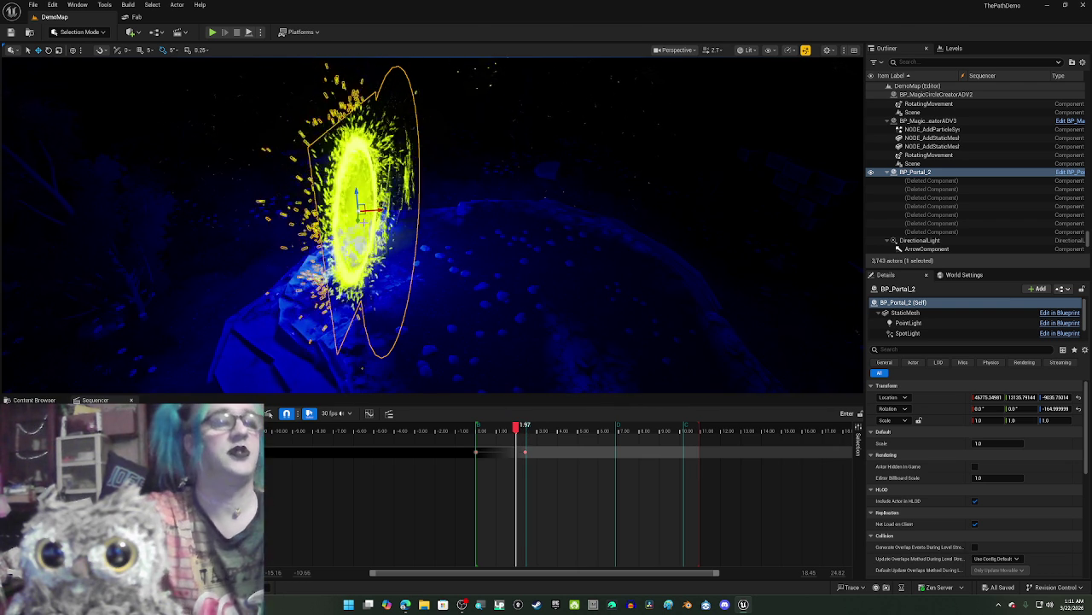
{"action": "mouse_move", "coordinate": [378, 288]}
{"action": "left_mouse_down"}
{"action": "mouse_move", "coordinate": [427, 282]}
{"action": "mouse_move", "coordinate": [388, 256]}
{"action": "left_mouse_up"}
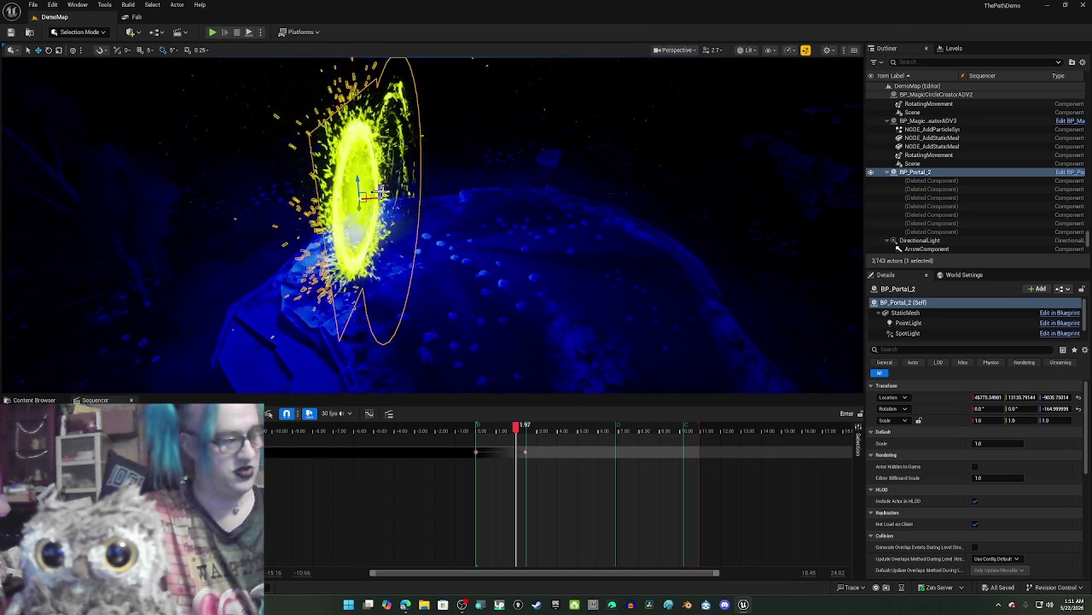
{"action": "key", "text": "alt+3"}
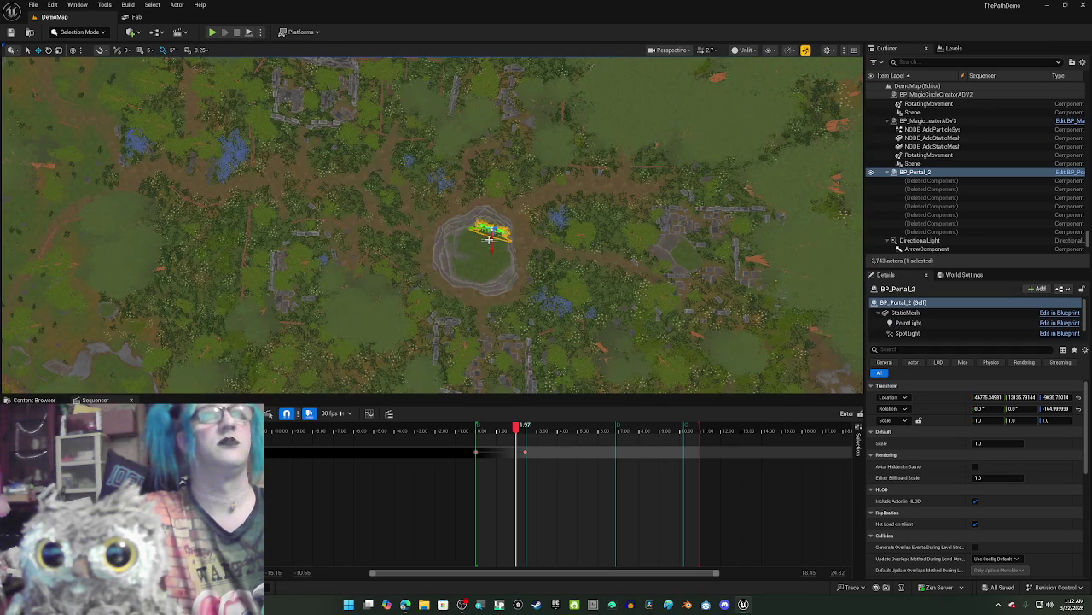
Step: Reposition the portal, lowering it closer to the ground and nudging it slightly left
{"action": "left_click_drag", "start_coordinate": [488, 235], "coordinate": [488, 235]}
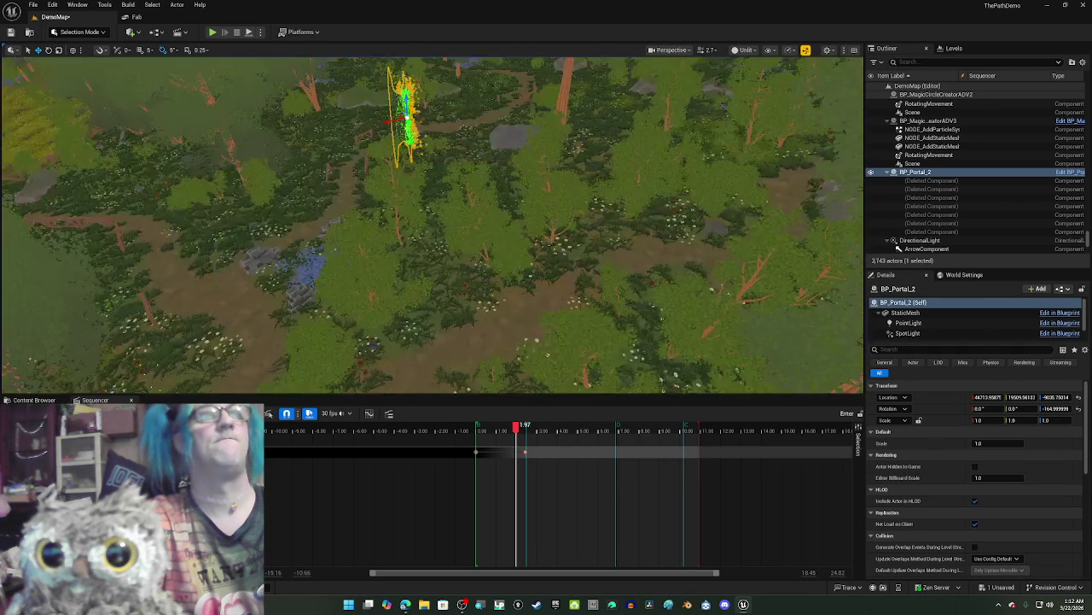
{"action": "key", "text": "w"}
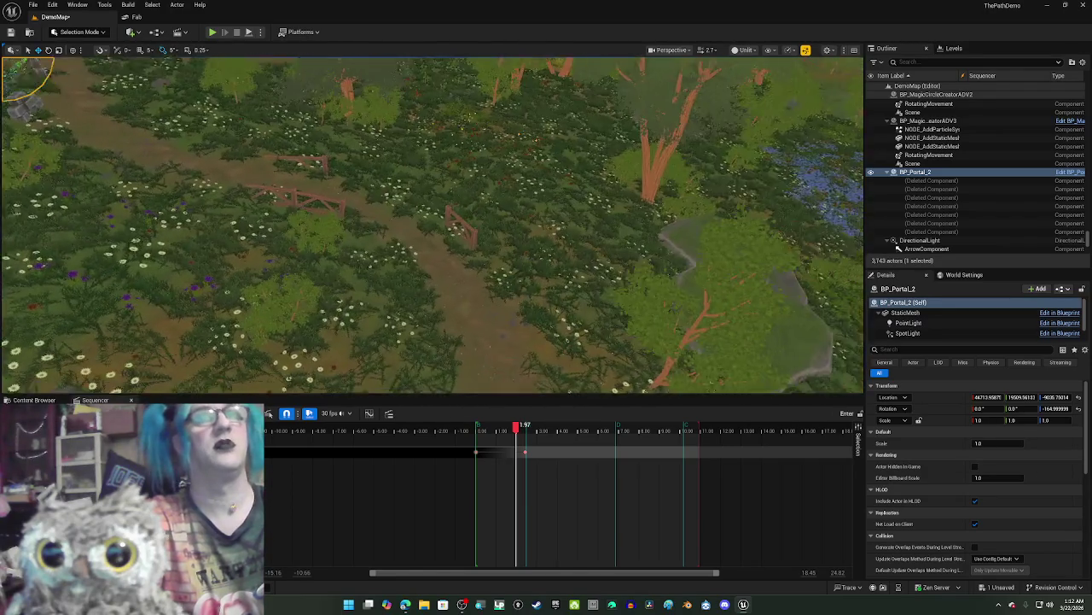
{"action": "key", "text": "w"}
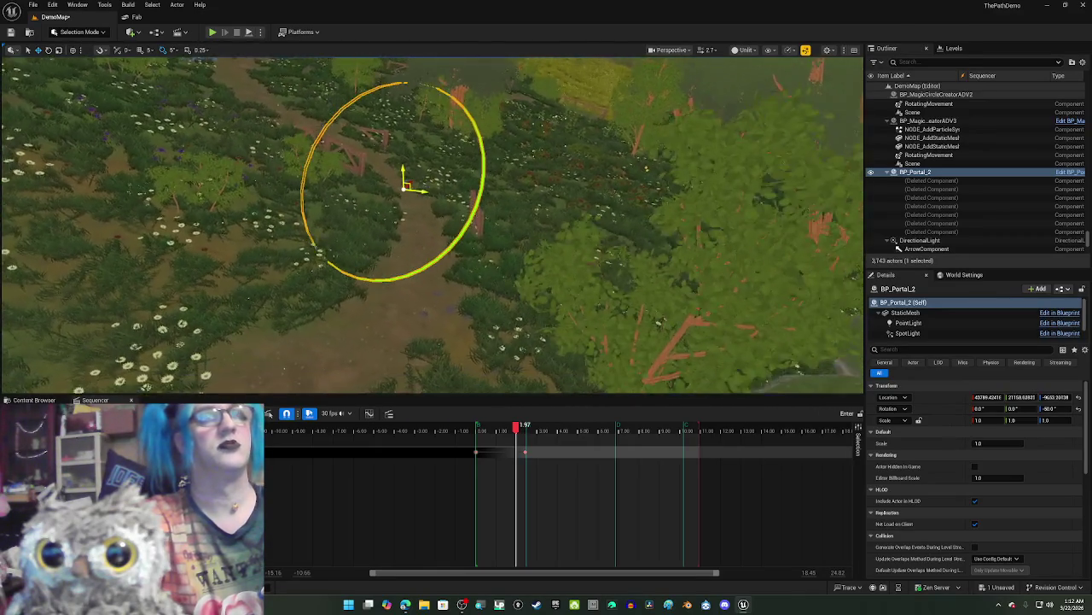
{"action": "key", "text": "q"}
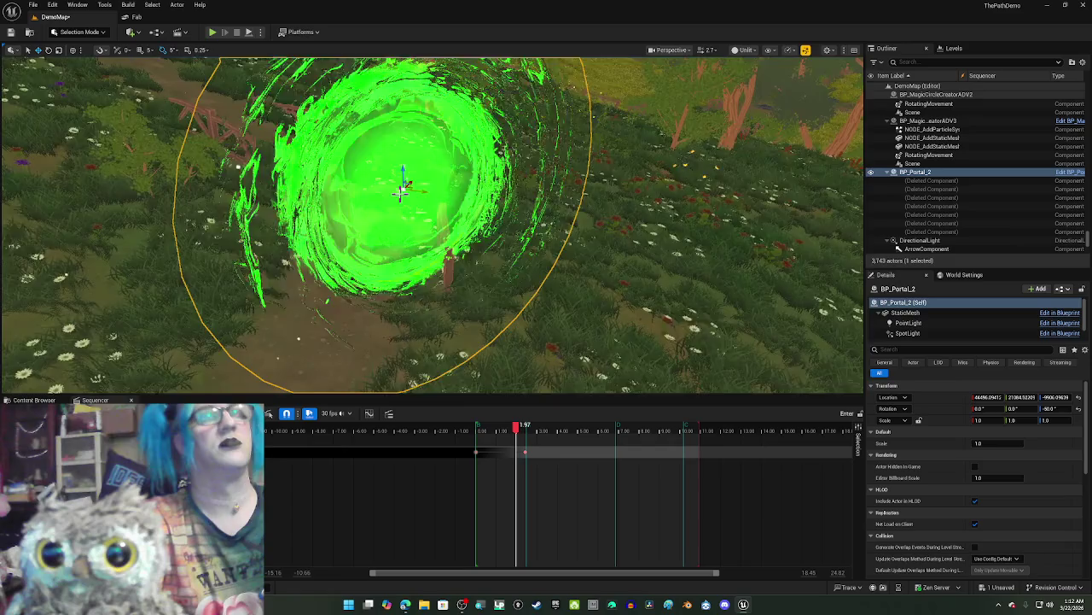
{"action": "key", "text": "s"}
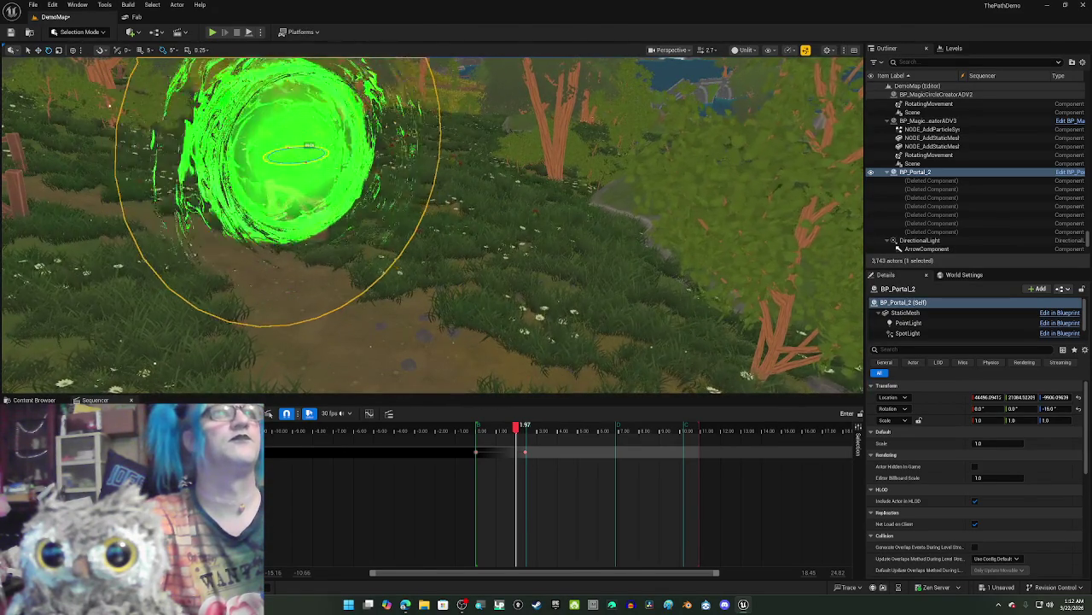
{"action": "mouse_move", "coordinate": [303, 154]}
{"action": "left_mouse_down"}
{"action": "mouse_move", "coordinate": [285, 144]}
{"action": "mouse_move", "coordinate": [261, 165]}
{"action": "mouse_move", "coordinate": [208, 170]}
{"action": "mouse_move", "coordinate": [217, 177]}
{"action": "left_mouse_up"}
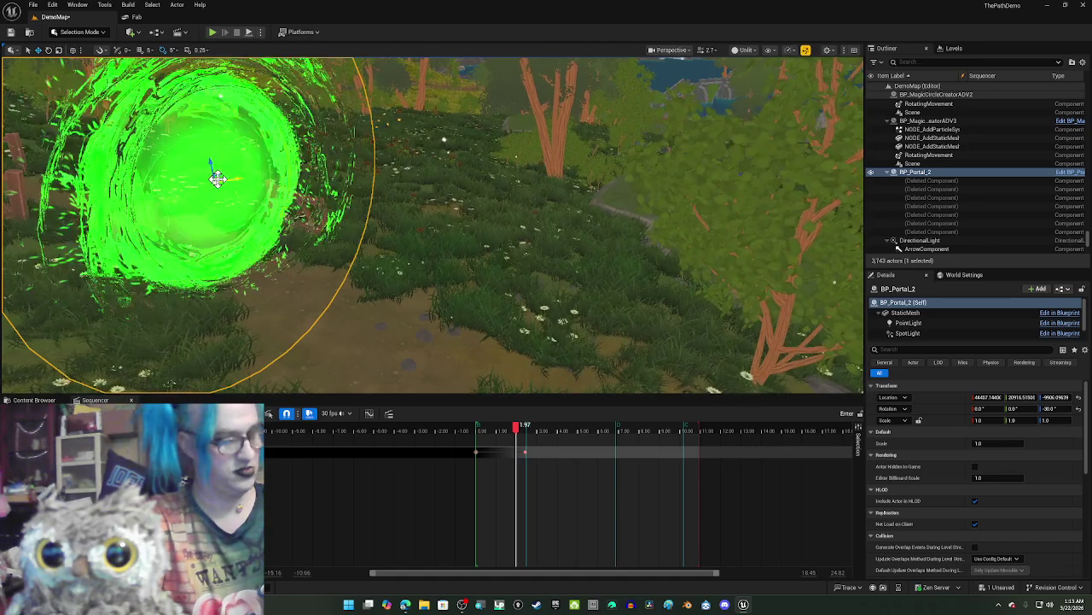
Step: In Lit view, drop the framed portal to the ground, save the map, and close the timeline
{"action": "key", "text": "alt+4"}
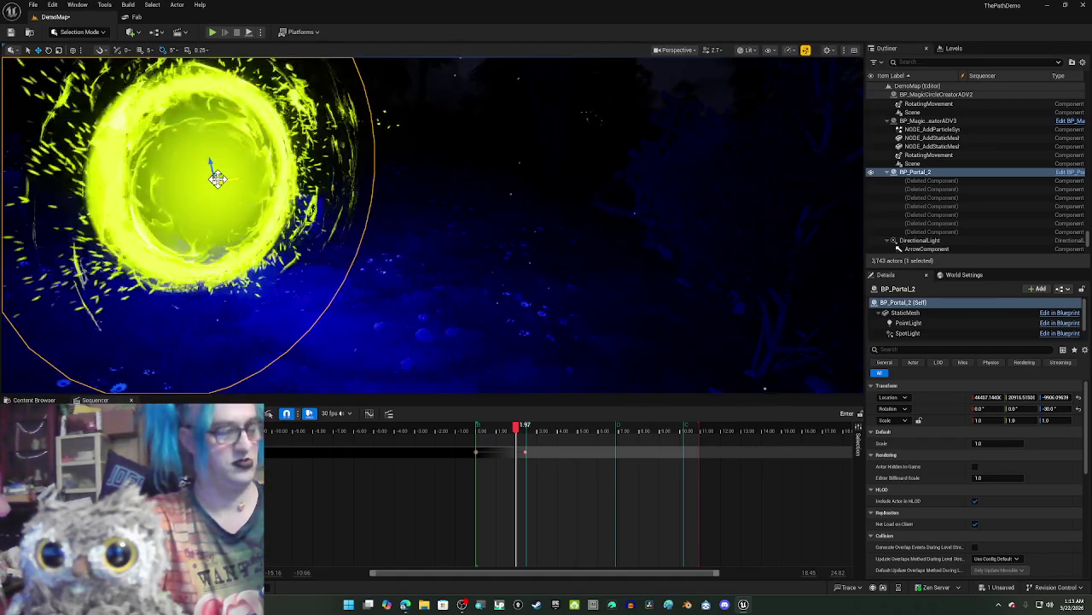
{"action": "key", "text": "f"}
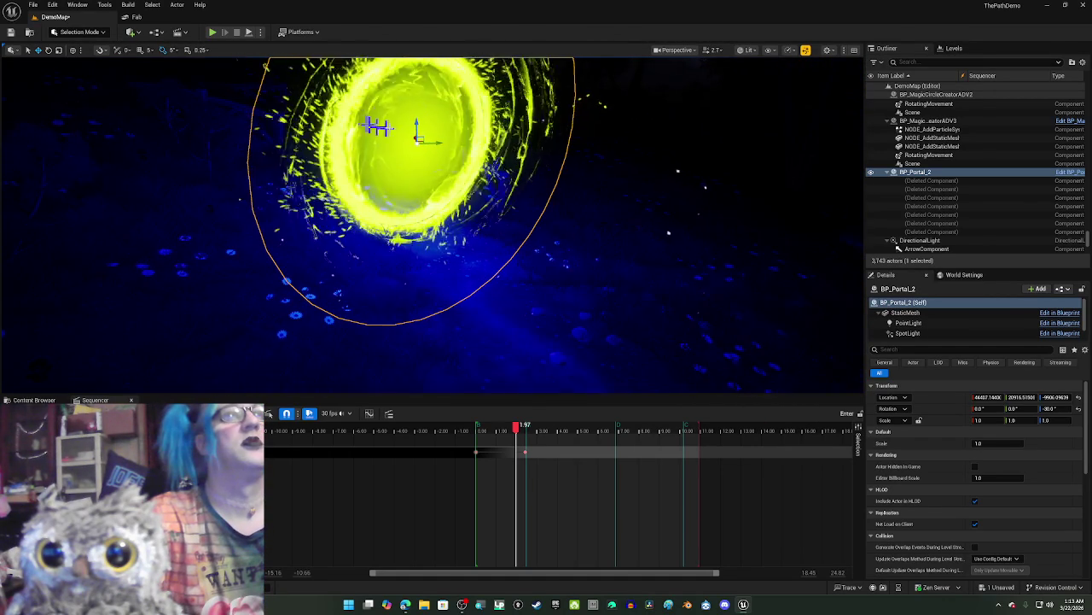
{"action": "key", "text": "End"}
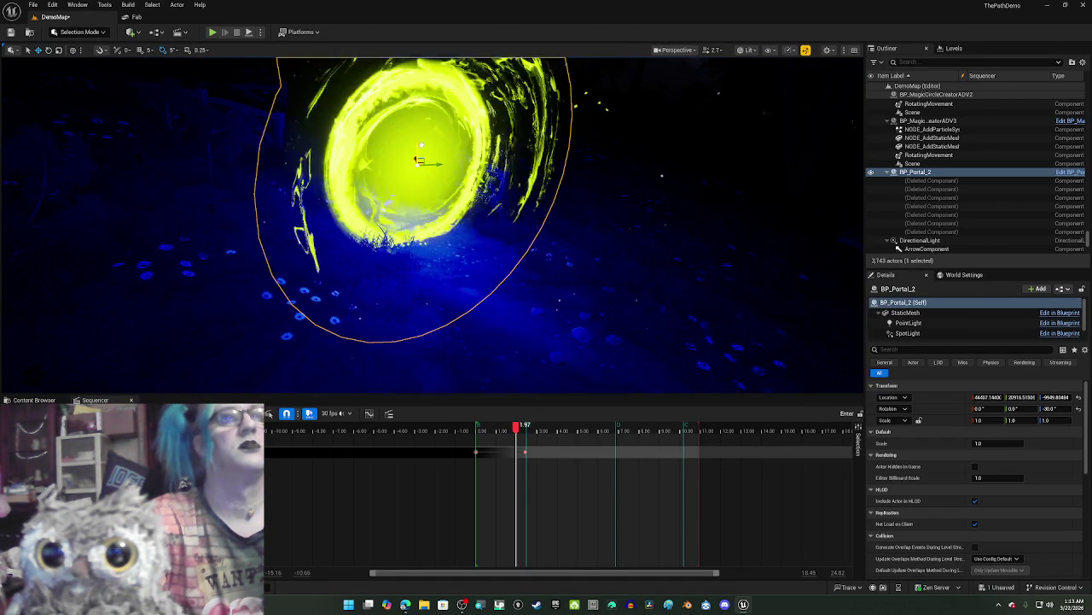
{"action": "left_click", "coordinate": [10, 32]}
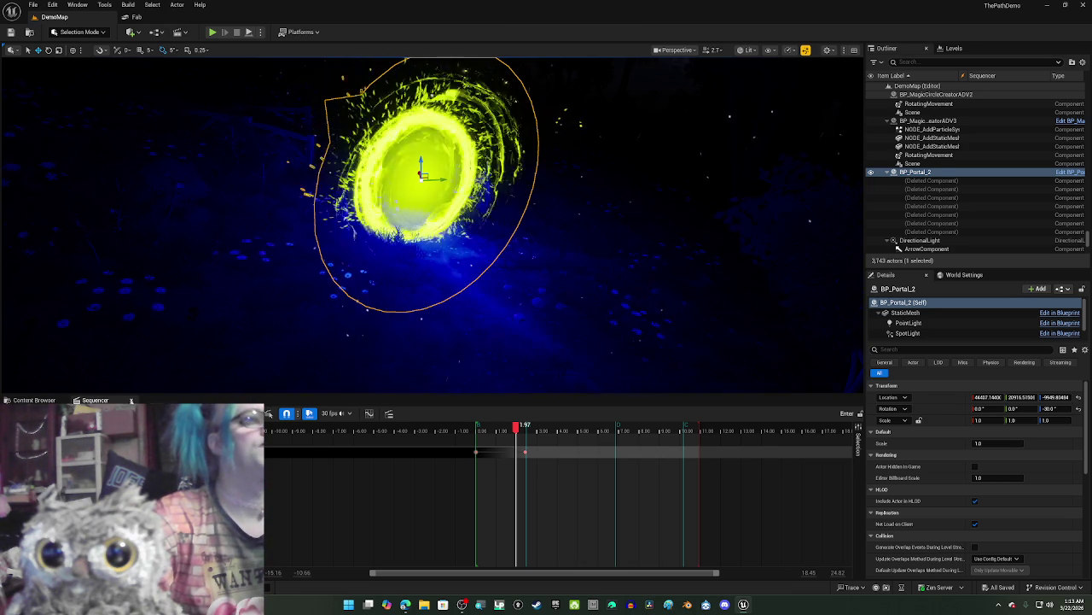
{"action": "left_click", "coordinate": [131, 401]}
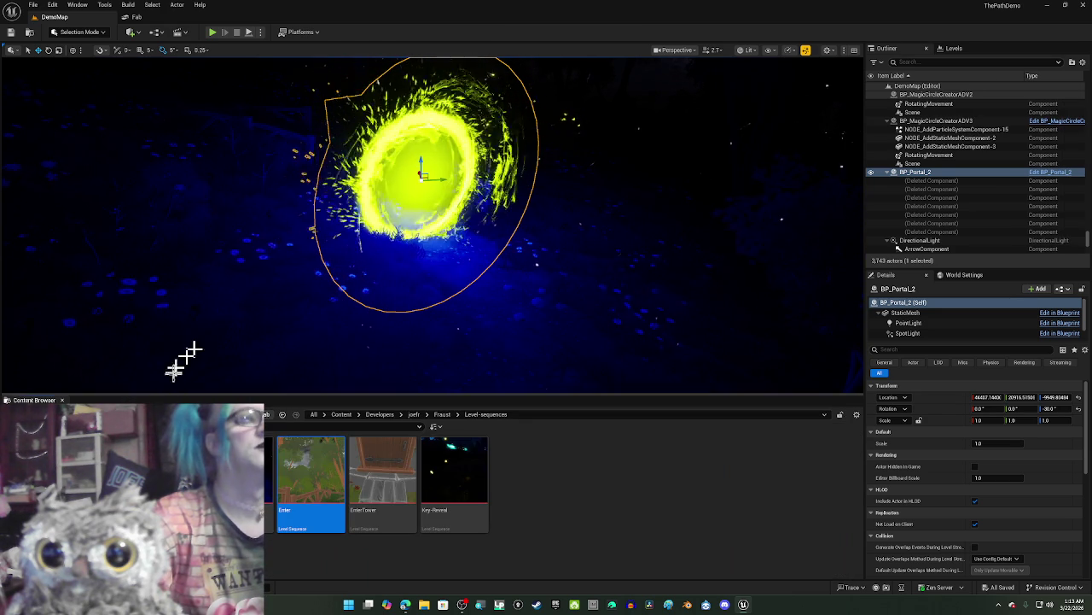
Step: Adjust the view around the portal, then open and close the Enter sequence
{"action": "left_click_drag", "start_coordinate": [220, 348], "coordinate": [395, 303]}
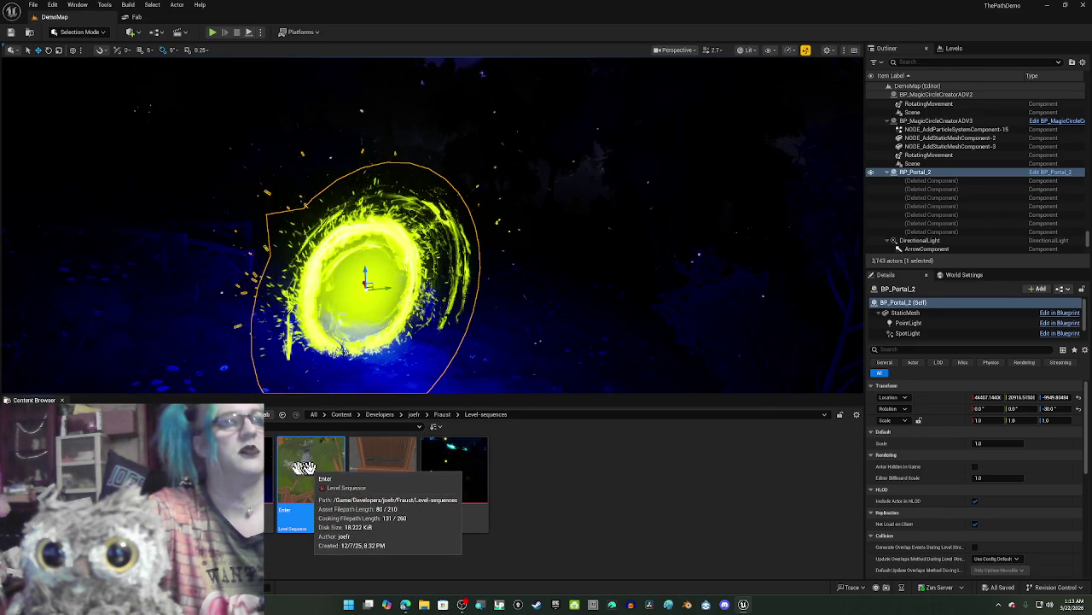
{"action": "double_click", "coordinate": [314, 480]}
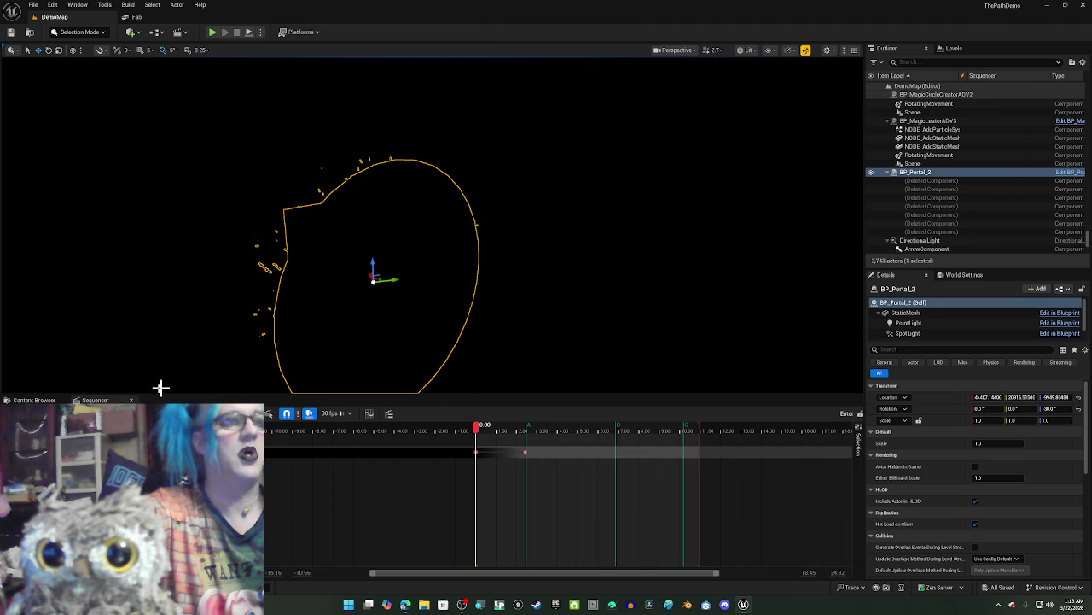
{"action": "left_click", "coordinate": [131, 400]}
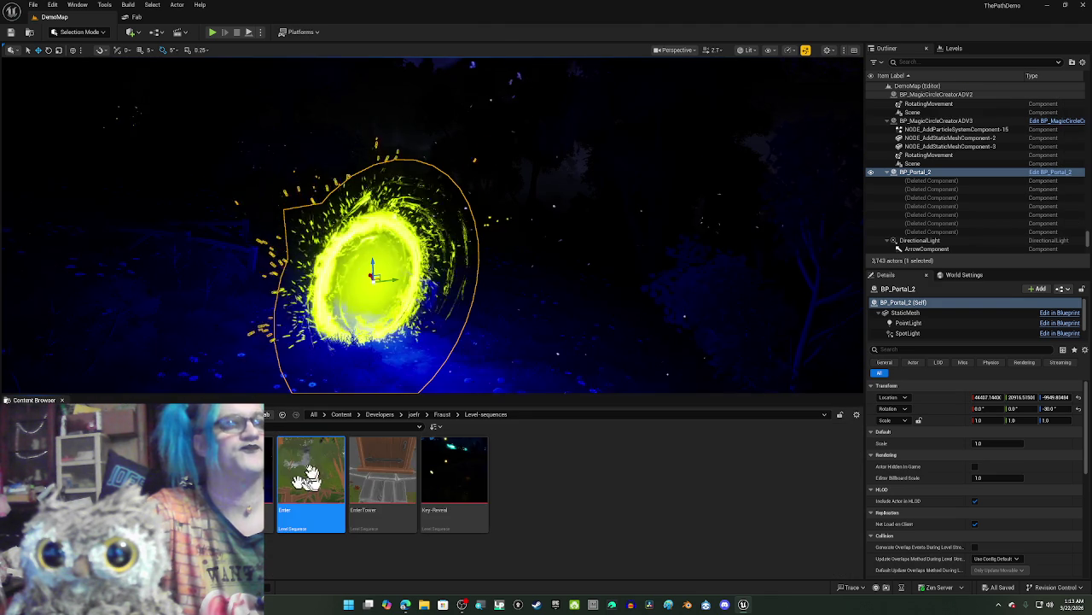
Step: Scrub Commander-intro to where the portal glows, save all changes, and close the sequence
{"action": "double_click", "coordinate": [266, 471]}
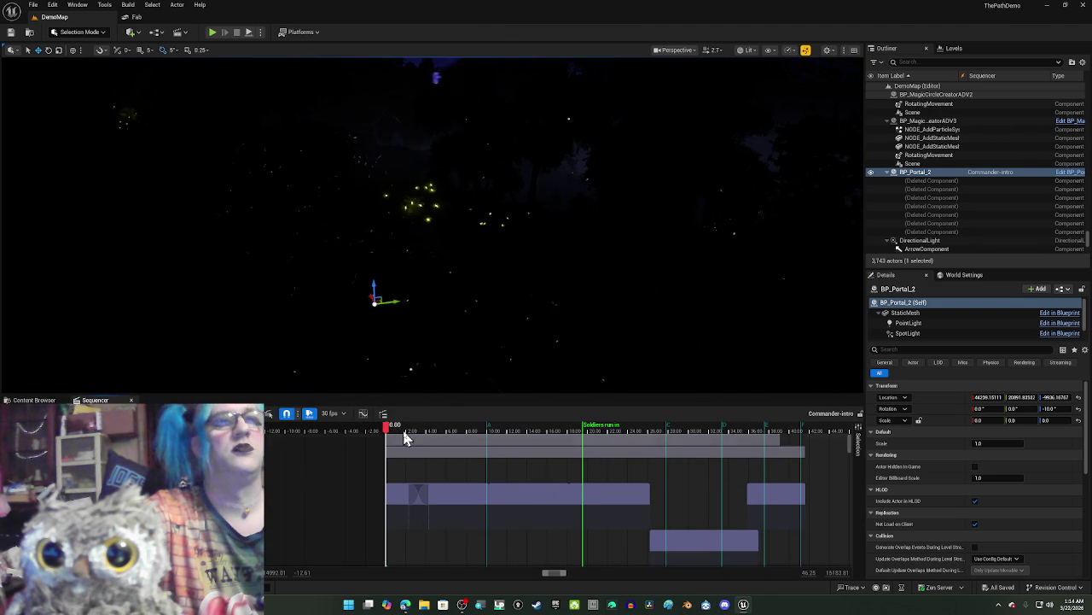
{"action": "mouse_move", "coordinate": [407, 431]}
{"action": "left_mouse_down"}
{"action": "mouse_move", "coordinate": [781, 483]}
{"action": "mouse_move", "coordinate": [527, 476]}
{"action": "left_mouse_up"}
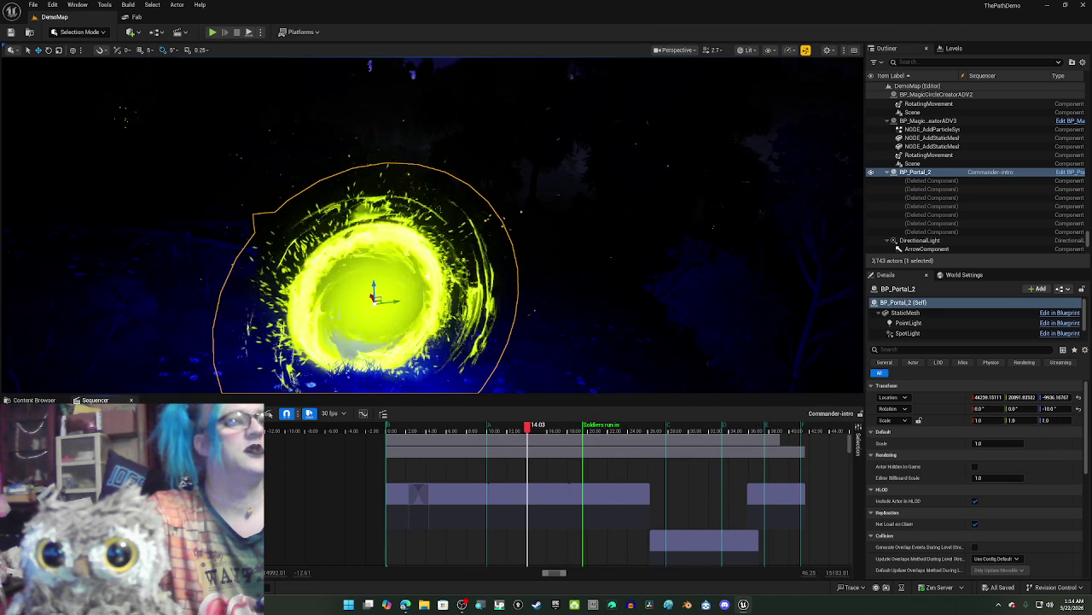
{"action": "key", "text": "ctrl+s"}
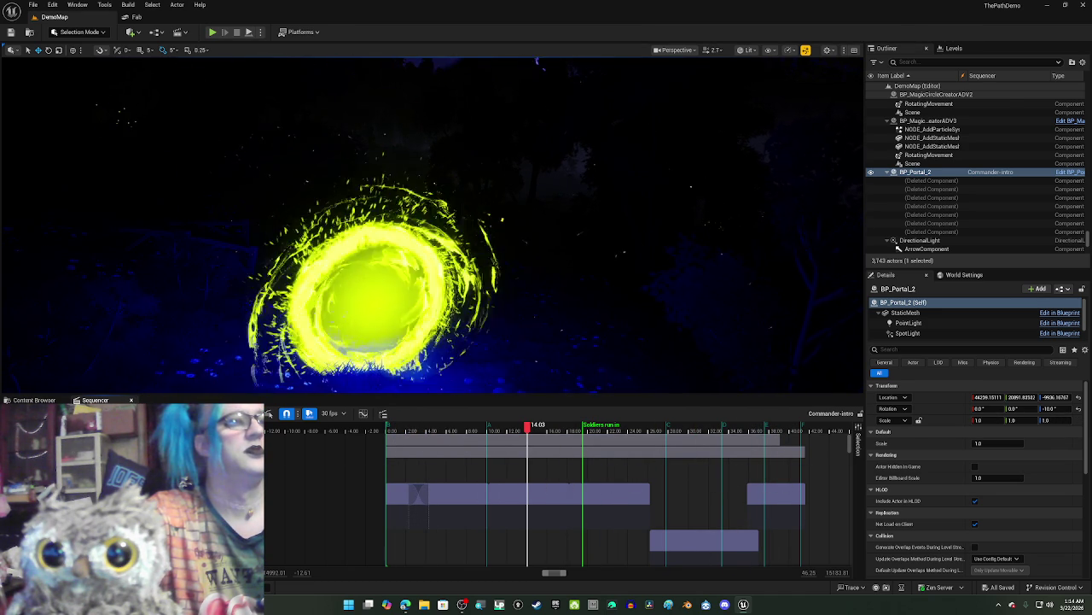
{"action": "left_click", "coordinate": [130, 400]}
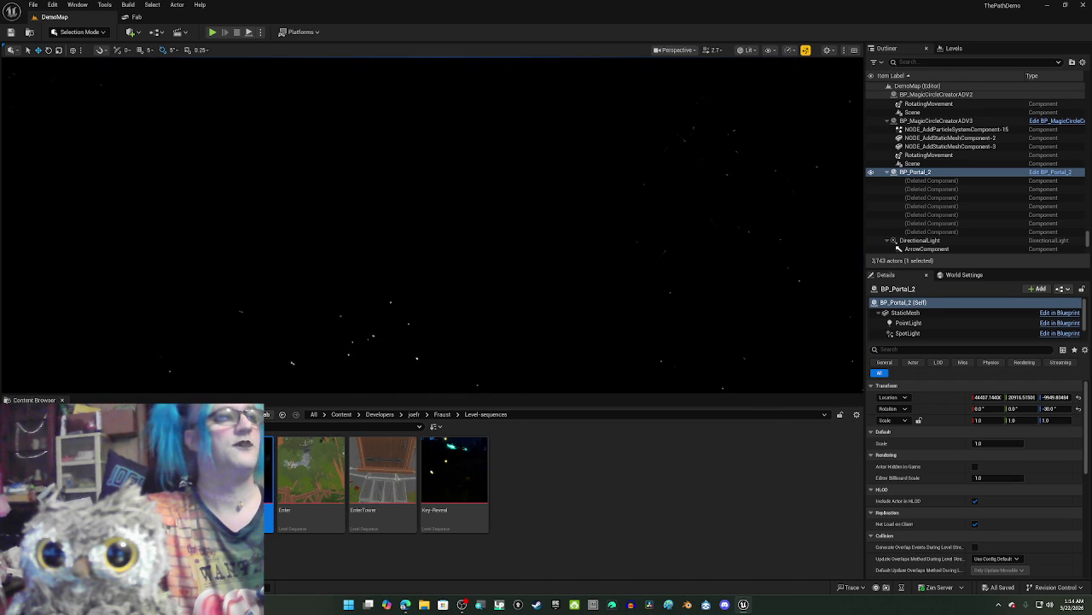
Step: Go back to the Sci-Fi Niagara effect assets and drop NS_Portal_1 into the level
{"action": "double_click", "coordinate": [312, 469]}
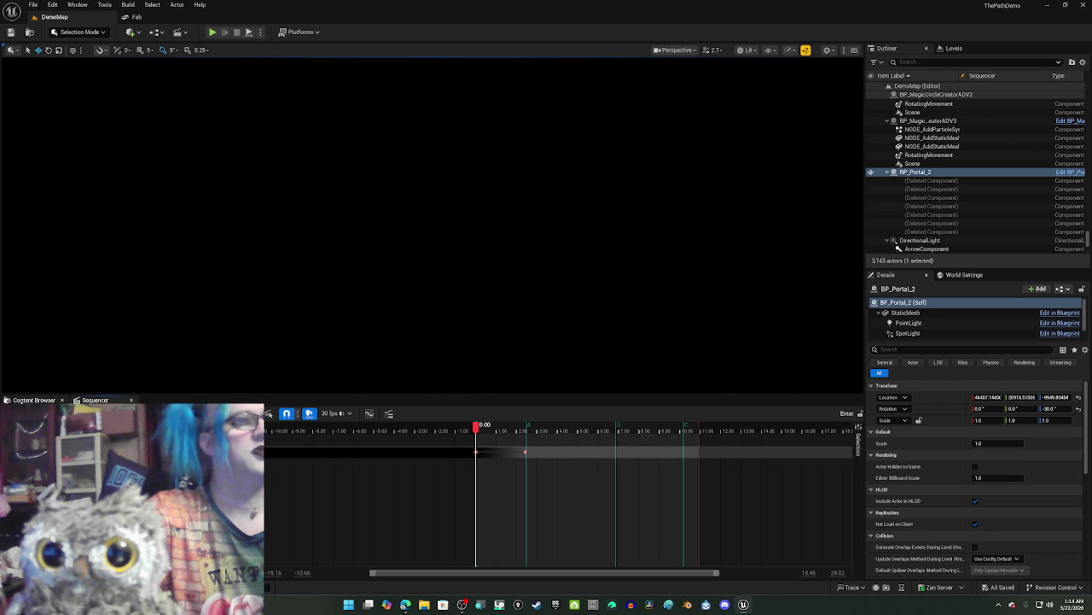
{"action": "left_click", "coordinate": [34, 399]}
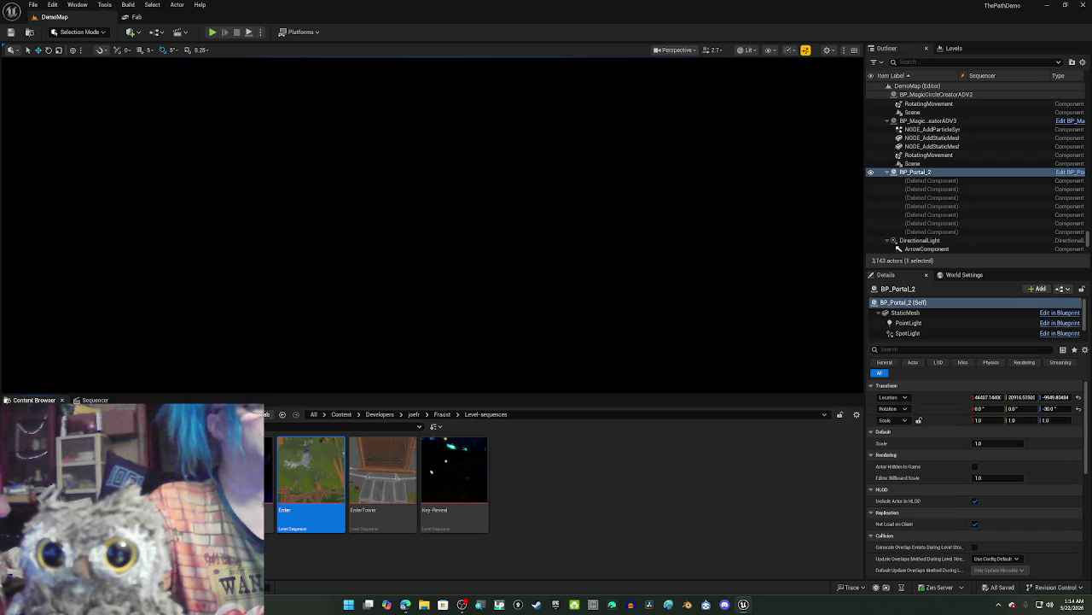
{"action": "key", "text": "alt+Left"}
{"action": "key", "text": "alt+Left"}
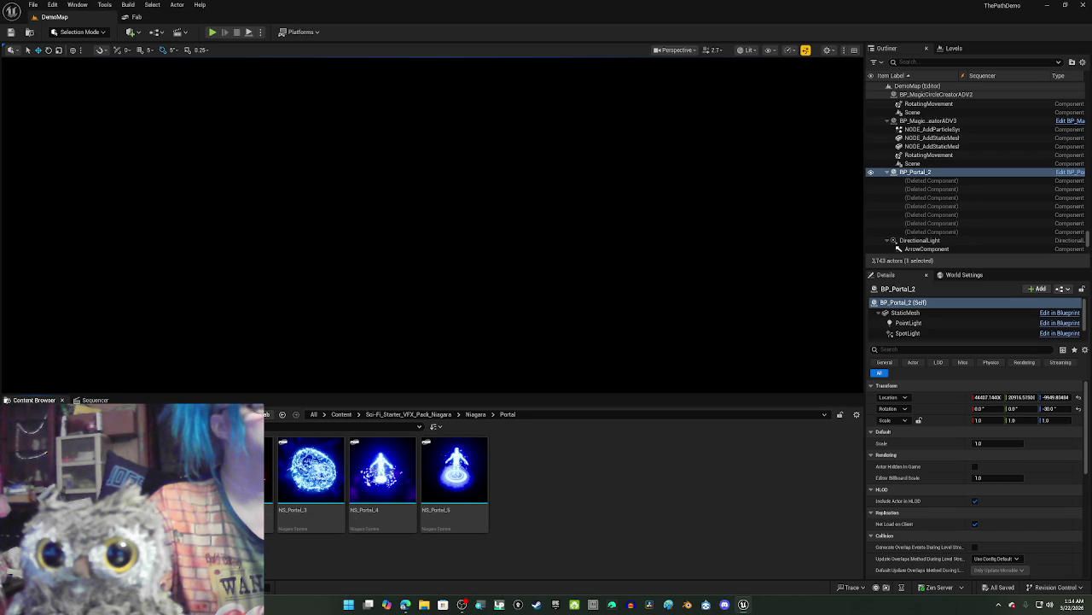
{"action": "mouse_move", "coordinate": [235, 465]}
{"action": "left_mouse_down"}
{"action": "mouse_move", "coordinate": [218, 345]}
{"action": "mouse_move", "coordinate": [397, 250]}
{"action": "left_mouse_up"}
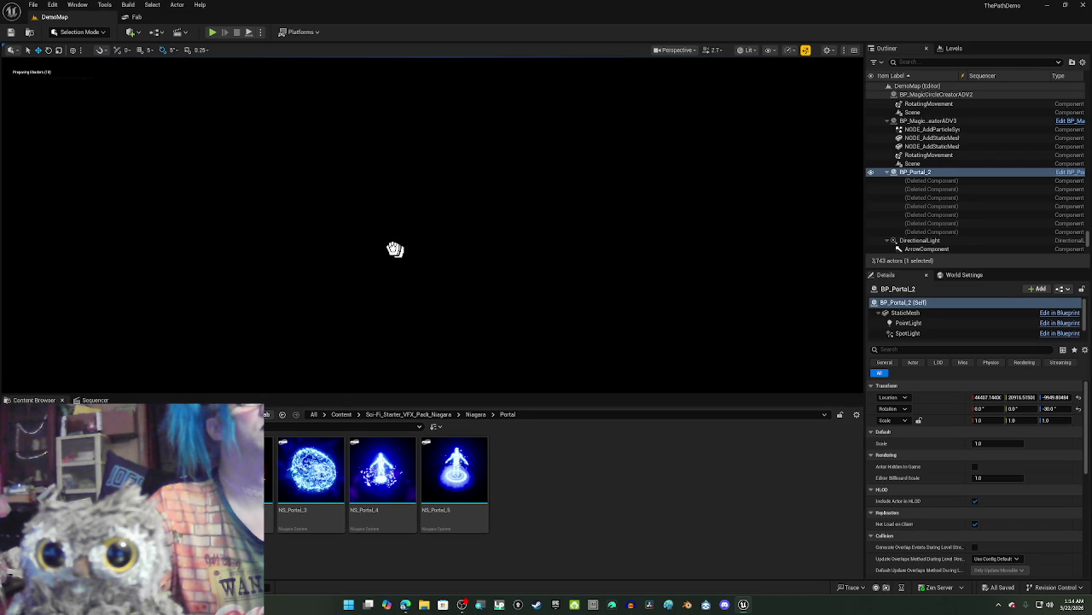
{"action": "left_click_drag", "start_coordinate": [402, 258], "coordinate": [404, 274]}
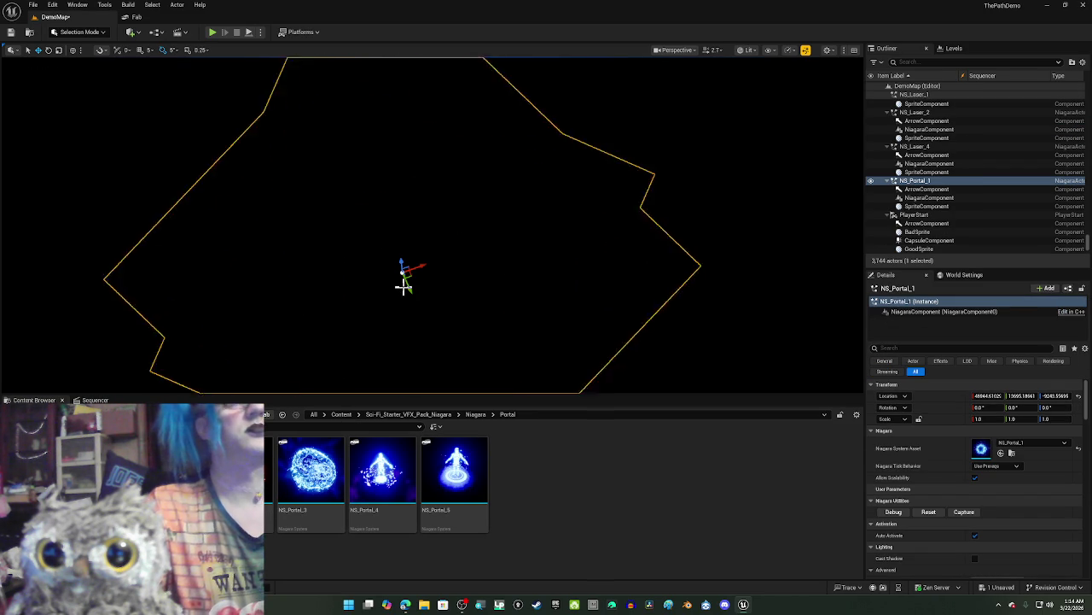
Step: Delete it, switch to unlit view, re-add the Niagara portal, rotate it 25°, and delete it
{"action": "key", "text": "Delete"}
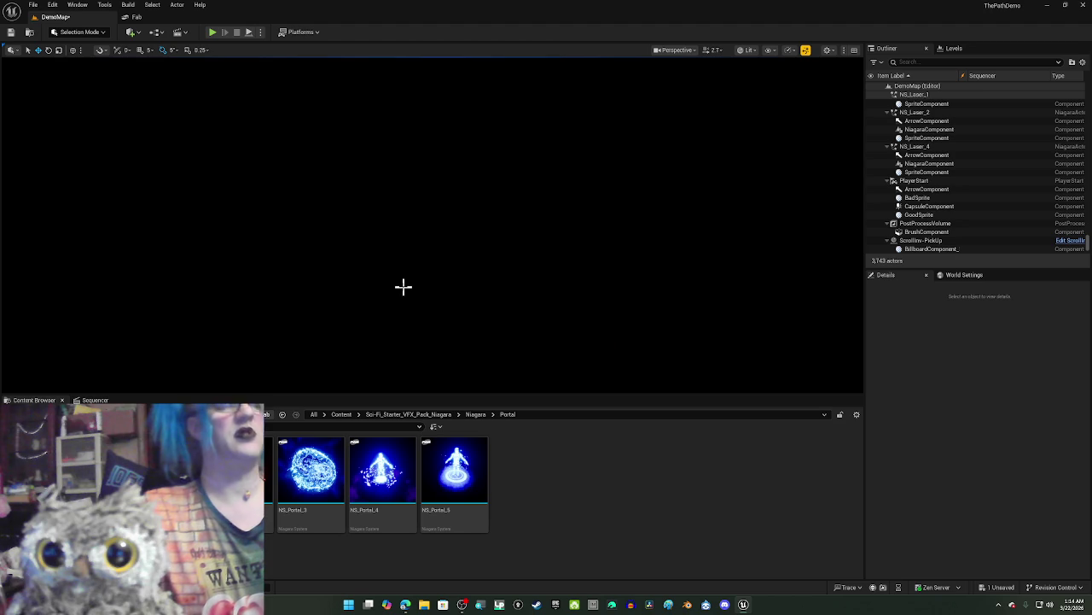
{"action": "key", "text": "alt+3"}
{"action": "scroll", "coordinate": [407, 283], "scroll_direction": "down", "scroll_amount": 3}
{"action": "mouse_move", "coordinate": [311, 469]}
{"action": "left_mouse_down"}
{"action": "mouse_move", "coordinate": [307, 444]}
{"action": "mouse_move", "coordinate": [361, 317]}
{"action": "mouse_move", "coordinate": [434, 250]}
{"action": "mouse_move", "coordinate": [410, 285]}
{"action": "mouse_move", "coordinate": [410, 209]}
{"action": "mouse_move", "coordinate": [429, 195]}
{"action": "mouse_move", "coordinate": [410, 231]}
{"action": "mouse_move", "coordinate": [444, 219]}
{"action": "mouse_move", "coordinate": [431, 209]}
{"action": "mouse_move", "coordinate": [444, 217]}
{"action": "mouse_move", "coordinate": [441, 209]}
{"action": "mouse_move", "coordinate": [402, 231]}
{"action": "left_mouse_up"}
{"action": "key", "text": "e"}
{"action": "key", "text": "Delete"}
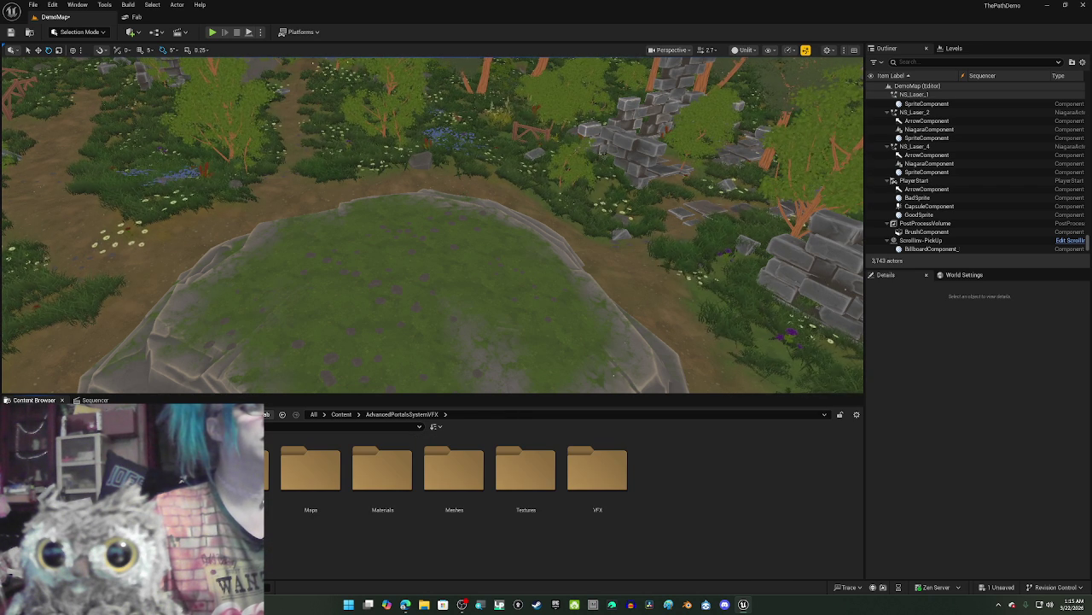
Step: Open the portal Blueprints folder and switch the viewport back to lit rendering
{"action": "double_click", "coordinate": [239, 469]}
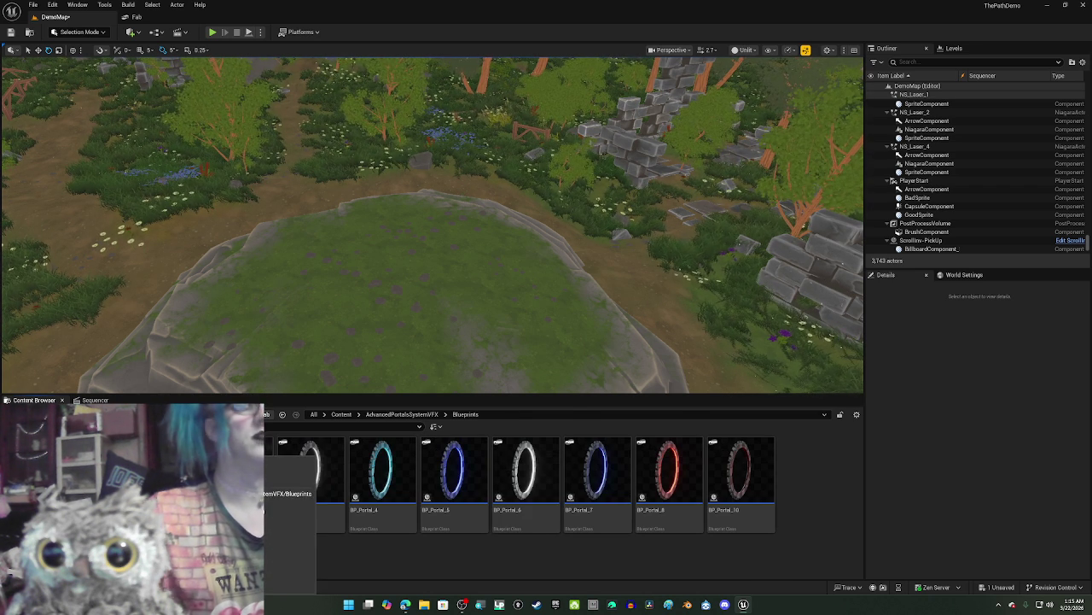
{"action": "left_click_drag", "start_coordinate": [378, 327], "coordinate": [404, 361]}
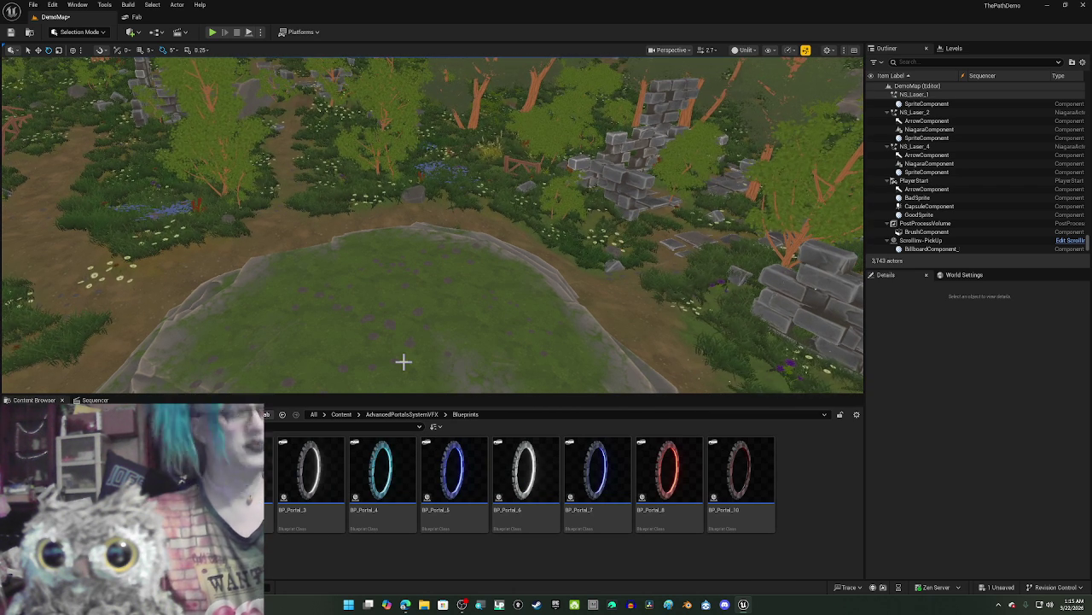
{"action": "key", "text": "alt+4"}
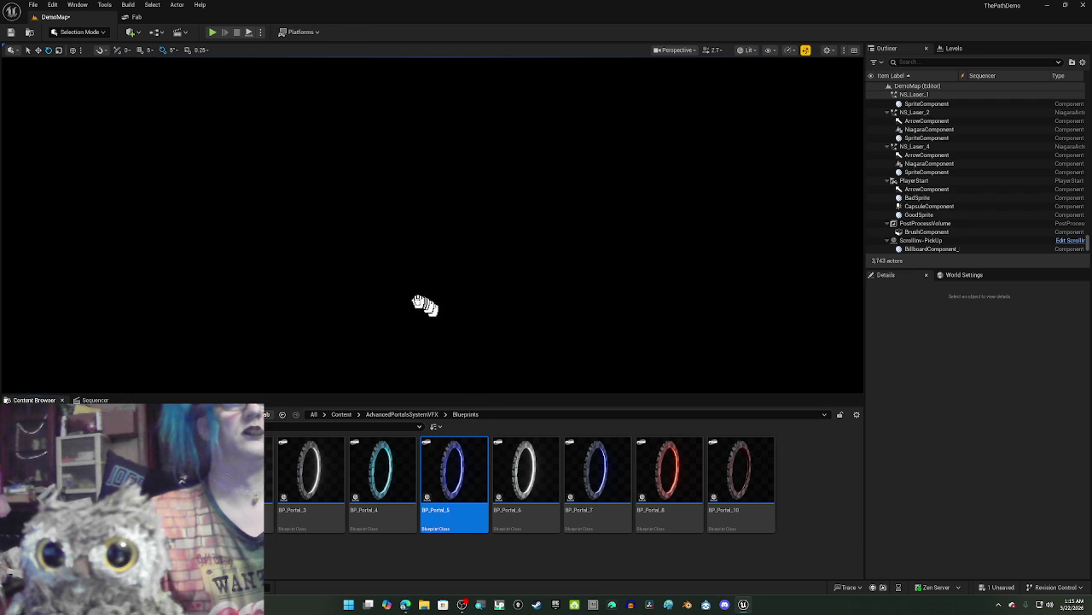
Step: Try BP_Portal_5 turned 20°, delete it, and place BP_Portal_1 in the level instead
{"action": "left_click_drag", "start_coordinate": [394, 306], "coordinate": [394, 307]}
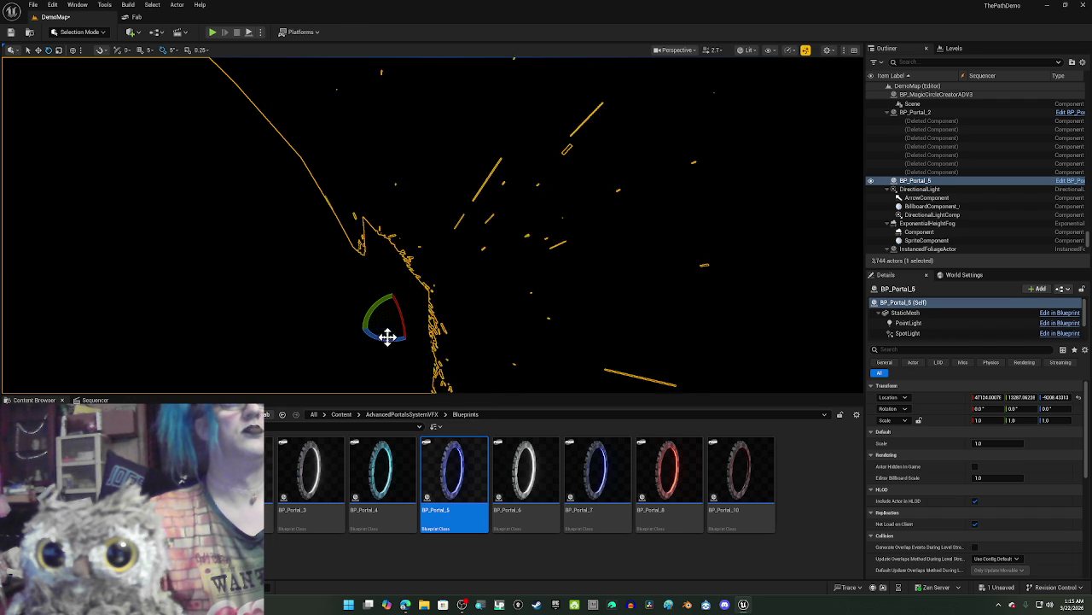
{"action": "mouse_move", "coordinate": [385, 337]}
{"action": "left_mouse_down"}
{"action": "mouse_move", "coordinate": [424, 318]}
{"action": "mouse_move", "coordinate": [423, 335]}
{"action": "left_mouse_up"}
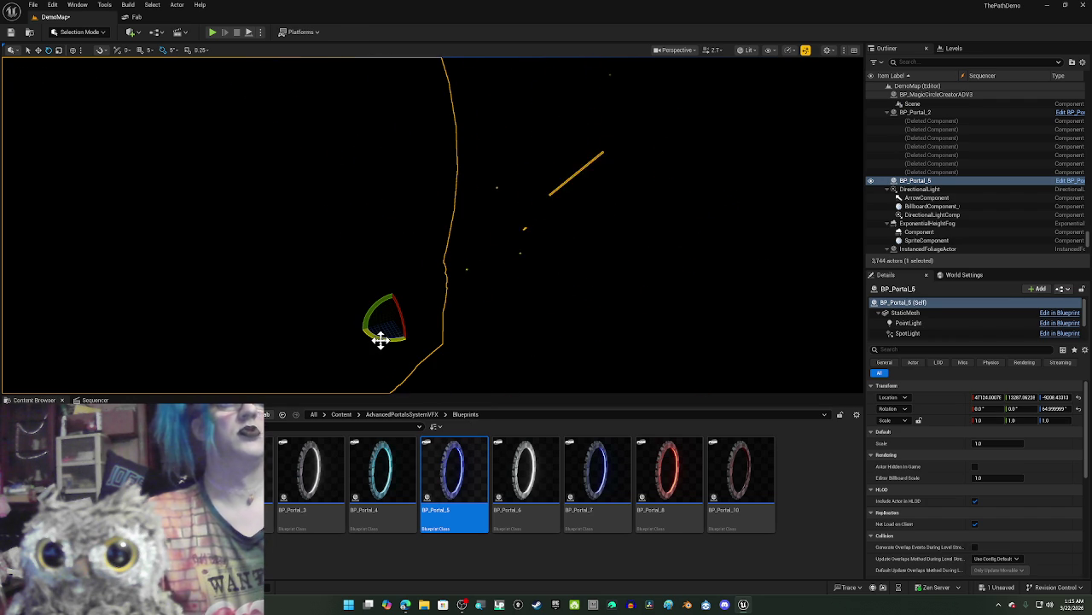
{"action": "key", "text": "Delete"}
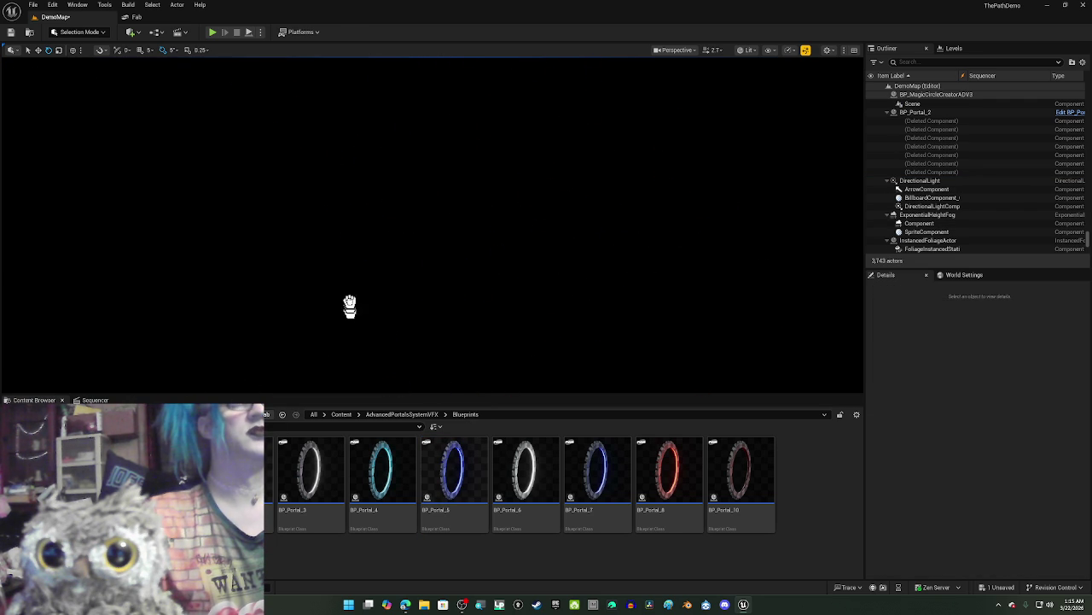
{"action": "left_click_drag", "start_coordinate": [413, 247], "coordinate": [412, 248]}
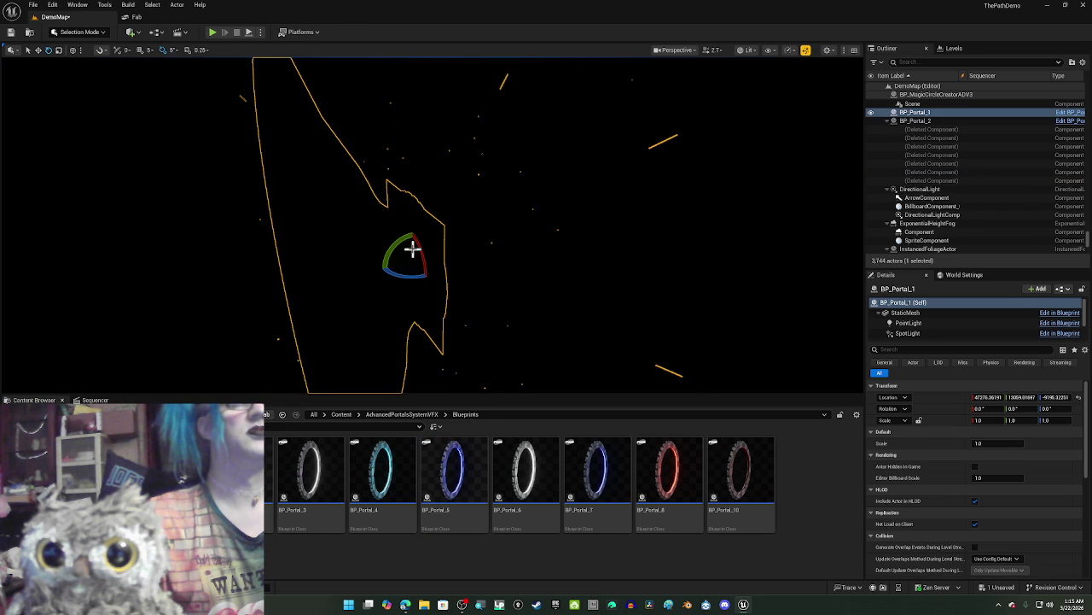
{"action": "scroll", "coordinate": [412, 249], "scroll_direction": "up", "scroll_amount": 8}
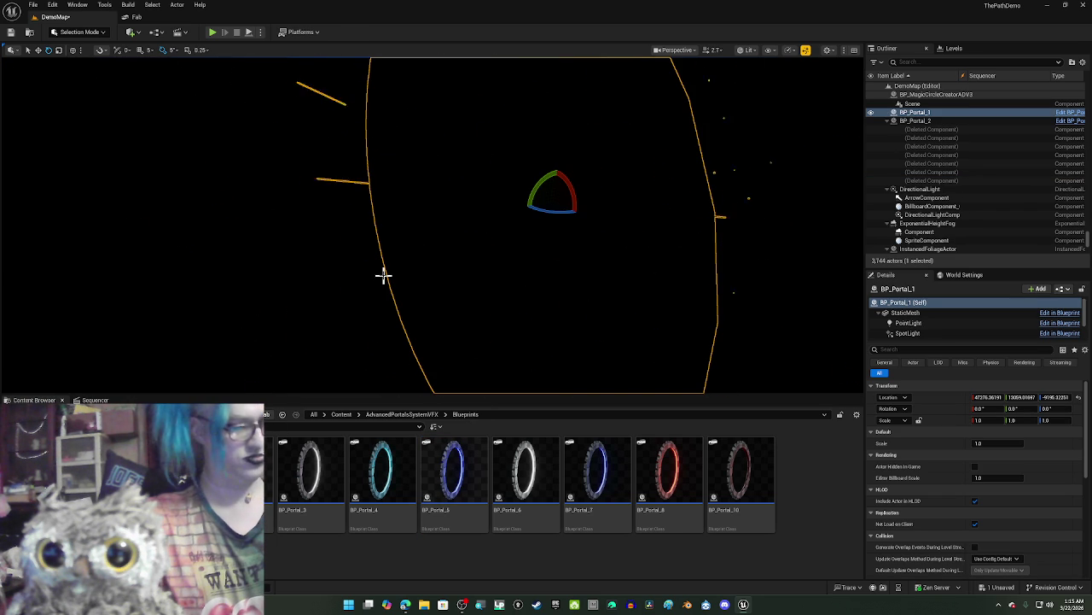
Step: In unlit view, turn BP_Portal_1 20° toward the camera and raise it out of the ground
{"action": "key", "text": "alt+3"}
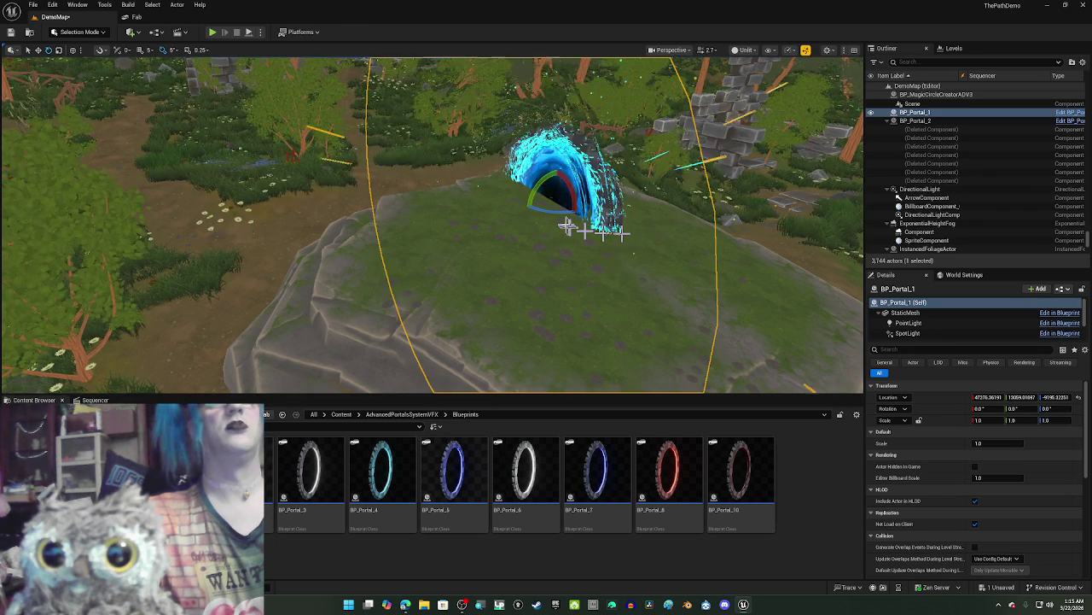
{"action": "left_click_drag", "start_coordinate": [1054, 408], "coordinate": [1067, 408]}
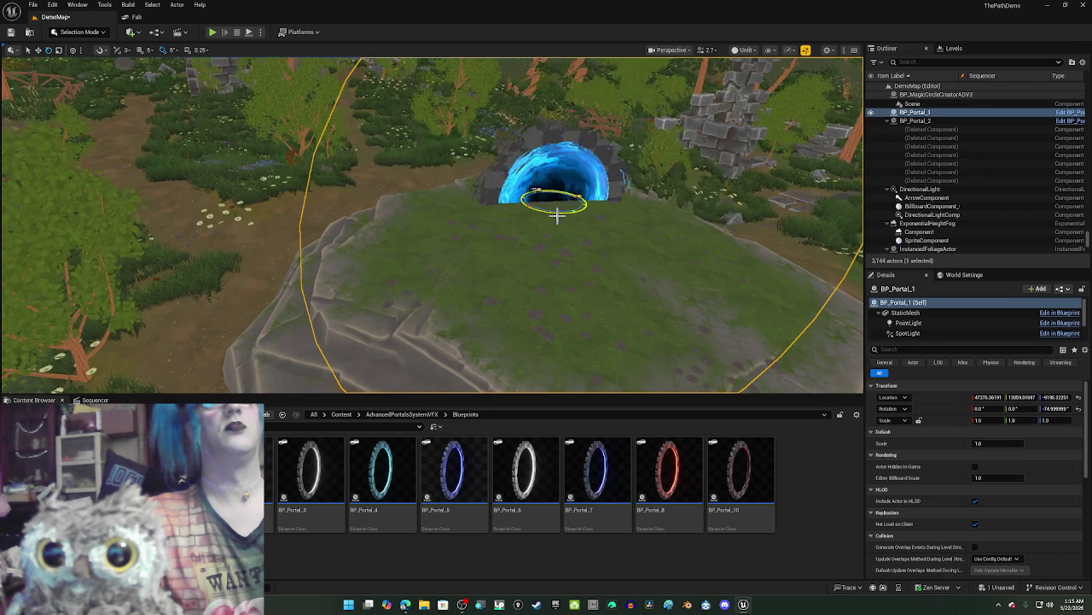
{"action": "left_click_drag", "start_coordinate": [555, 190], "coordinate": [555, 171]}
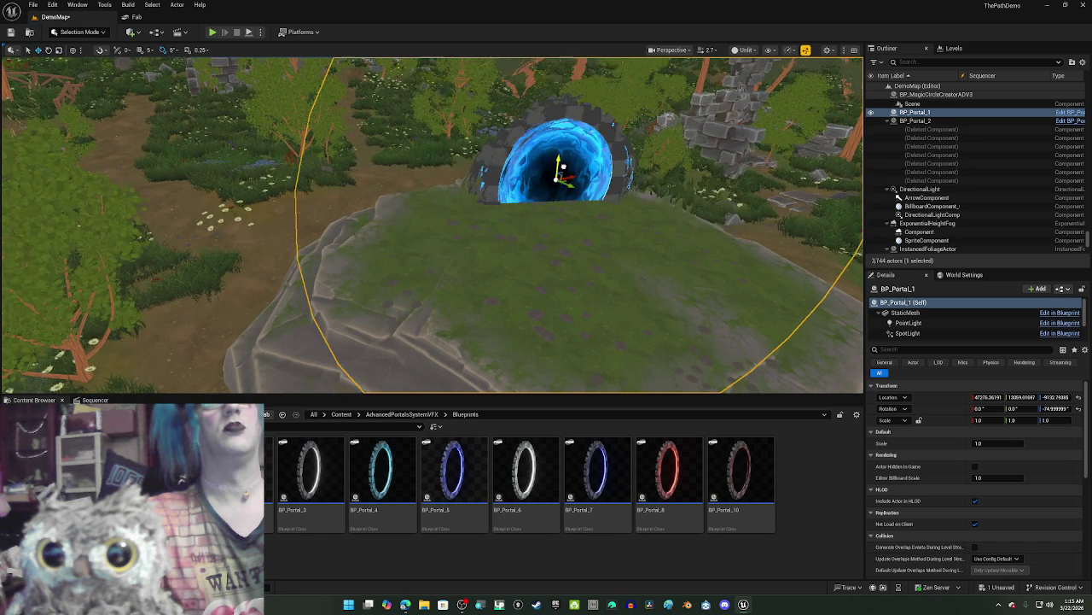
{"action": "mouse_move", "coordinate": [577, 126]}
{"action": "left_mouse_down"}
{"action": "mouse_move", "coordinate": [751, 128]}
{"action": "mouse_move", "coordinate": [666, 128]}
{"action": "left_mouse_up"}
{"action": "key", "text": "g"}
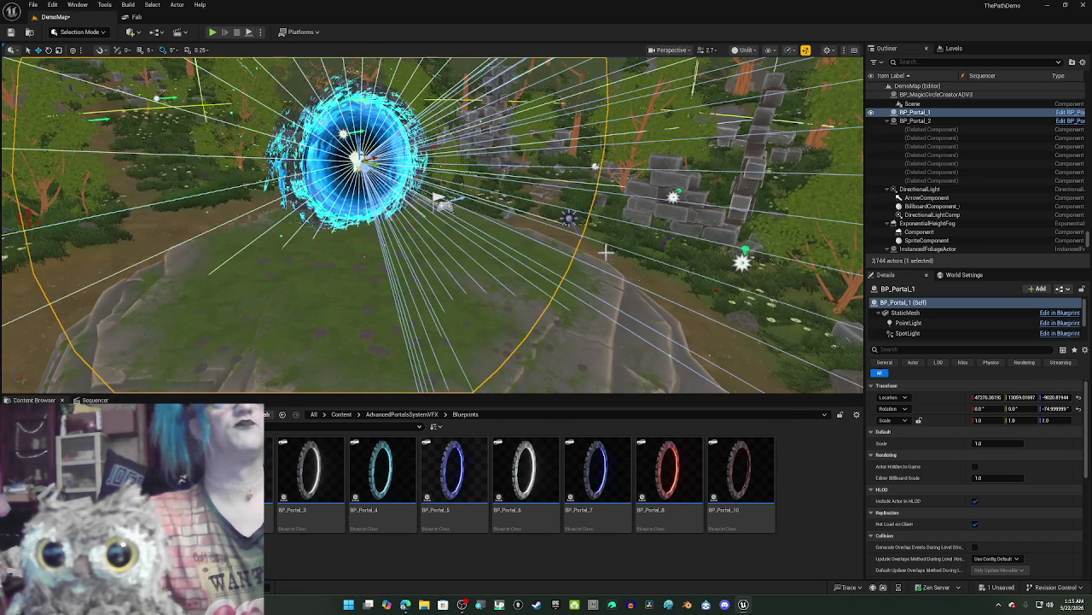
{"action": "scroll", "coordinate": [431, 224], "scroll_direction": "up", "scroll_amount": 10}
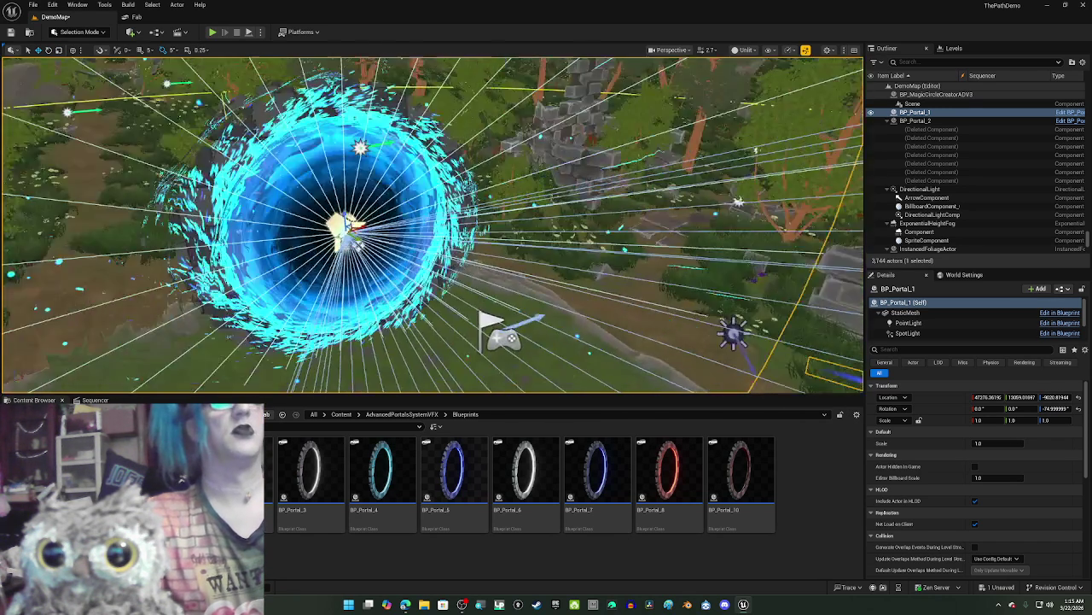
{"action": "scroll", "coordinate": [524, 288], "scroll_direction": "down", "scroll_amount": 10}
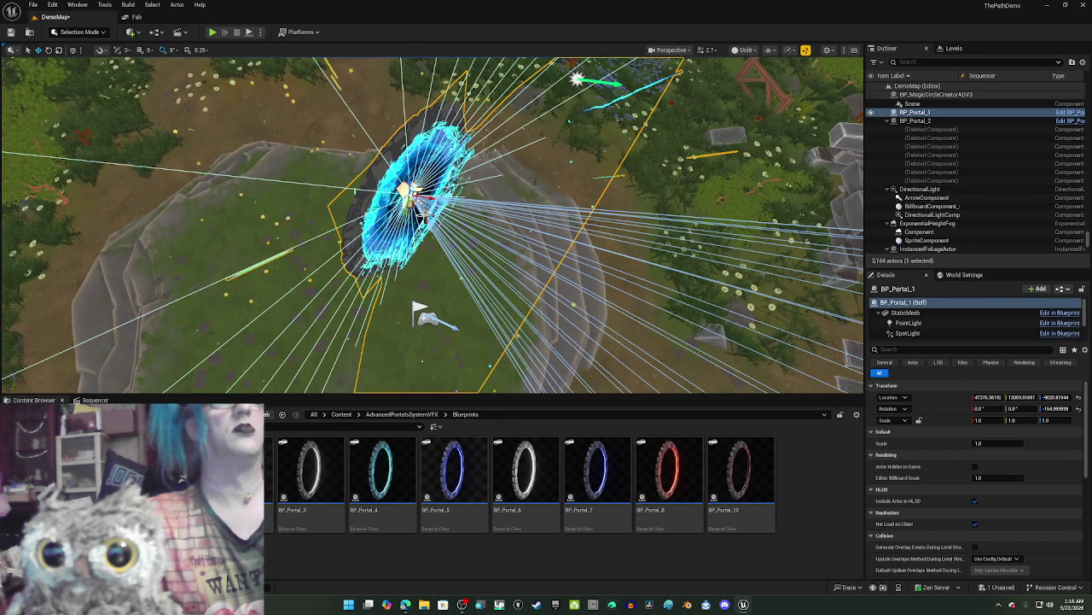
Step: Lower BP_Portal_1 onto the mound, focus and orbit around it, and switch to lit shading
{"action": "mouse_move", "coordinate": [412, 201]}
{"action": "left_mouse_down"}
{"action": "mouse_move", "coordinate": [401, 292]}
{"action": "mouse_move", "coordinate": [384, 312]}
{"action": "mouse_move", "coordinate": [376, 296]}
{"action": "mouse_move", "coordinate": [316, 281]}
{"action": "mouse_move", "coordinate": [228, 168]}
{"action": "left_mouse_up"}
{"action": "scroll", "coordinate": [244, 219], "scroll_direction": "up", "scroll_amount": 6}
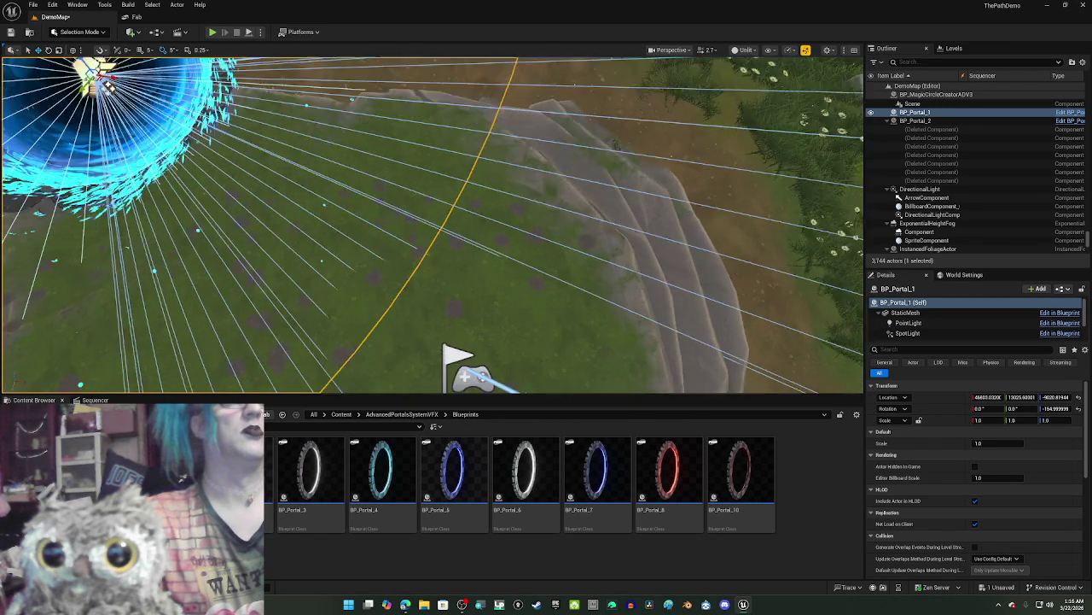
{"action": "key", "text": "f"}
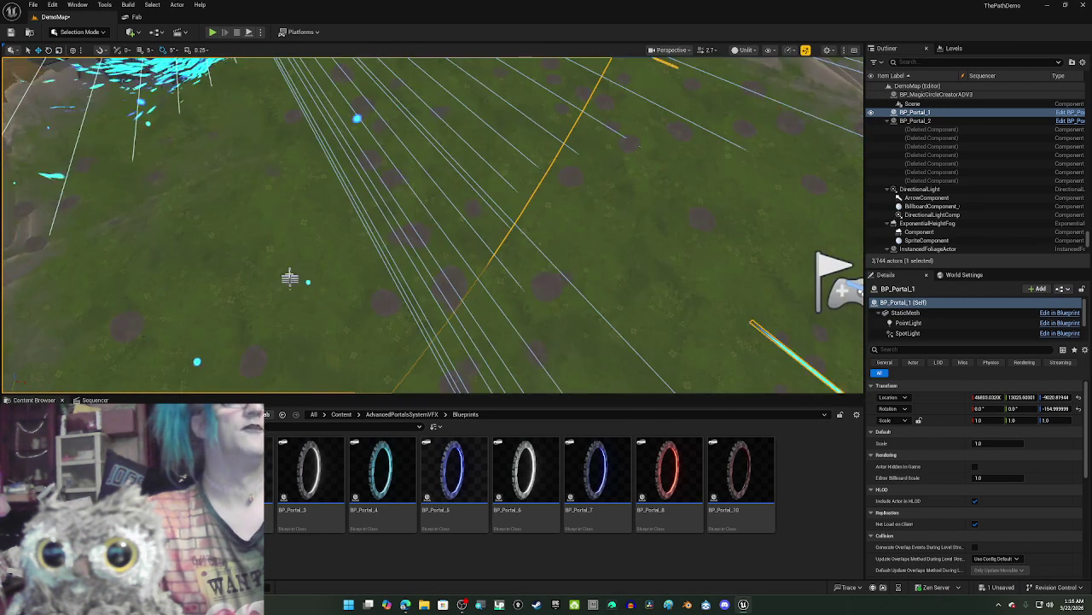
{"action": "mouse_move", "coordinate": [367, 166]}
{"action": "left_mouse_down"}
{"action": "mouse_move", "coordinate": [406, 168]}
{"action": "mouse_move", "coordinate": [367, 167]}
{"action": "mouse_move", "coordinate": [391, 168]}
{"action": "left_mouse_up"}
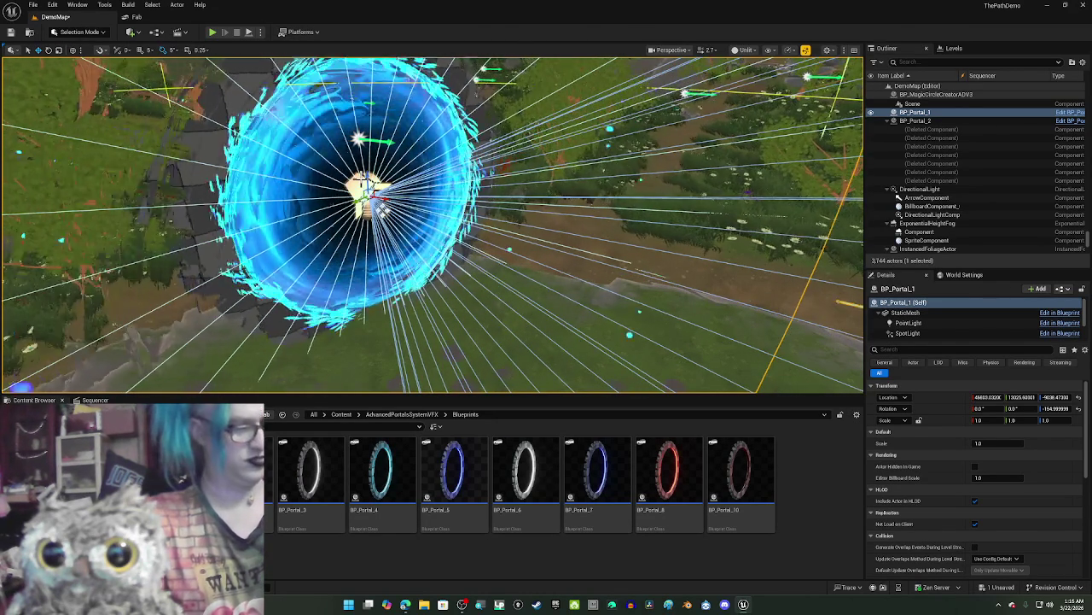
{"action": "key", "text": "alt+4"}
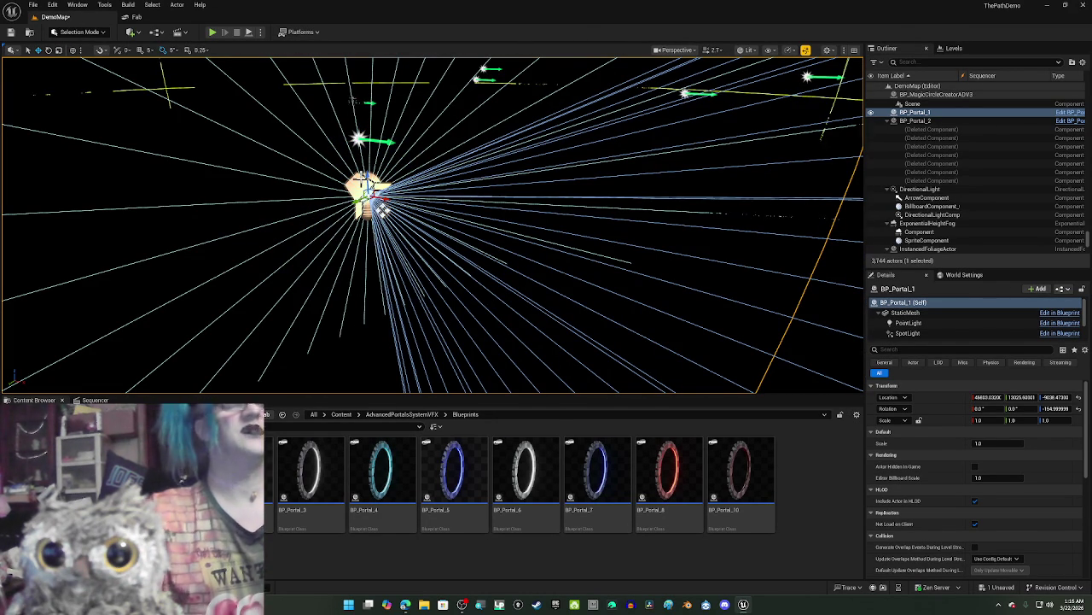
{"action": "left_click", "coordinate": [375, 476]}
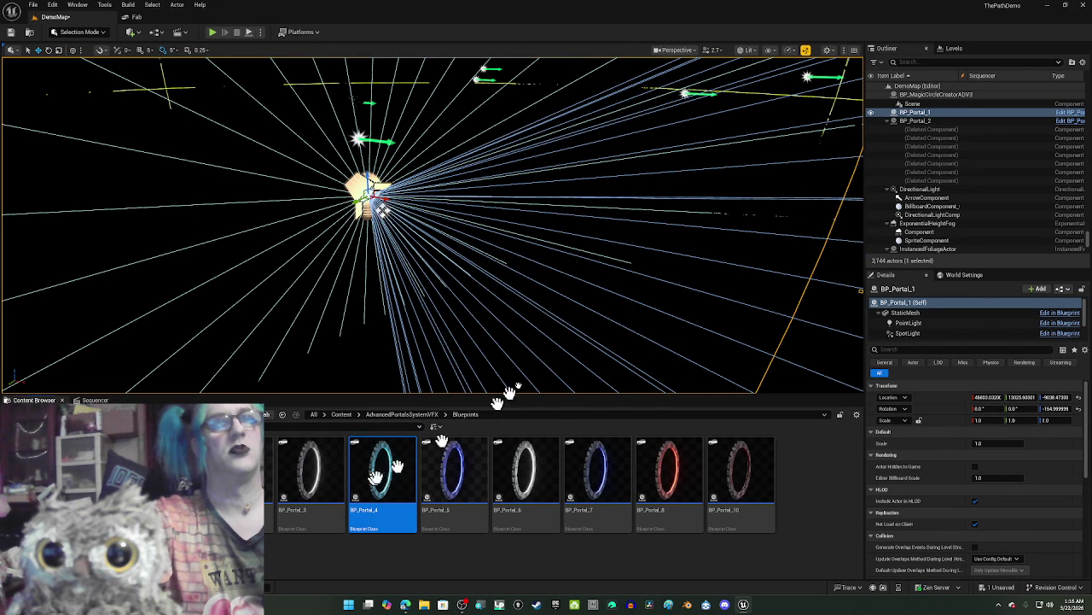
Step: Place and remove BP_Portal_4, then BP_Portal_5 turned to -30°, and return to the Sequencer
{"action": "left_click_drag", "start_coordinate": [521, 316], "coordinate": [519, 309]}
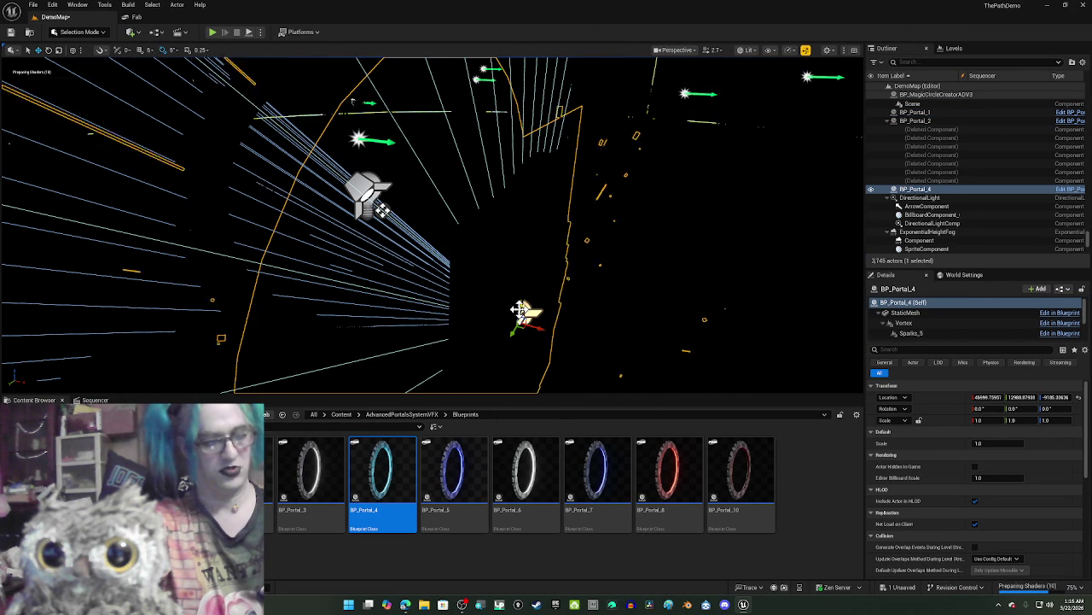
{"action": "key", "text": "Delete"}
{"action": "left_click_drag", "start_coordinate": [453, 465], "coordinate": [554, 273]}
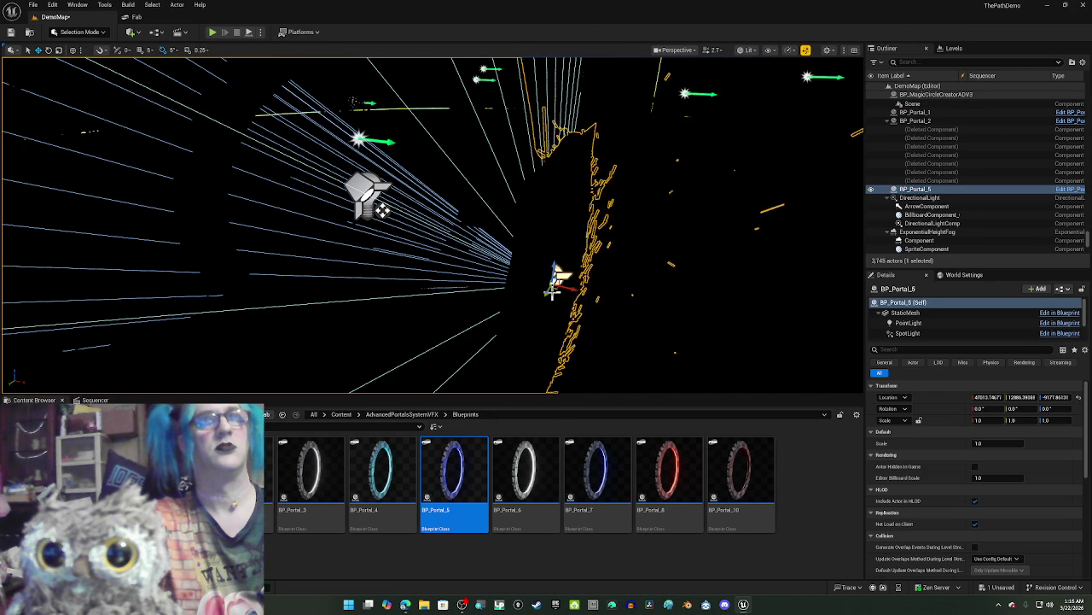
{"action": "left_click_drag", "start_coordinate": [561, 297], "coordinate": [486, 297]}
{"action": "mouse_move", "coordinate": [572, 297]}
{"action": "left_mouse_down"}
{"action": "mouse_move", "coordinate": [614, 297]}
{"action": "mouse_move", "coordinate": [572, 297]}
{"action": "left_mouse_up"}
{"action": "key", "text": "Delete"}
{"action": "left_click", "coordinate": [94, 400]}
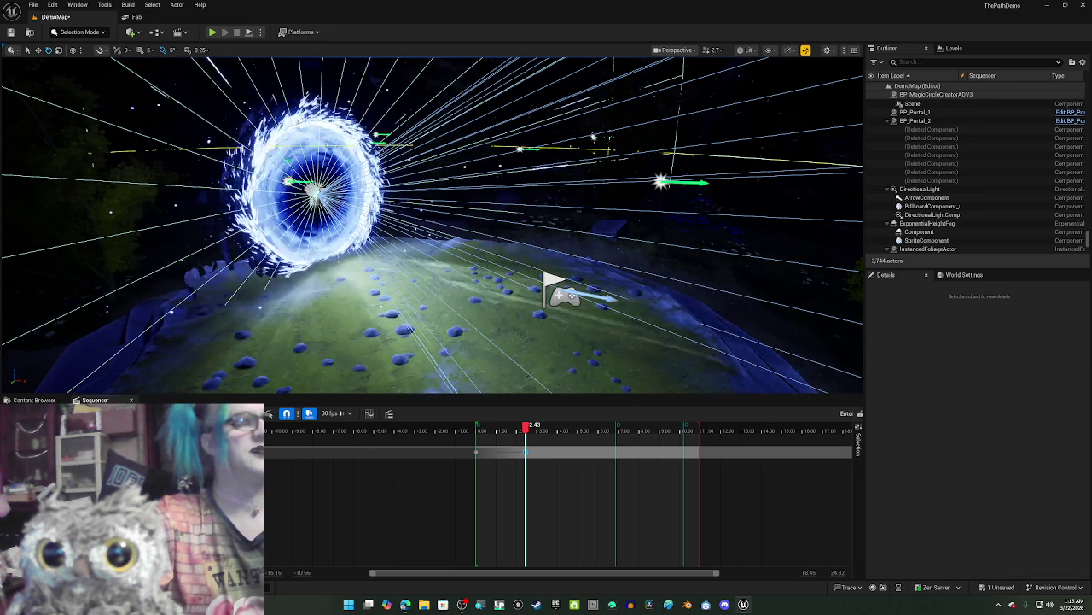
Step: Delete the old track from the sequence and select BP_Portal_1 in the viewport
{"action": "left_click", "coordinate": [475, 451]}
{"action": "key", "text": "Delete"}
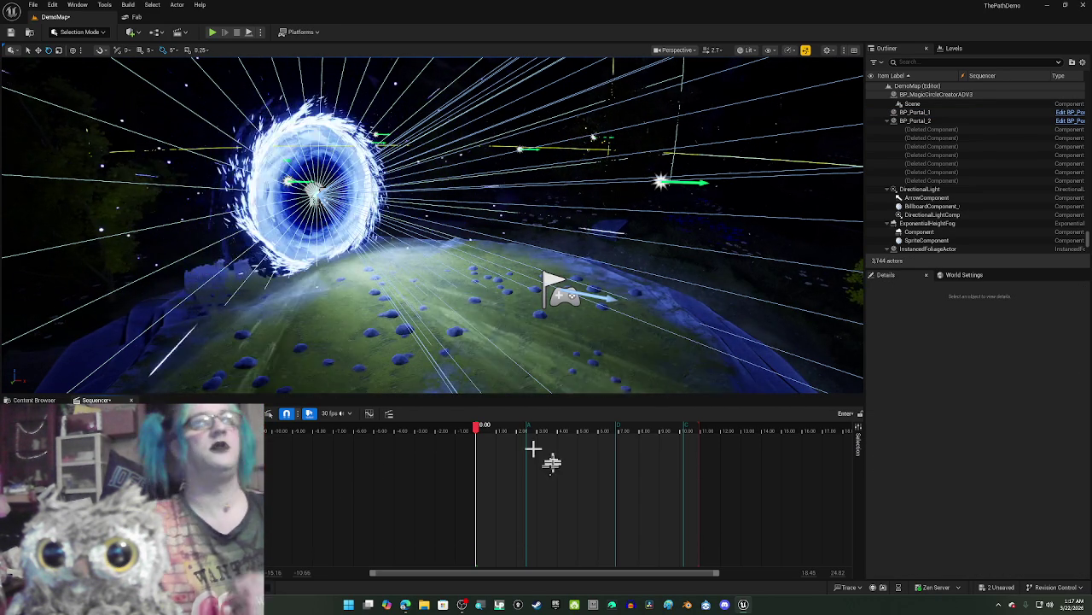
{"action": "mouse_move", "coordinate": [510, 381]}
{"action": "left_mouse_down"}
{"action": "mouse_move", "coordinate": [504, 367]}
{"action": "mouse_move", "coordinate": [509, 382]}
{"action": "left_mouse_up"}
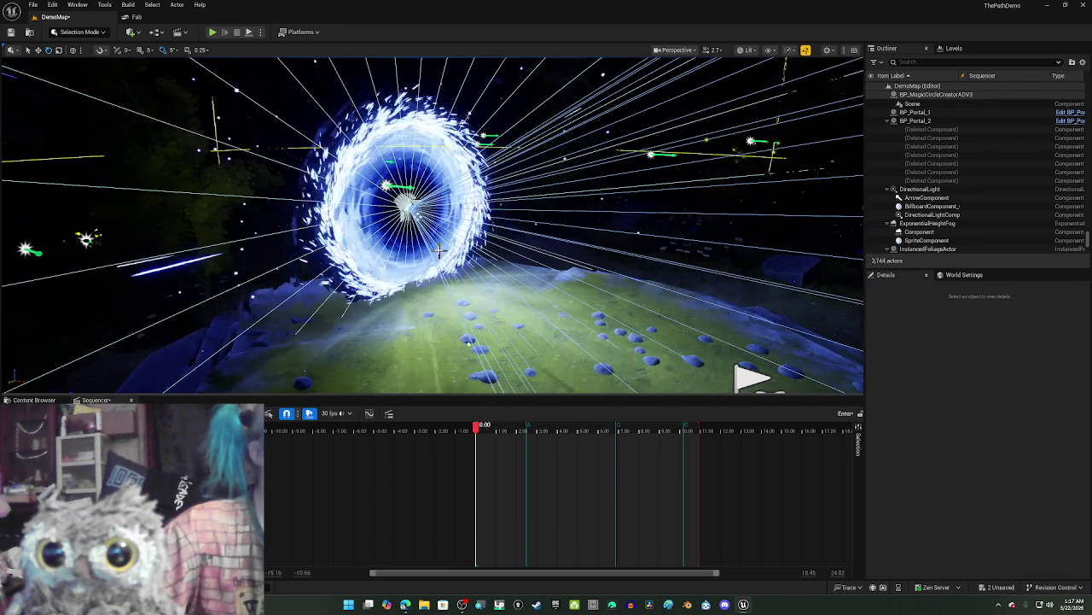
{"action": "left_click", "coordinate": [437, 233]}
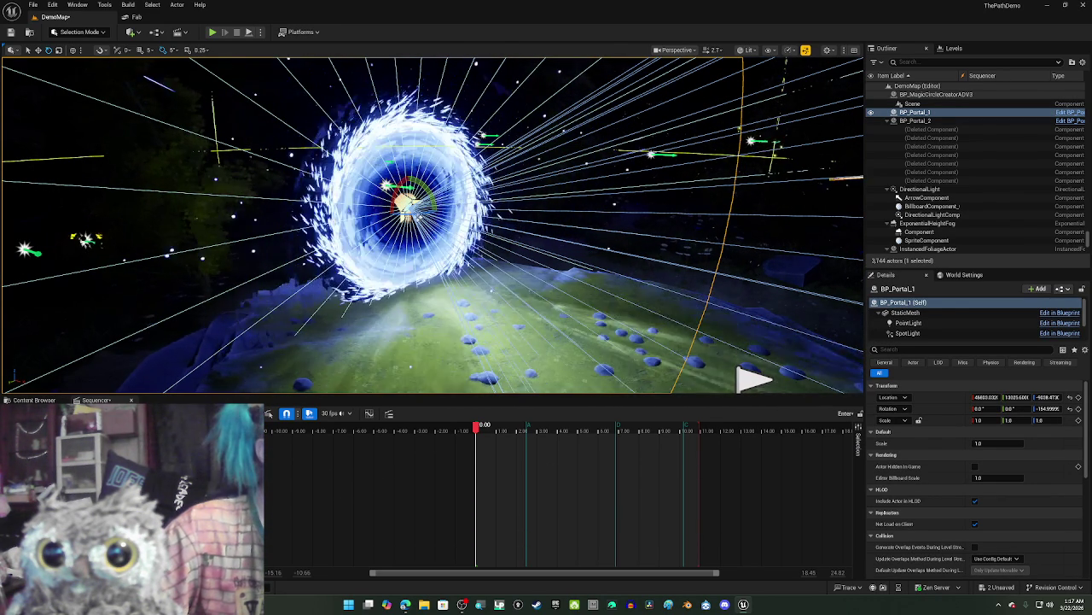
{"action": "left_click", "coordinate": [22, 413]}
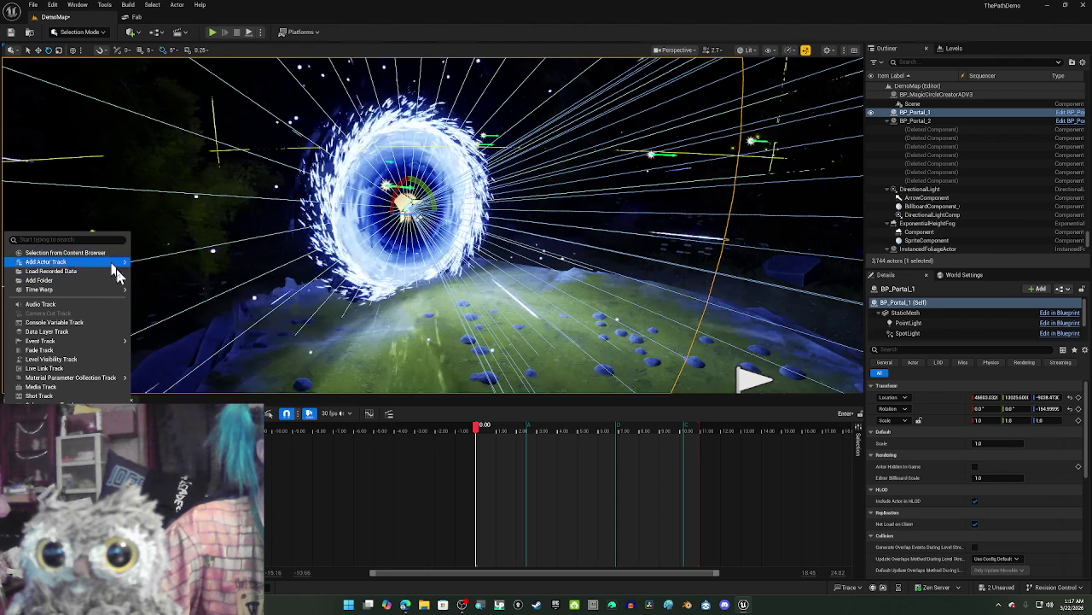
Step: Add BP_Portal_1 to the sequence with tracks for its PointLight and SpotLight
{"action": "mouse_move", "coordinate": [121, 268]}
{"action": "left_click", "coordinate": [168, 267]}
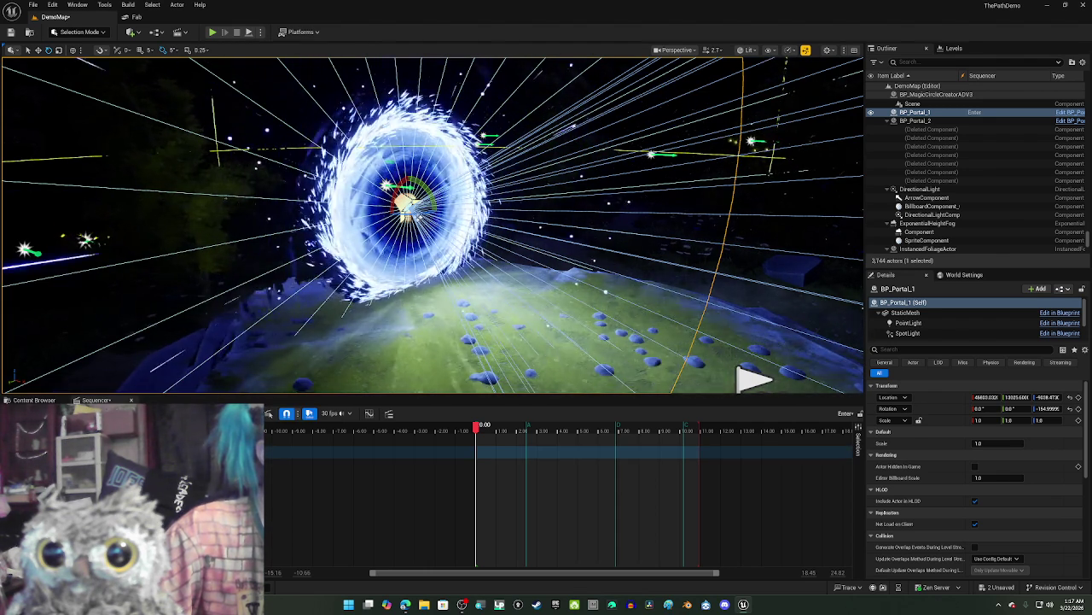
{"action": "left_click", "coordinate": [230, 439]}
{"action": "left_click", "coordinate": [239, 366]}
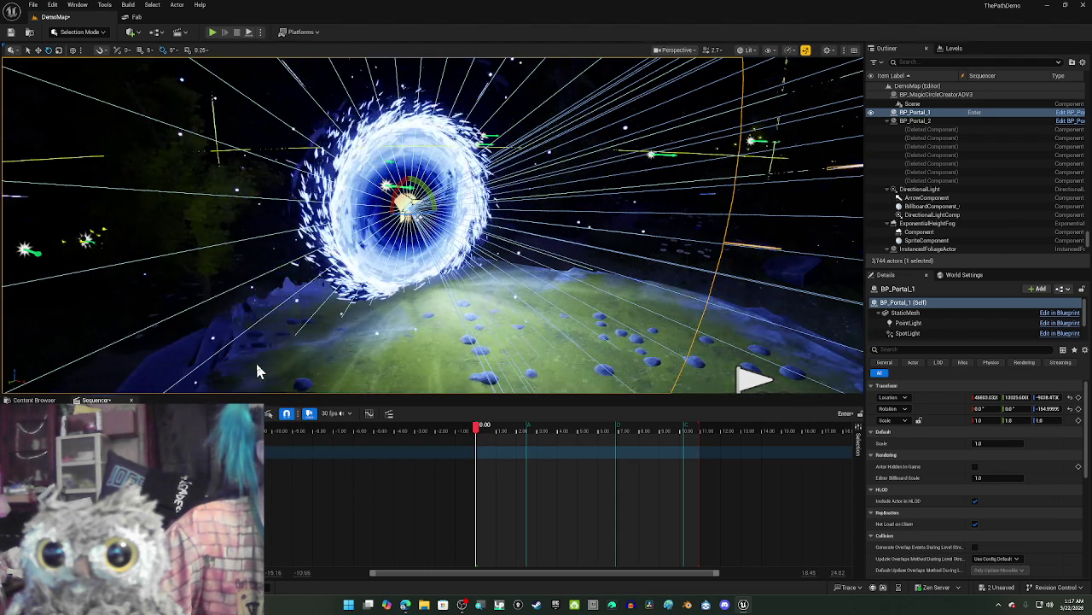
{"action": "left_click", "coordinate": [231, 439]}
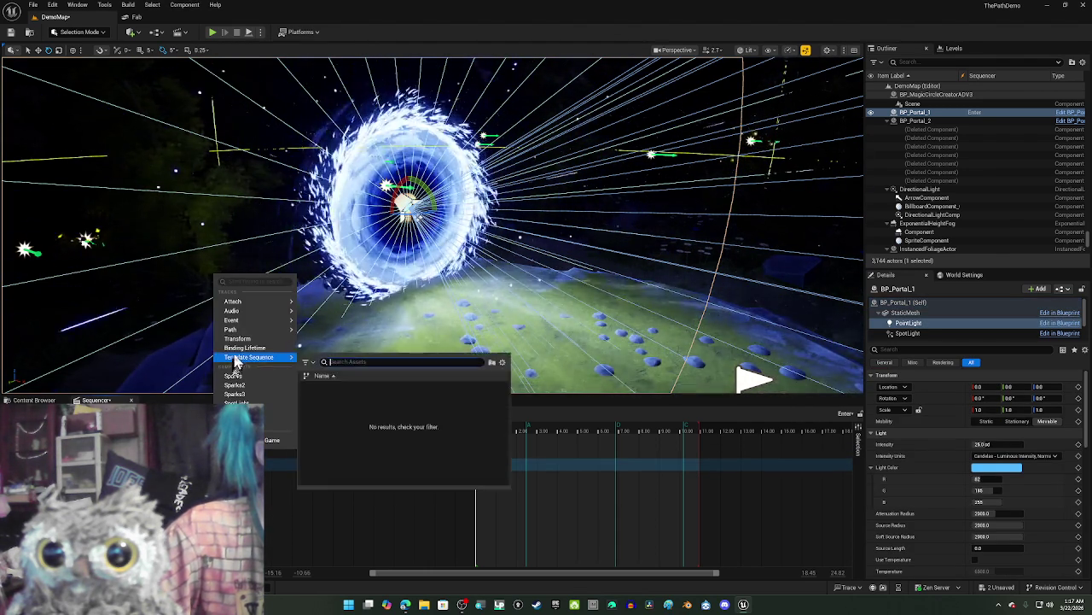
{"action": "left_click", "coordinate": [248, 403]}
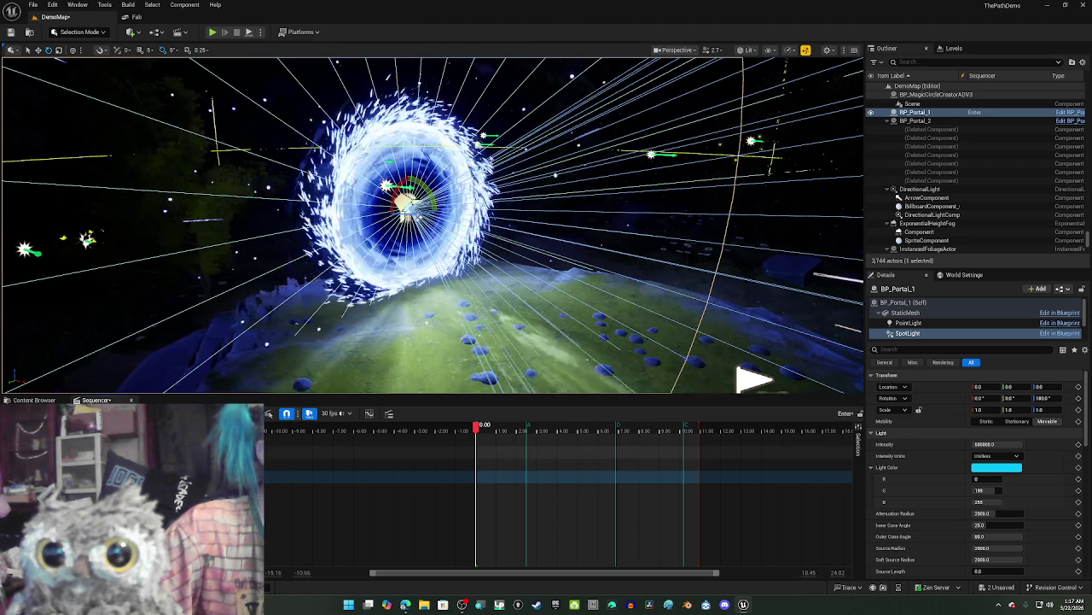
Step: Add a track for the portal's Niagara particle effect plus a Binding Lifetime track
{"action": "left_click", "coordinate": [231, 440]}
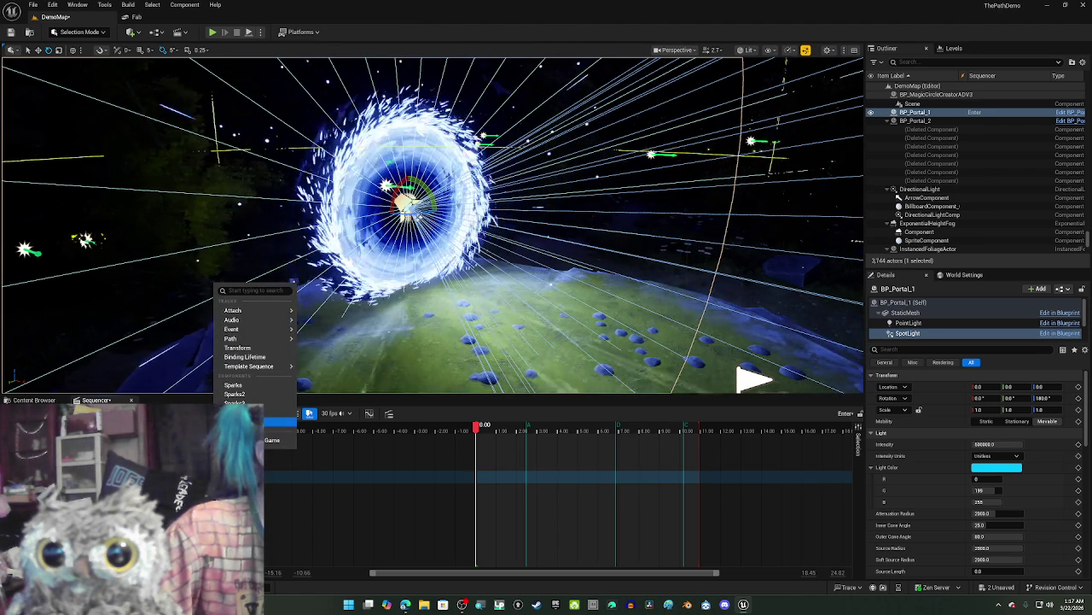
{"action": "left_click", "coordinate": [233, 385]}
{"action": "left_click", "coordinate": [217, 486]}
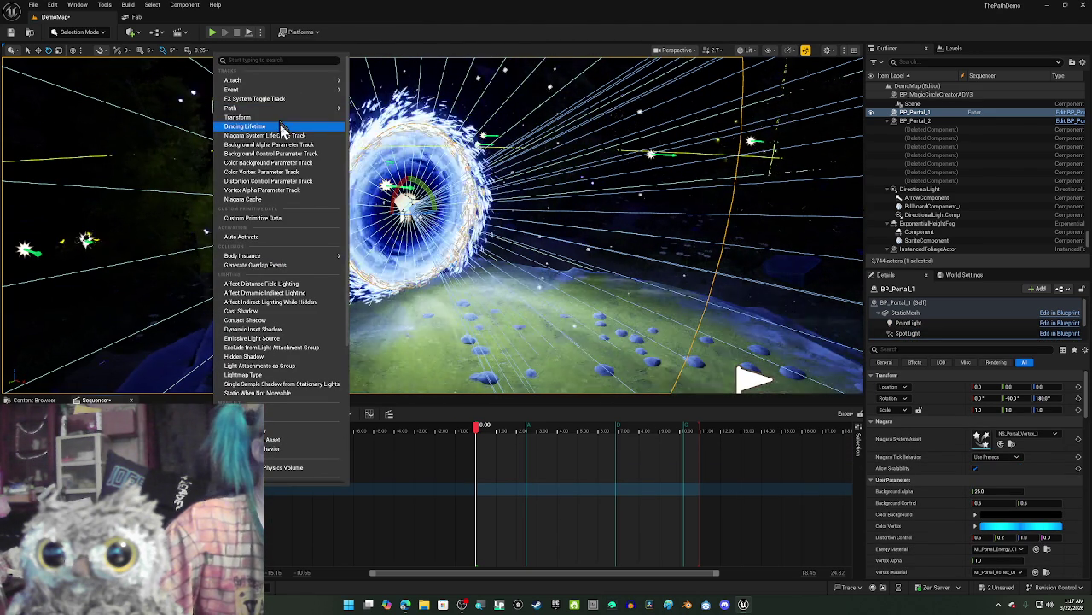
{"action": "left_click", "coordinate": [281, 128]}
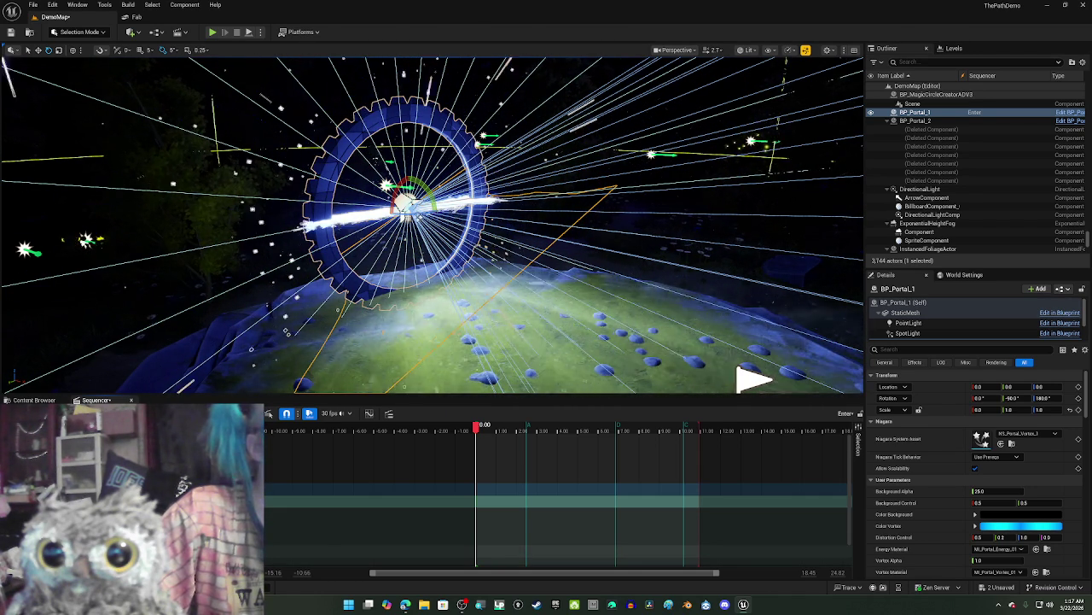
{"action": "left_click", "coordinate": [462, 604]}
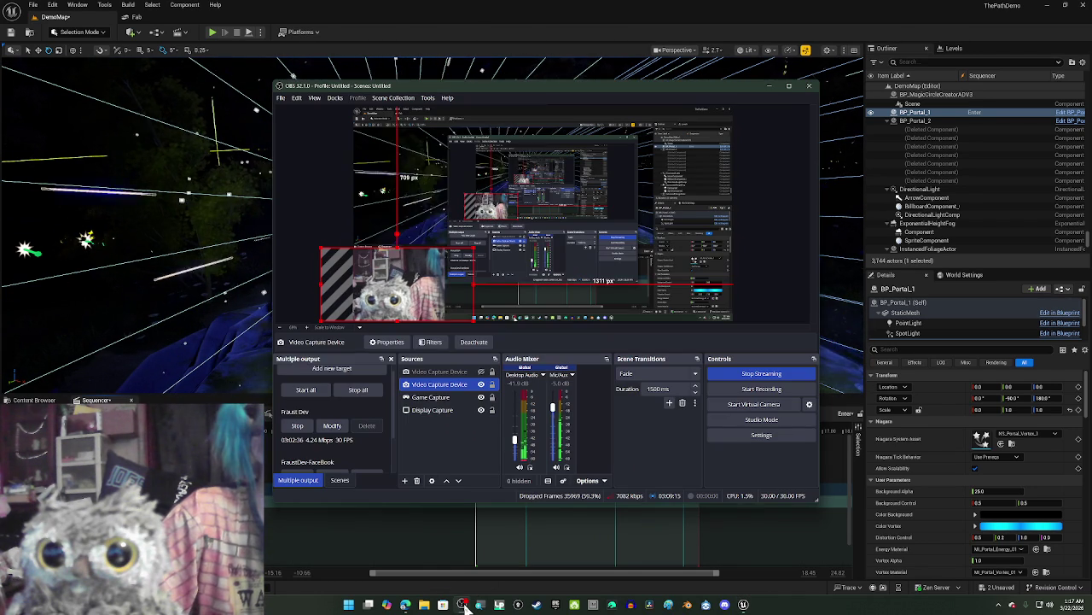
Step: Return to the Unreal editor, then switch to the Edge window showing YouTube
{"action": "left_click", "coordinate": [408, 534]}
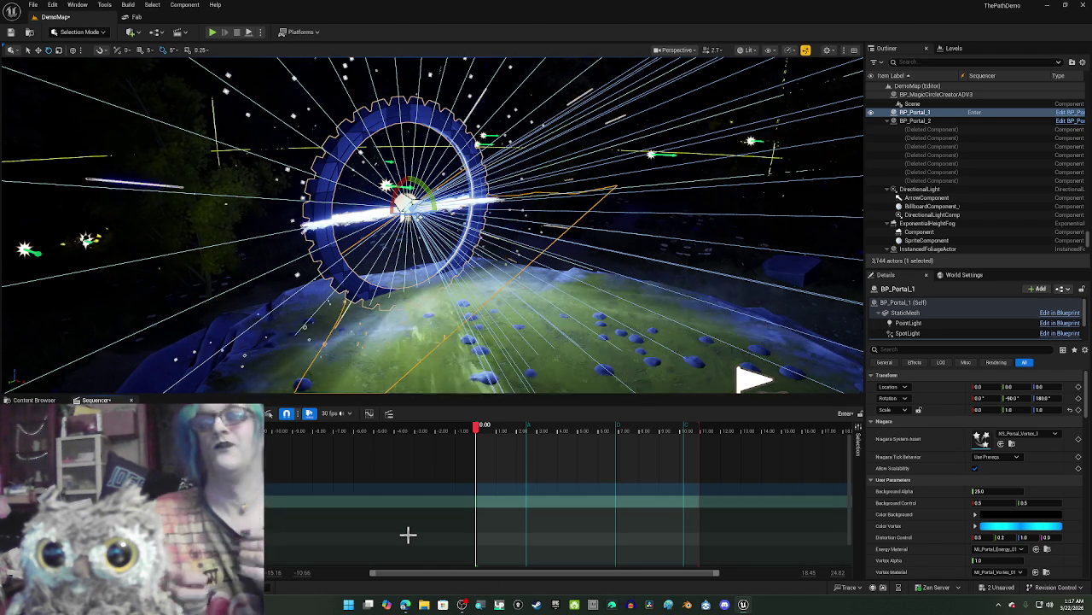
{"action": "key", "text": "alt+Tab"}
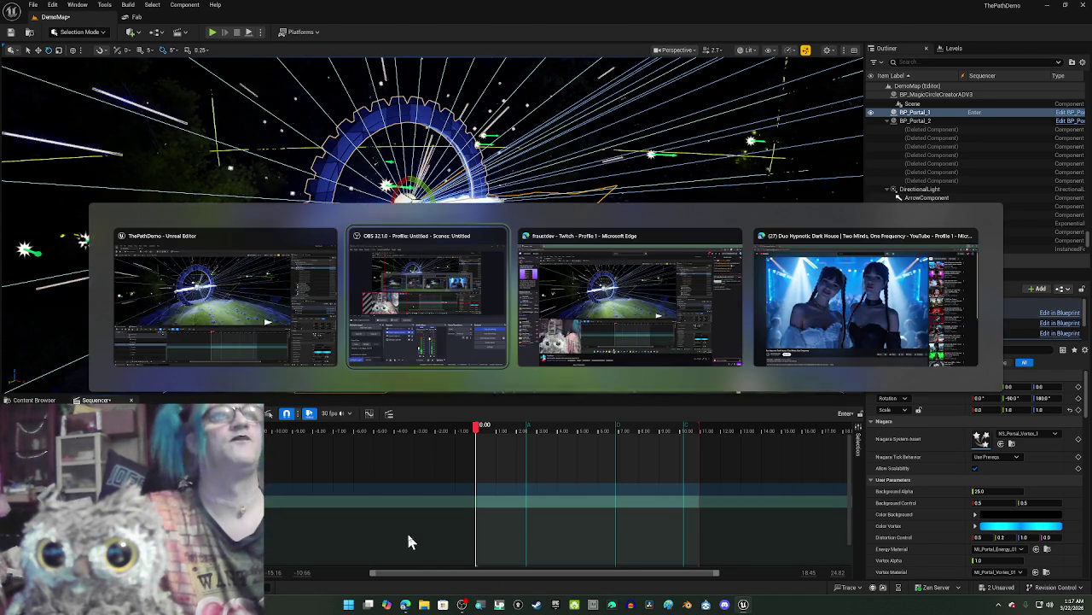
{"action": "key", "text": "Tab"}
{"action": "key", "text": "Tab"}
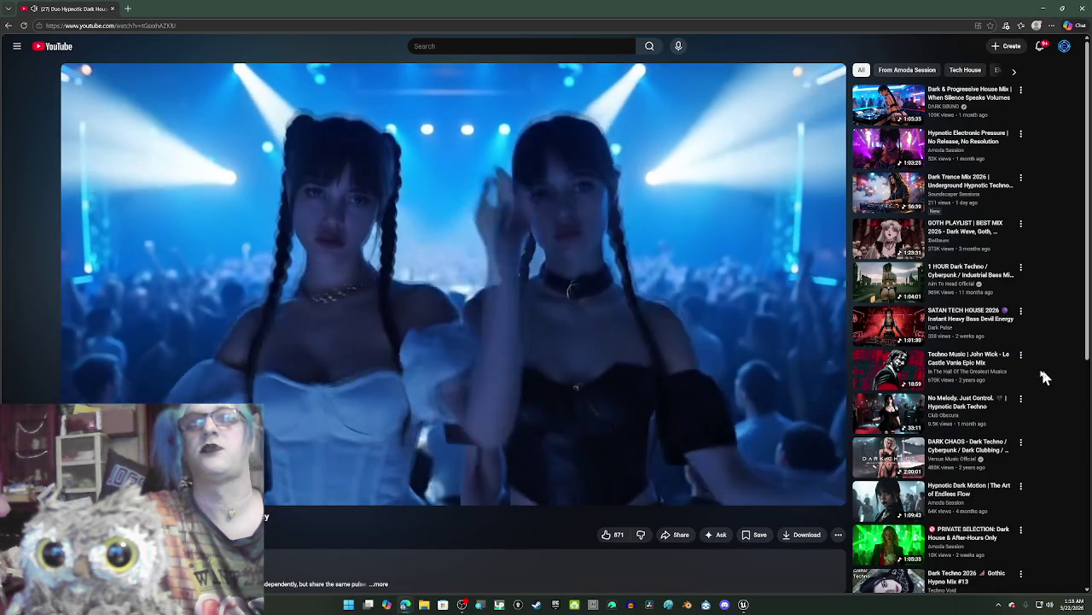
Step: Play the SATAN TECH HOUSE 2026 video on YouTube and scroll down the page
{"action": "left_click", "coordinate": [917, 341]}
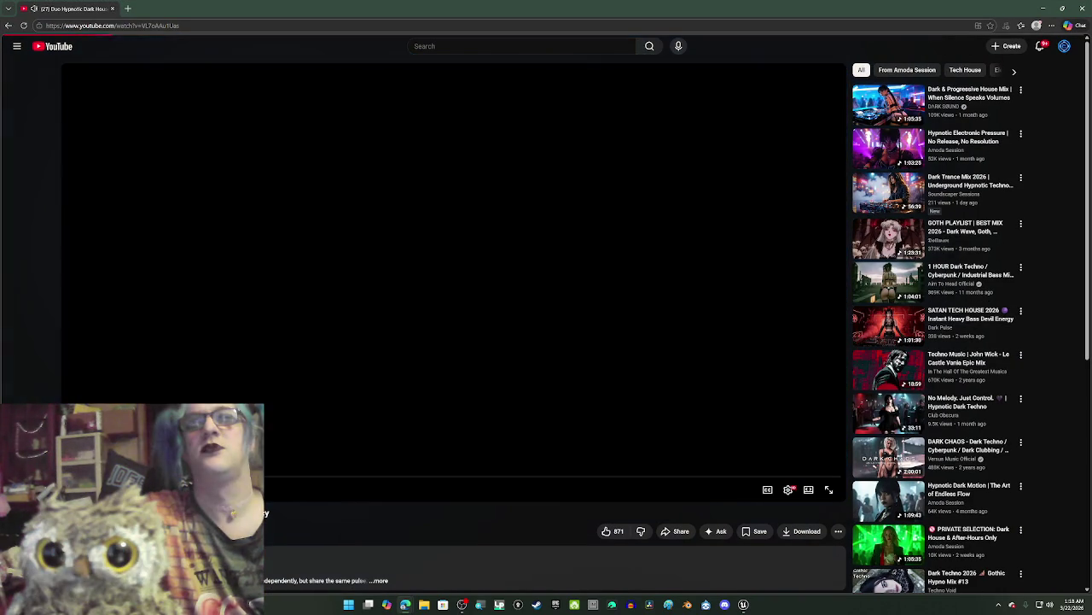
{"action": "scroll", "coordinate": [1065, 408], "scroll_direction": "down", "scroll_amount": 2}
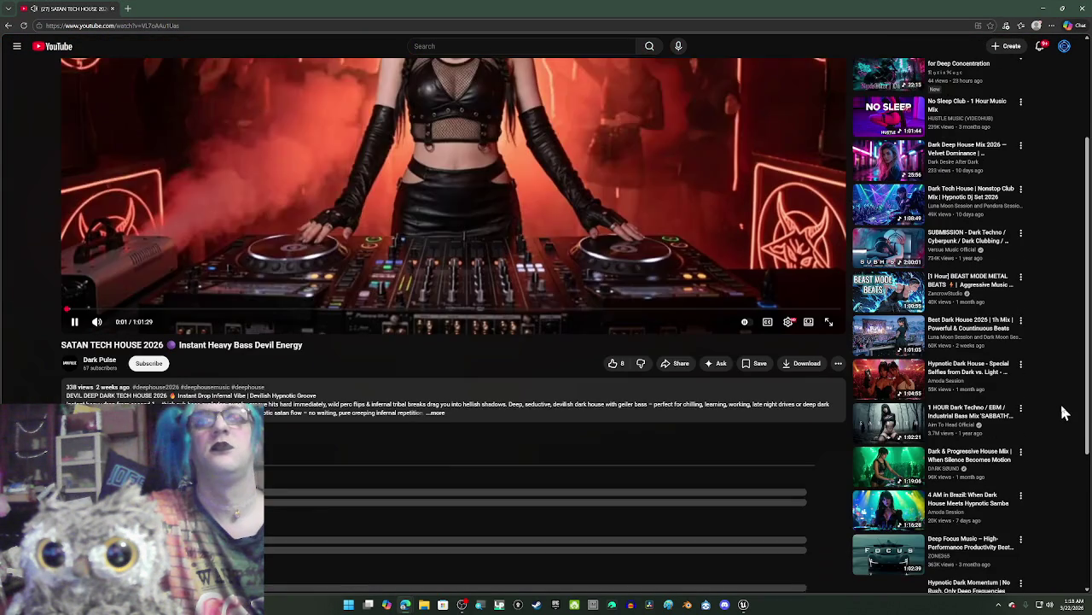
{"action": "scroll", "coordinate": [1065, 413], "scroll_direction": "down", "scroll_amount": 2}
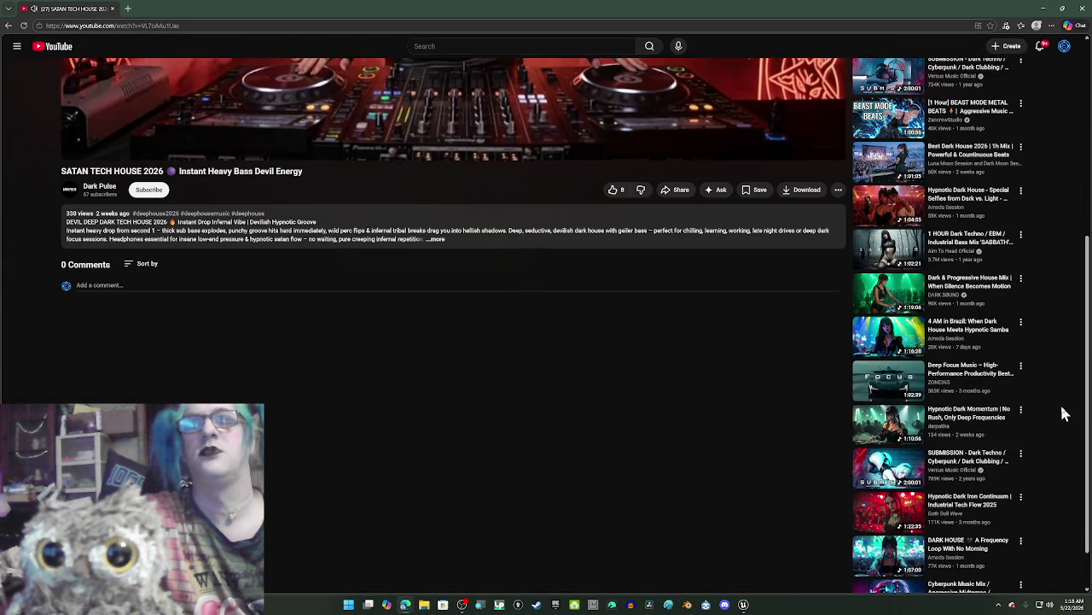
{"action": "scroll", "coordinate": [1065, 413], "scroll_direction": "down", "scroll_amount": 1}
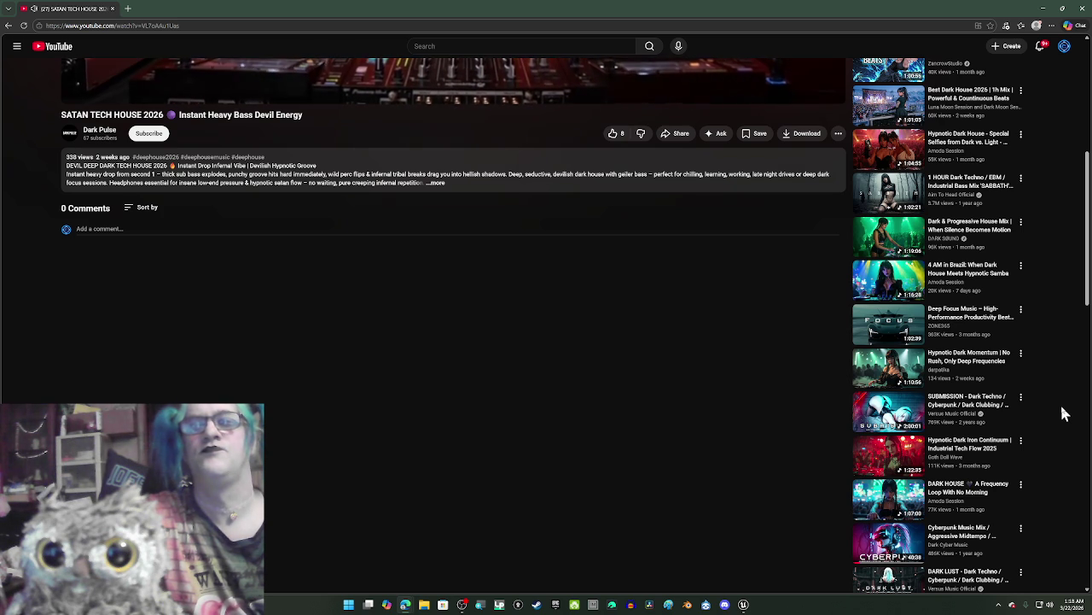
Step: Play '4 AM in Brazil: When Dark House Meets Hypnotic Samba', then minimize the browser
{"action": "left_click", "coordinate": [910, 290]}
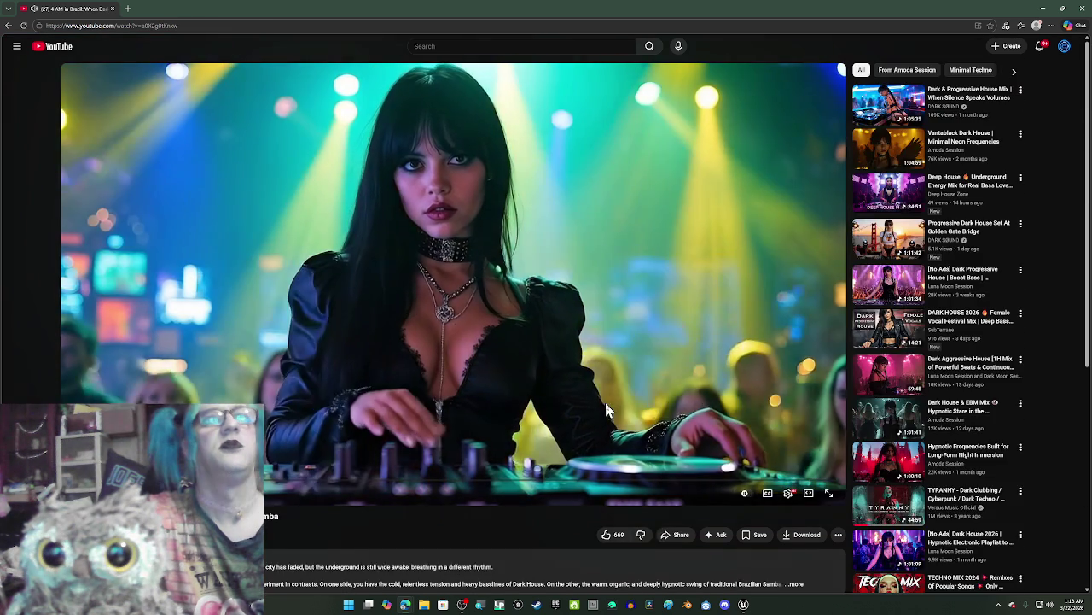
{"action": "scroll", "coordinate": [649, 411], "scroll_direction": "down", "scroll_amount": 3}
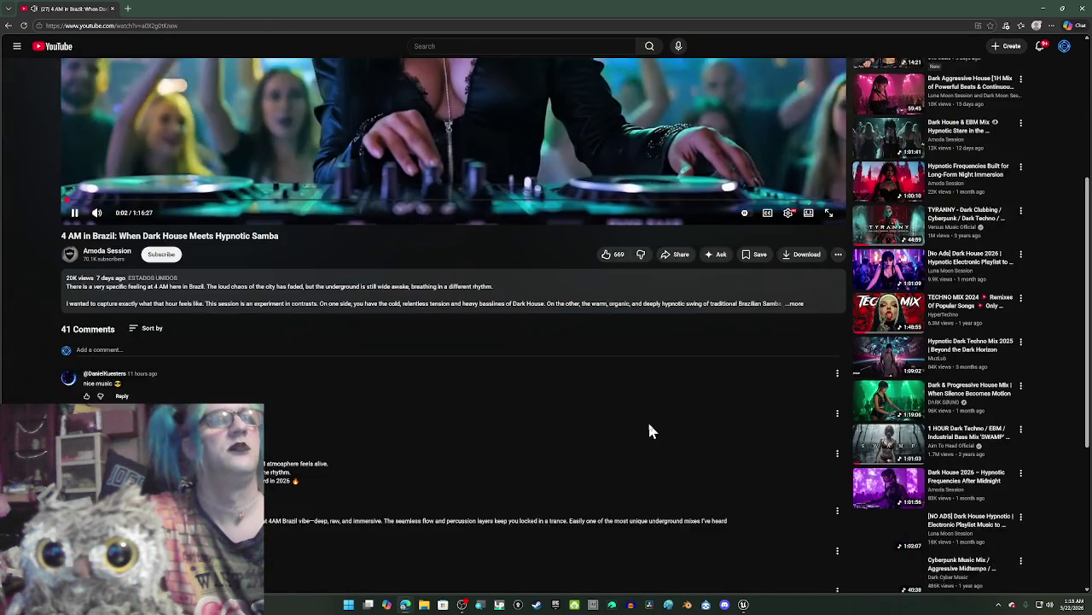
{"action": "scroll", "coordinate": [649, 418], "scroll_direction": "down", "scroll_amount": 2}
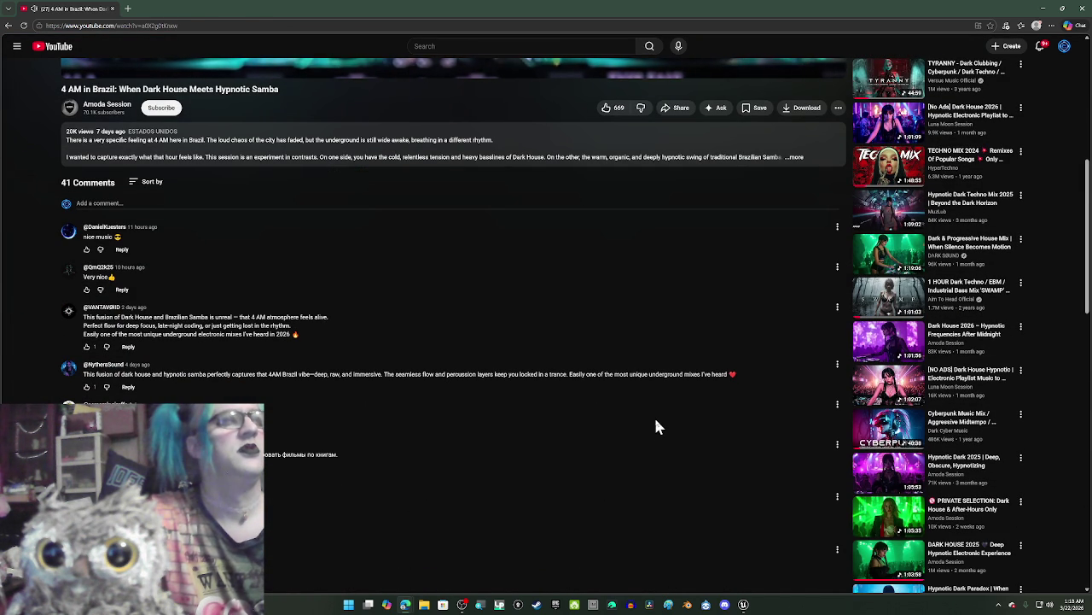
{"action": "scroll", "coordinate": [656, 425], "scroll_direction": "up", "scroll_amount": 5}
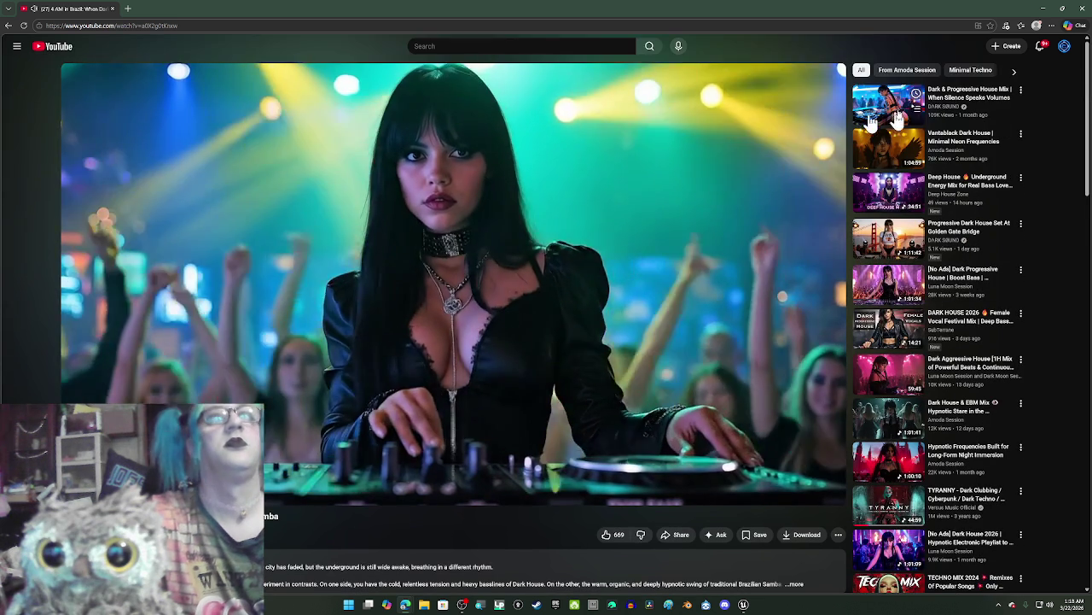
{"action": "left_click", "coordinate": [1043, 7]}
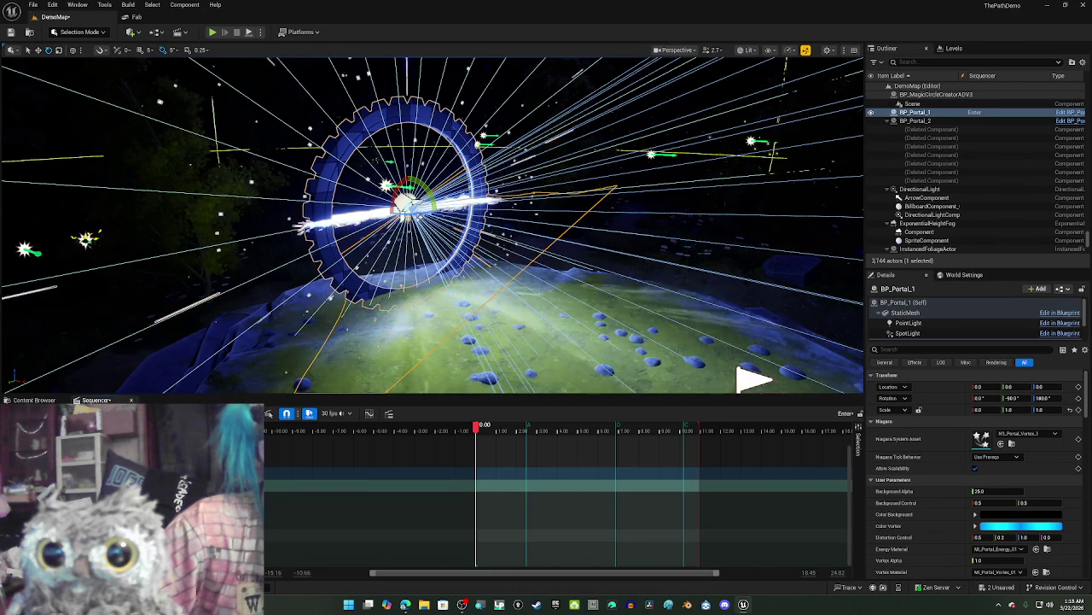
Step: Shrink the portal's Scale X and set keyframes at 0.00 and 0.47 seconds
{"action": "left_click_drag", "start_coordinate": [983, 409], "coordinate": [948, 409]}
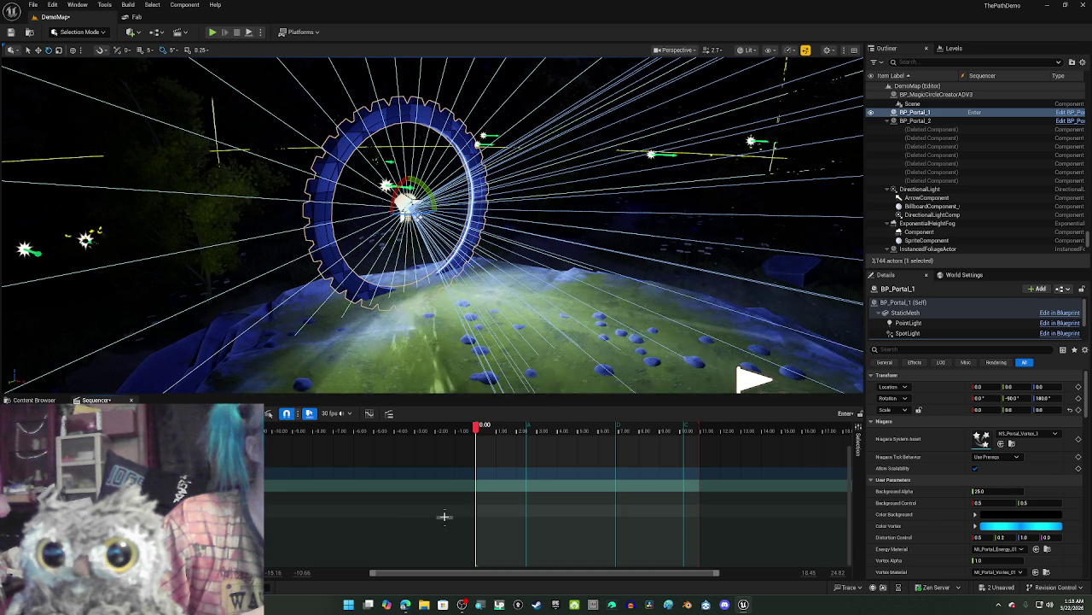
{"action": "left_click", "coordinate": [256, 522]}
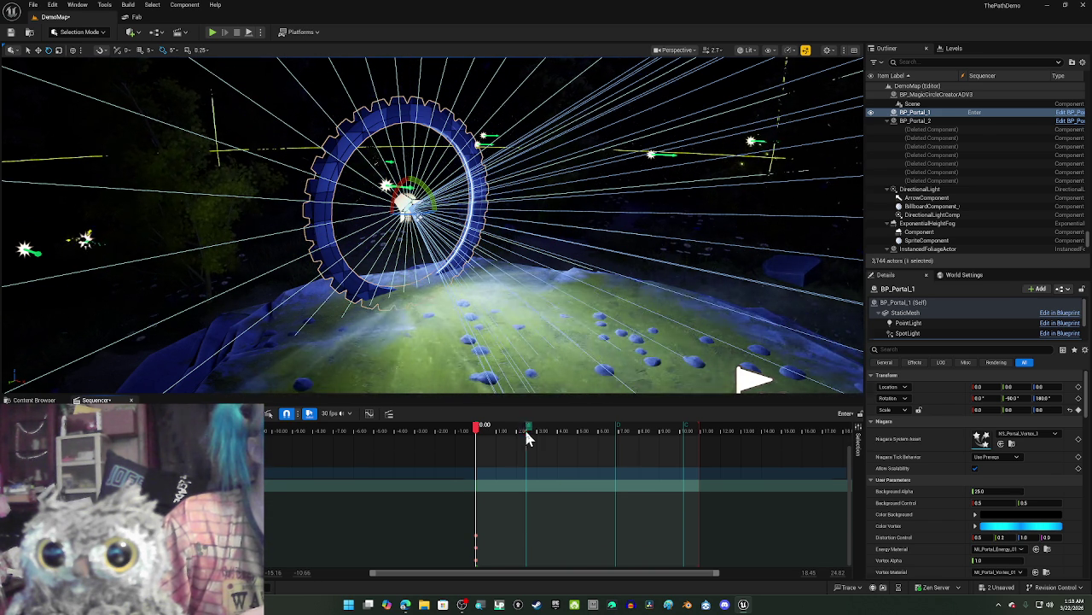
{"action": "left_click", "coordinate": [526, 431]}
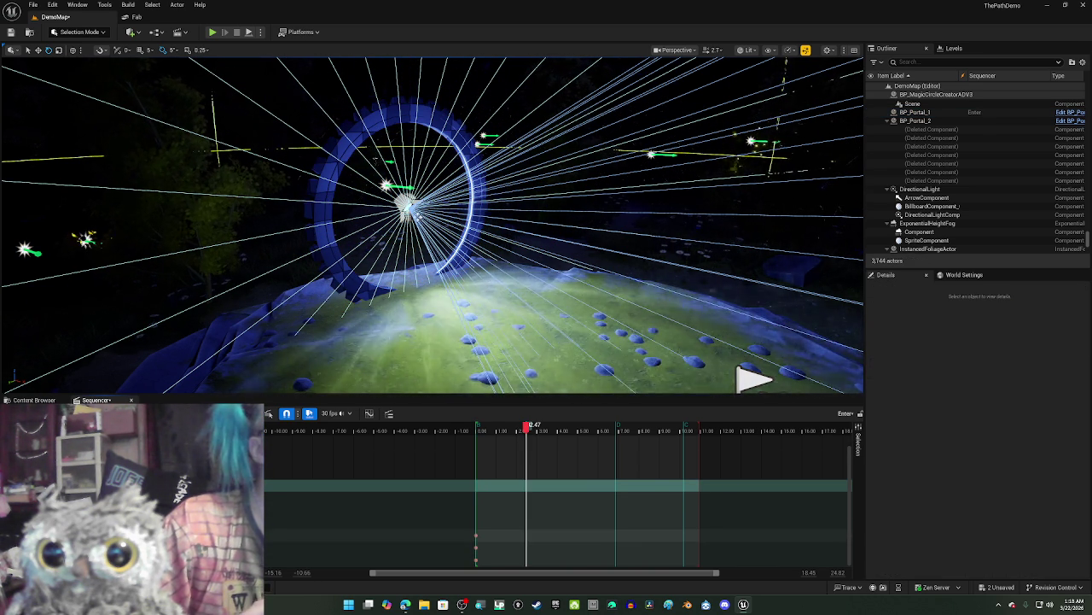
{"action": "key", "text": "Return"}
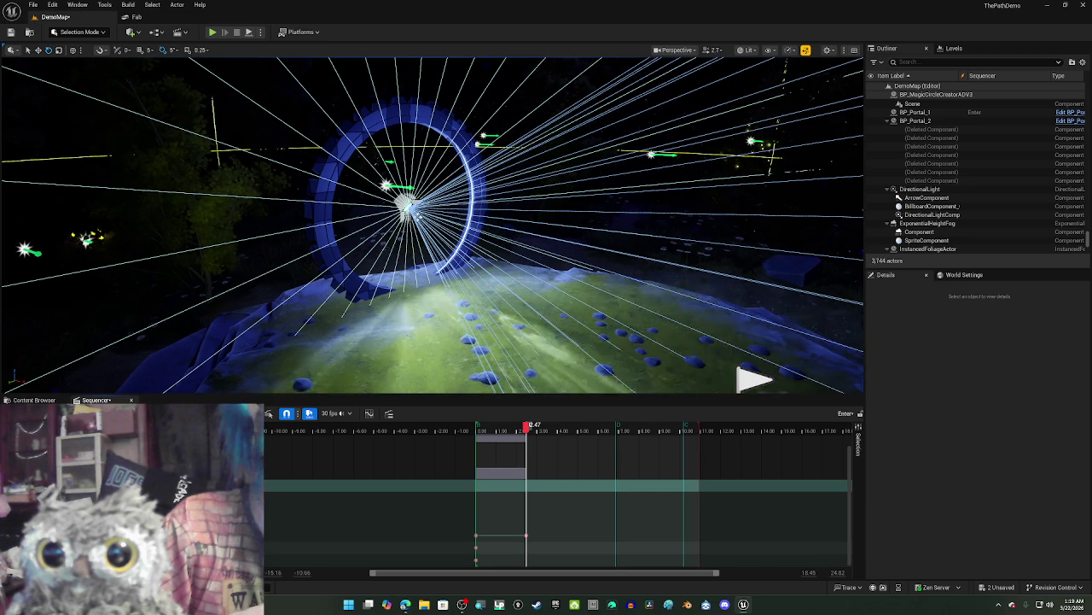
{"action": "key", "text": "Return"}
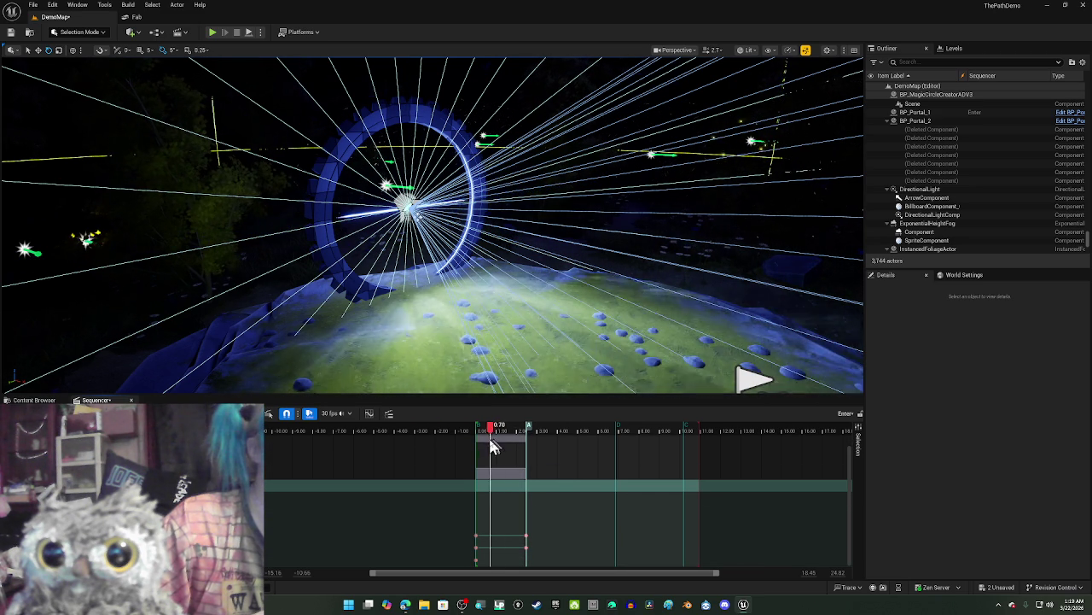
Step: Retime the keys to about 1.00 and 2.00 seconds, then key the enlarged portal at 3.00
{"action": "left_click", "coordinate": [526, 534]}
{"action": "left_click_drag", "start_coordinate": [554, 434], "coordinate": [563, 431]}
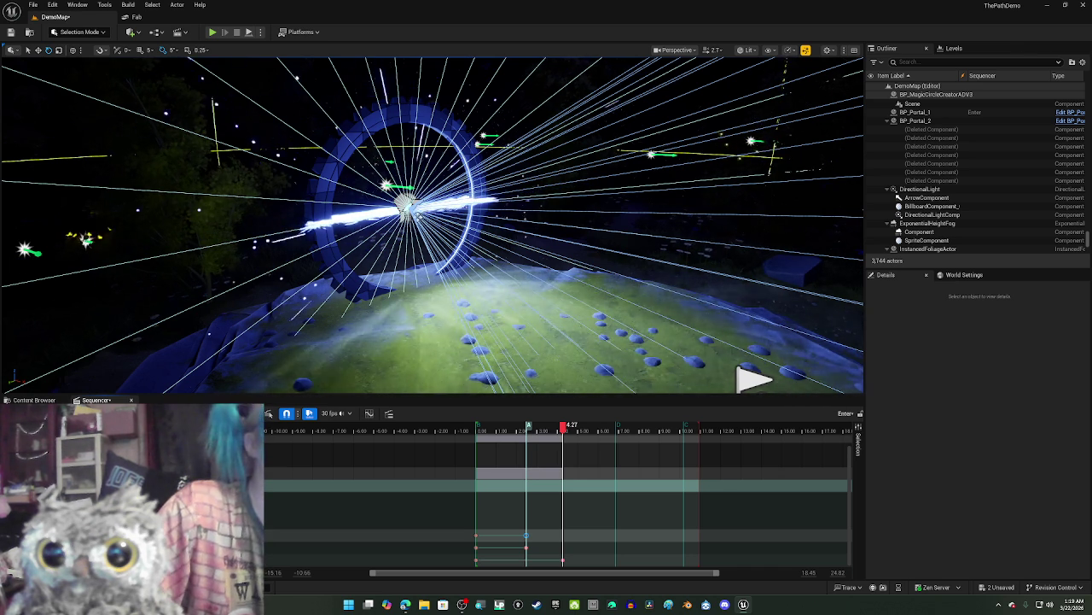
{"action": "mouse_move", "coordinate": [566, 432]}
{"action": "left_mouse_down"}
{"action": "mouse_move", "coordinate": [529, 435]}
{"action": "mouse_move", "coordinate": [553, 460]}
{"action": "left_mouse_up"}
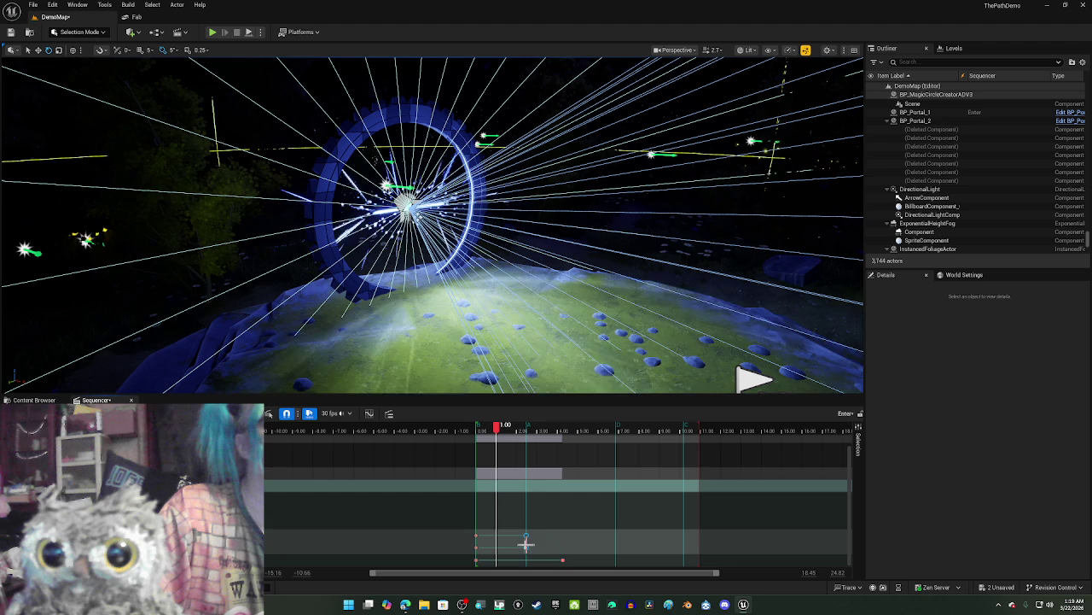
{"action": "left_click", "coordinate": [529, 535]}
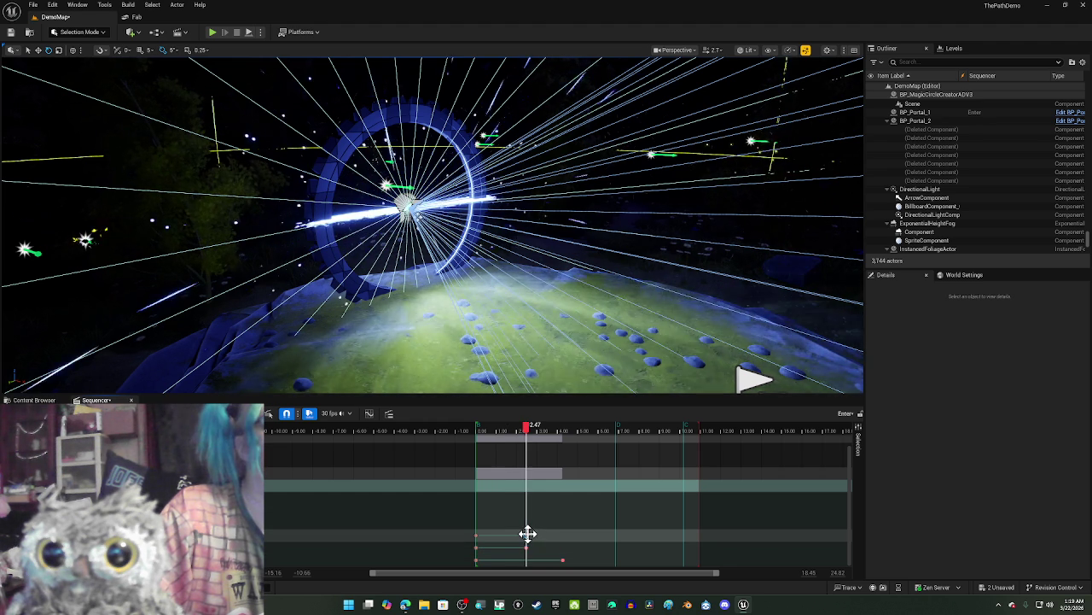
{"action": "left_click_drag", "start_coordinate": [527, 535], "coordinate": [512, 535]}
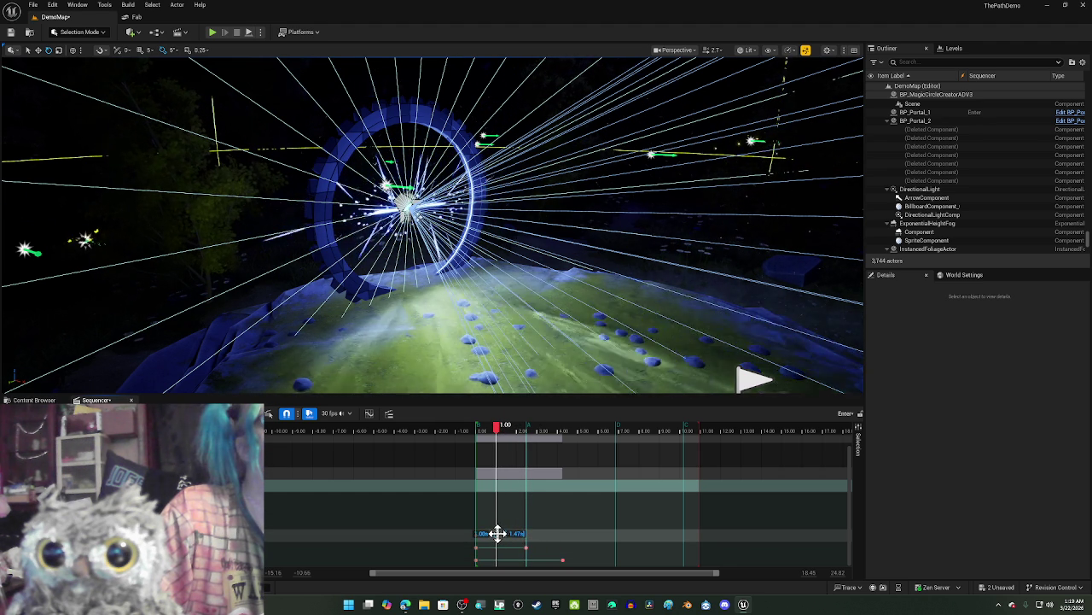
{"action": "left_click_drag", "start_coordinate": [508, 538], "coordinate": [515, 541]}
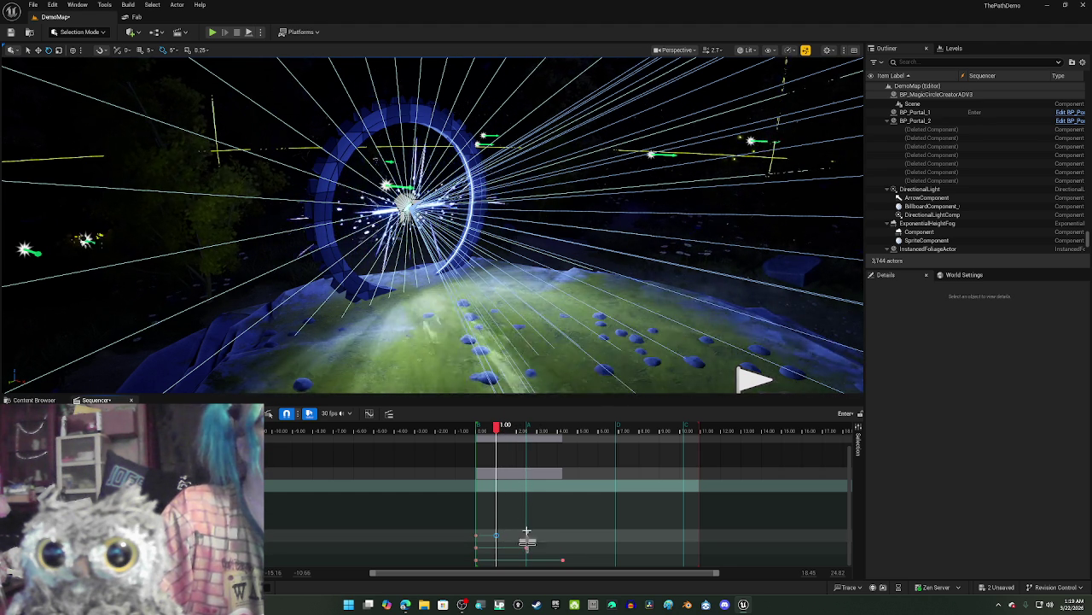
{"action": "left_click_drag", "start_coordinate": [516, 435], "coordinate": [517, 433]}
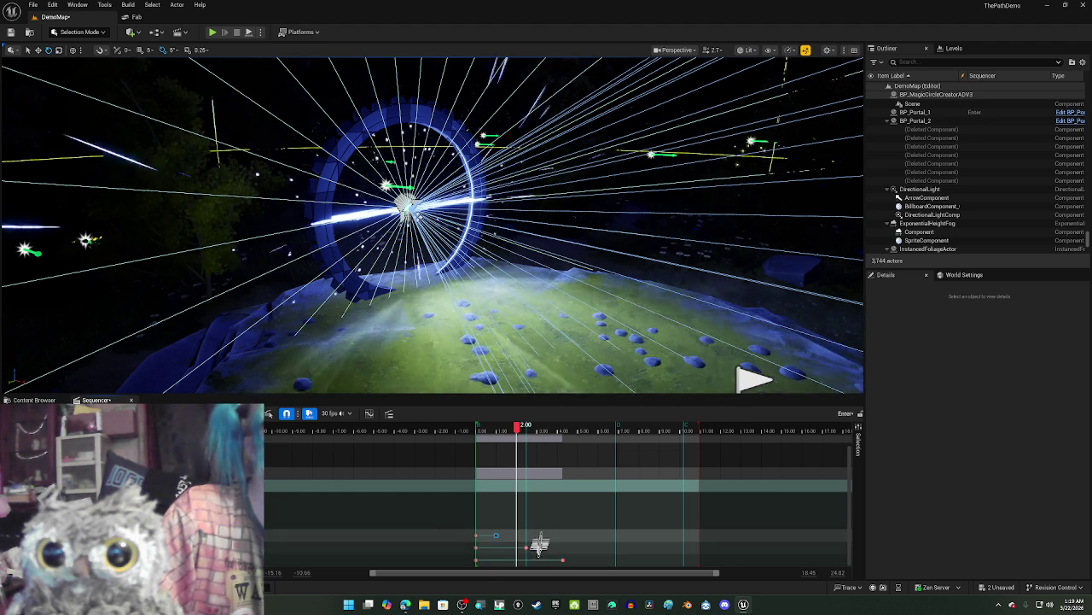
{"action": "left_click_drag", "start_coordinate": [527, 546], "coordinate": [518, 547]}
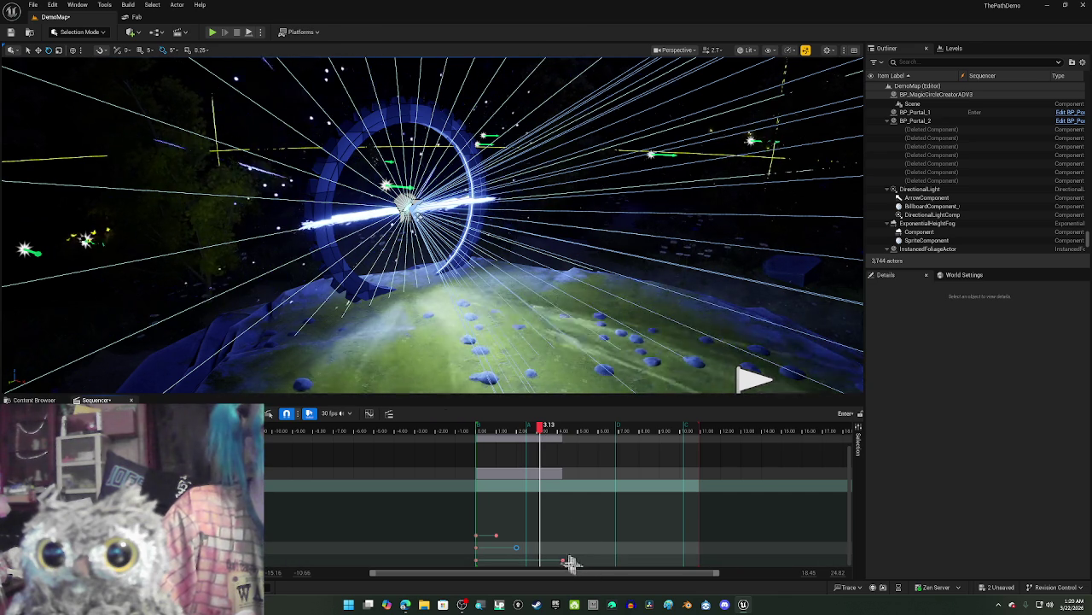
{"action": "left_click_drag", "start_coordinate": [564, 558], "coordinate": [543, 551]}
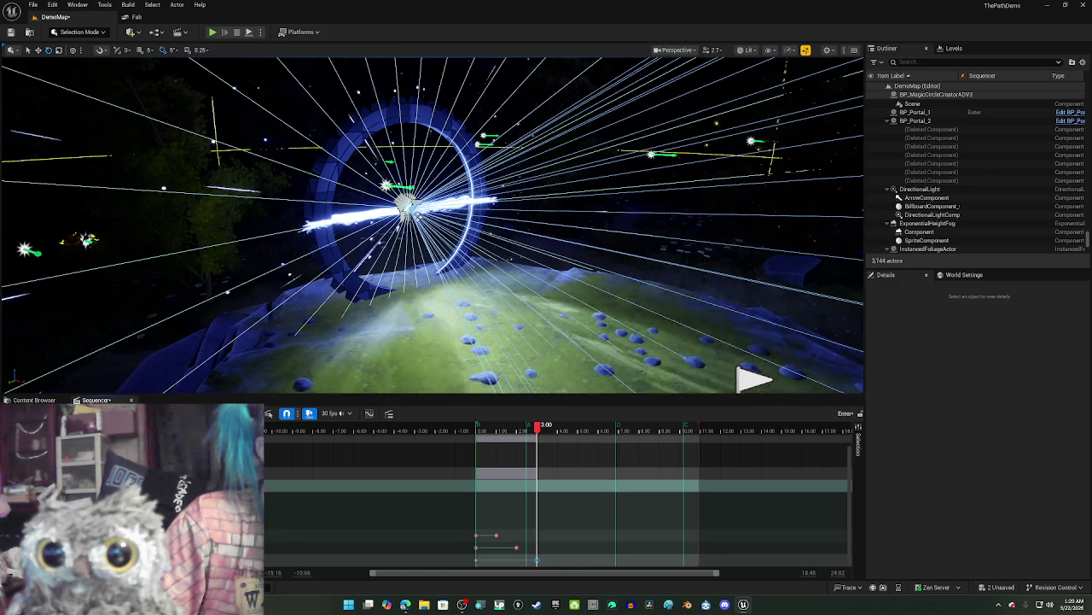
{"action": "key", "text": "Return"}
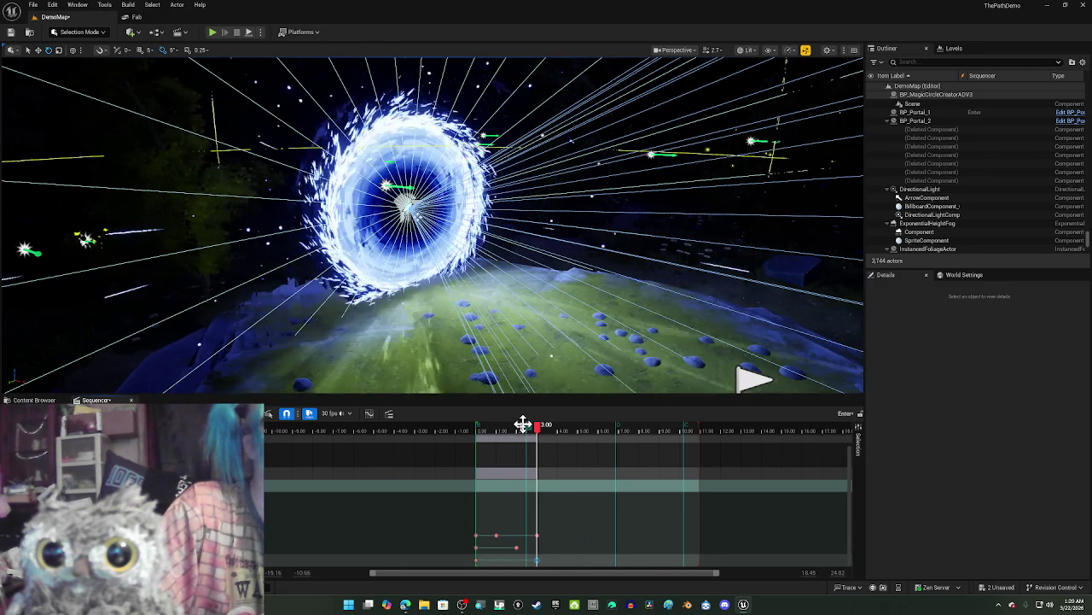
Step: Rewind to 0.00 and scrub through the portal opening animation to preview it
{"action": "left_click_drag", "start_coordinate": [519, 437], "coordinate": [477, 435]}
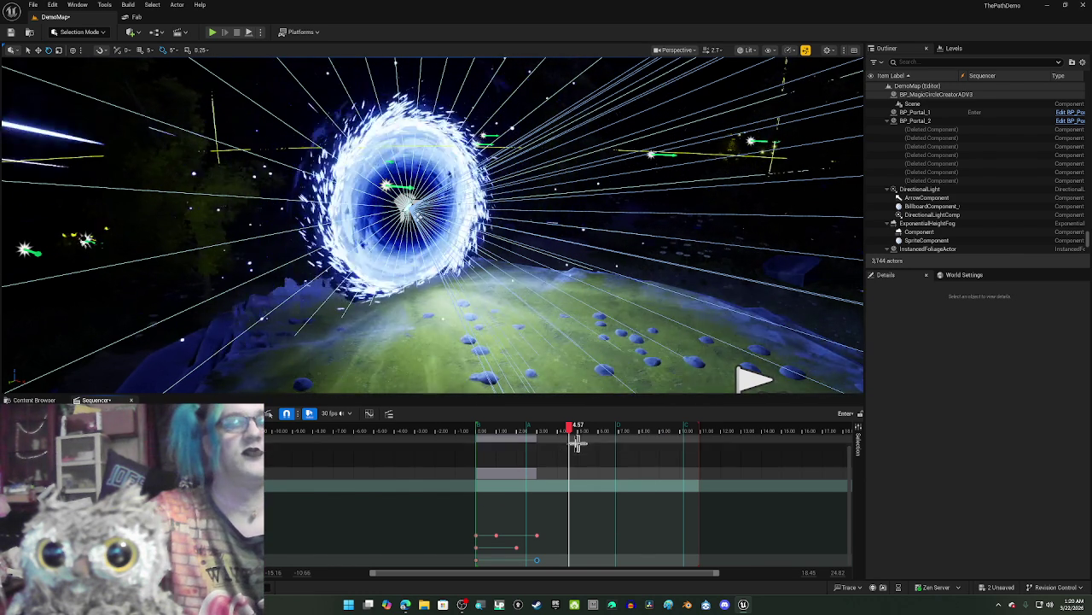
{"action": "left_click_drag", "start_coordinate": [658, 517], "coordinate": [622, 507]}
{"action": "mouse_move", "coordinate": [513, 435]}
{"action": "left_mouse_down"}
{"action": "mouse_move", "coordinate": [536, 443]}
{"action": "mouse_move", "coordinate": [497, 448]}
{"action": "left_mouse_up"}
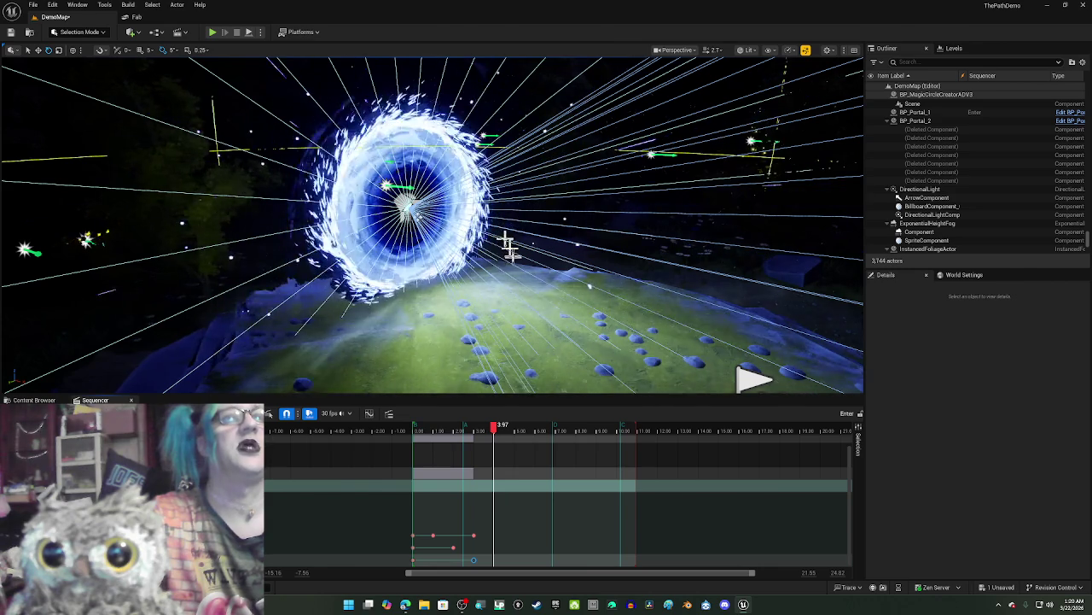
Step: Turn the view to the Player Start beside the portal, then restore and minimize the editor
{"action": "mouse_move", "coordinate": [432, 214]}
{"action": "left_mouse_down"}
{"action": "mouse_move", "coordinate": [513, 205]}
{"action": "mouse_move", "coordinate": [513, 244]}
{"action": "left_mouse_up"}
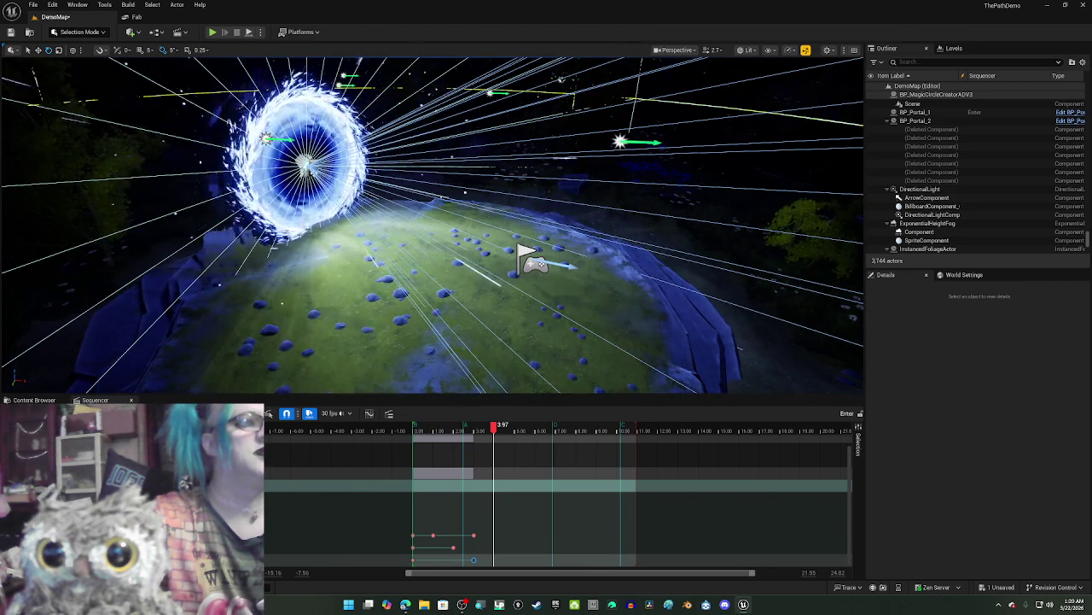
{"action": "key", "text": "Delete"}
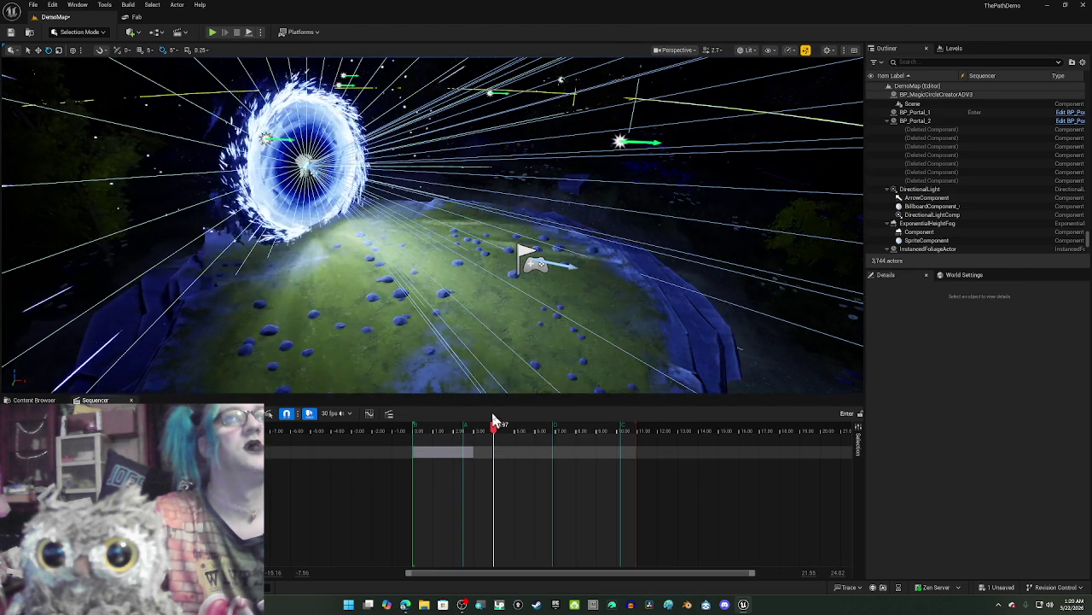
{"action": "mouse_move", "coordinate": [585, 12]}
{"action": "left_mouse_down"}
{"action": "mouse_move", "coordinate": [764, 23]}
{"action": "mouse_move", "coordinate": [926, 103]}
{"action": "mouse_move", "coordinate": [787, 86]}
{"action": "left_mouse_up"}
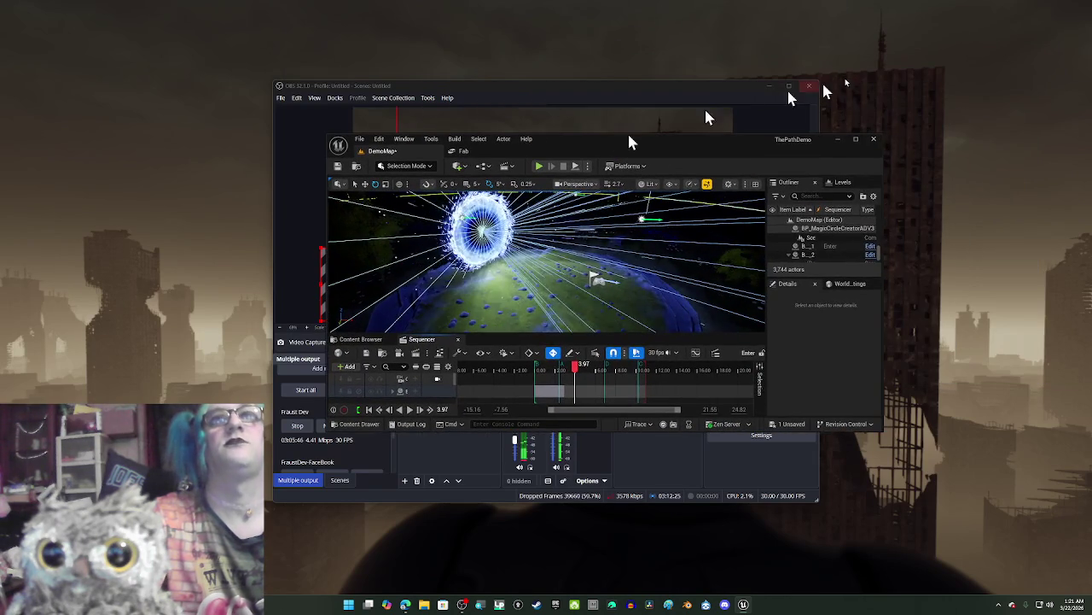
{"action": "left_click", "coordinate": [770, 88]}
Step: Clear OBS and the Unreal editor off the screen and bring the YouTube browser back up
{"action": "left_click", "coordinate": [769, 88]}
{"action": "left_click_drag", "start_coordinate": [773, 142], "coordinate": [1091, 163]}
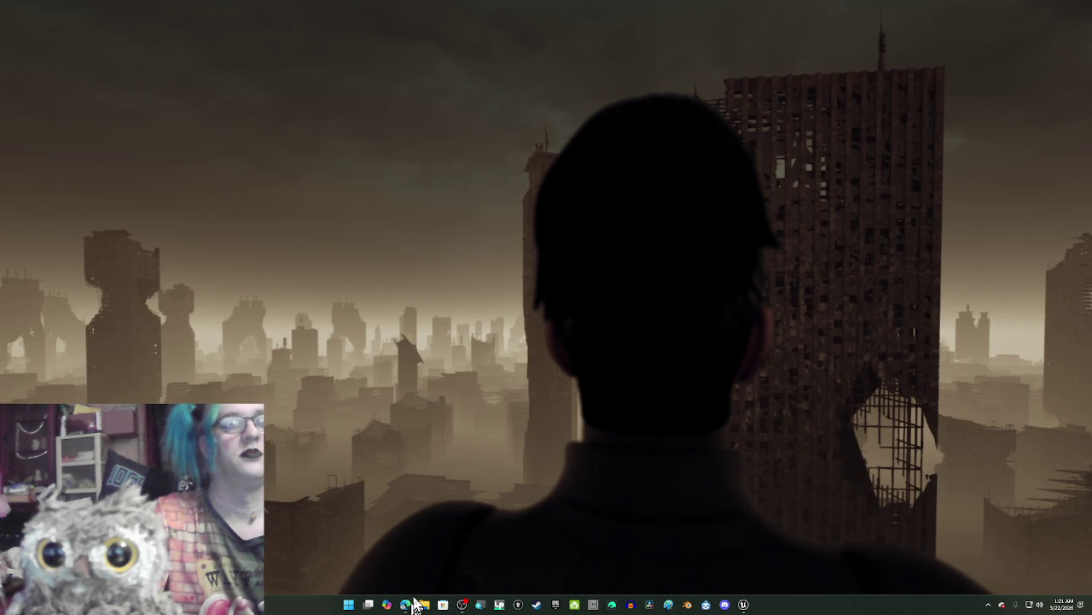
{"action": "mouse_move", "coordinate": [407, 606]}
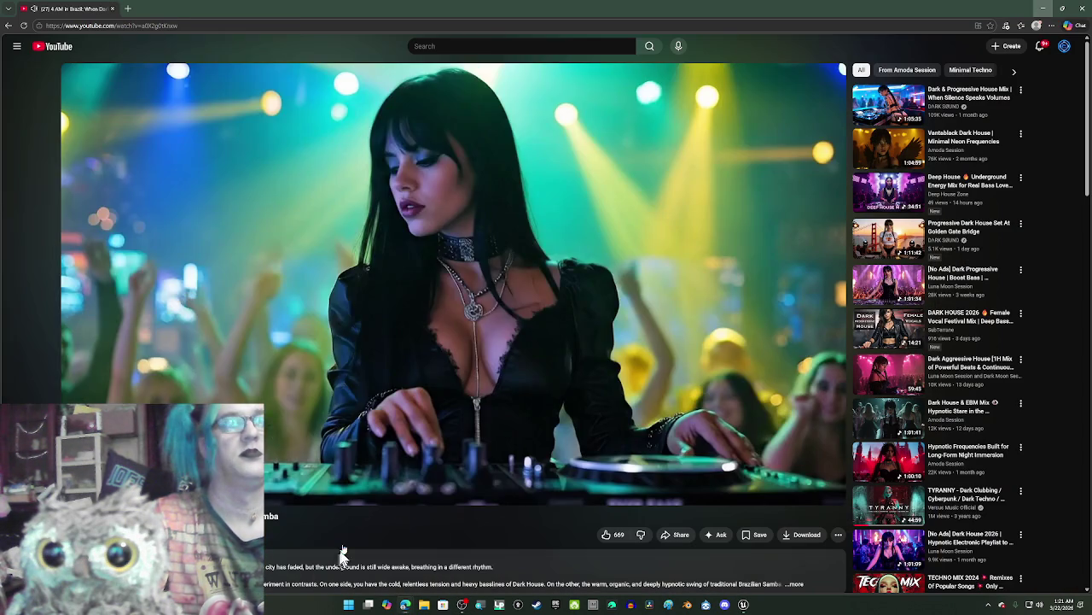
{"action": "left_click", "coordinate": [358, 559]}
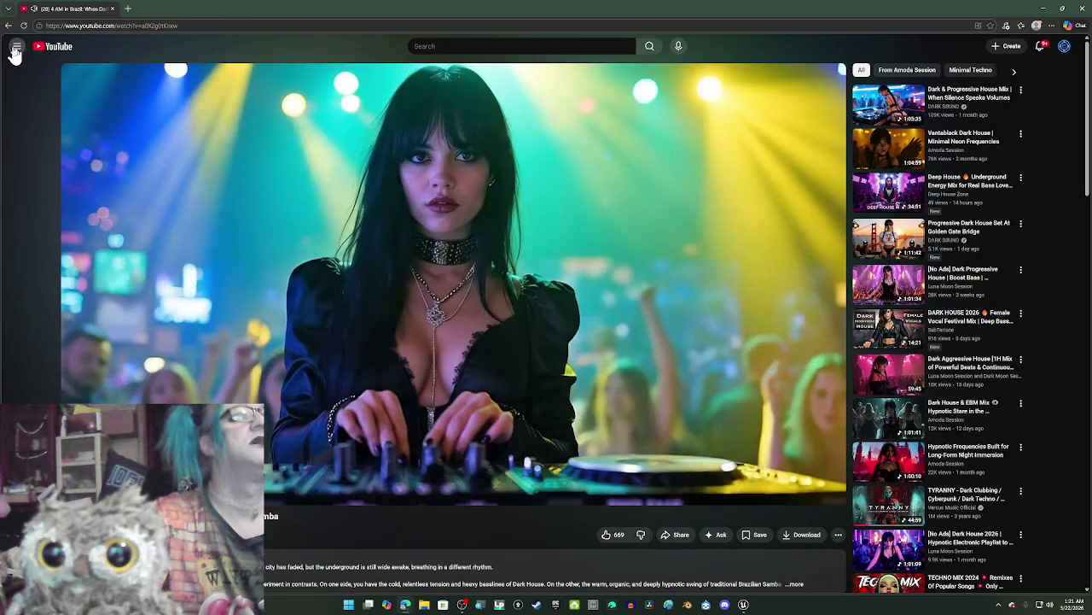
Step: Open the 'How To Create A Cutscene To Gameplay Transition' tutorial from YouTube watch history
{"action": "left_click", "coordinate": [15, 48]}
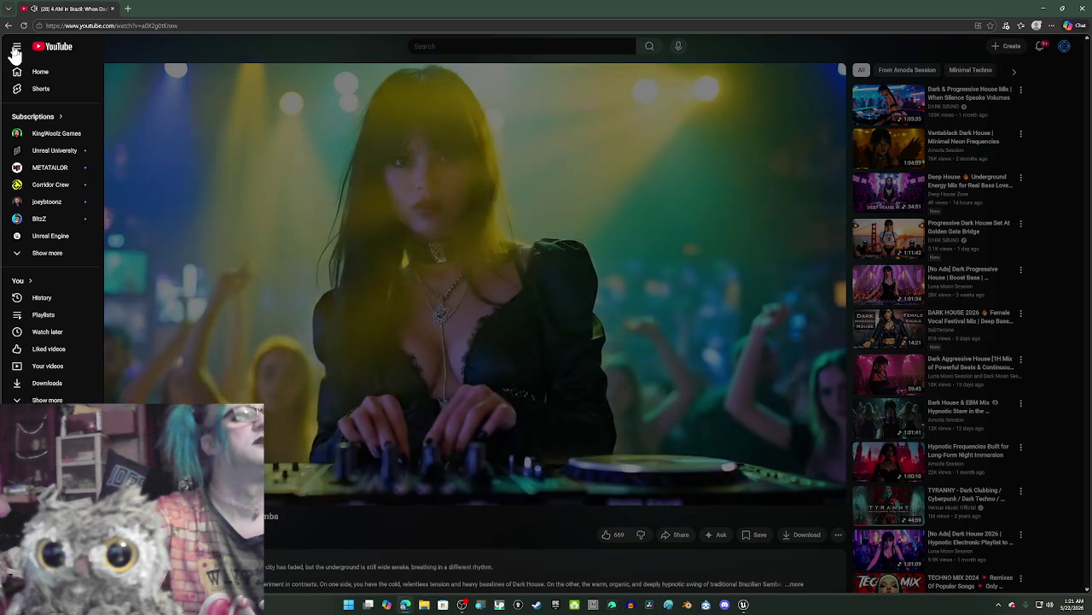
{"action": "left_click", "coordinate": [61, 307]}
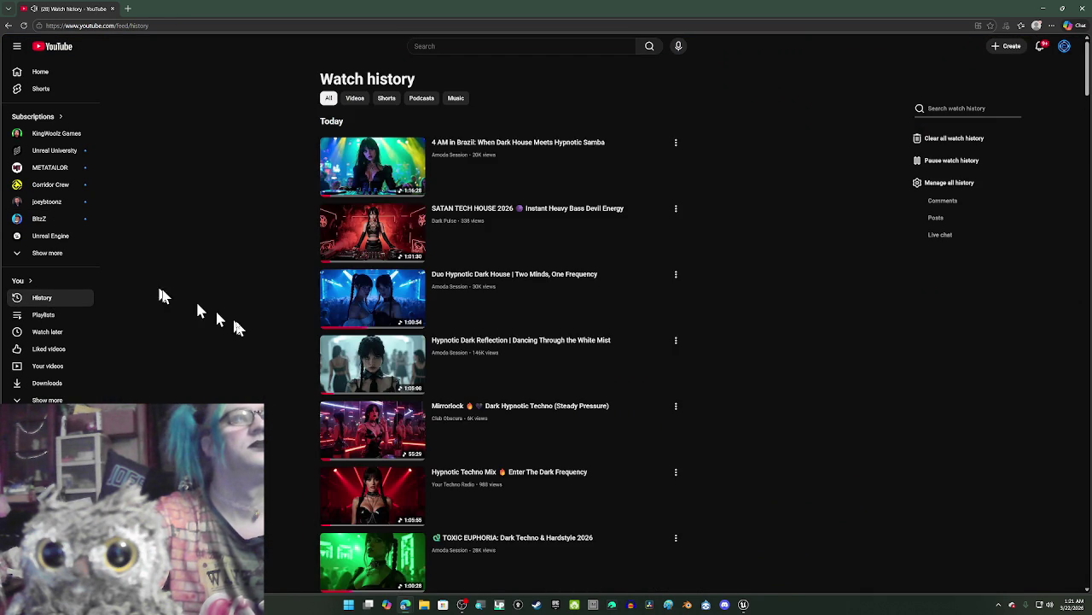
{"action": "scroll", "coordinate": [230, 324], "scroll_direction": "down", "scroll_amount": 2}
{"action": "scroll", "coordinate": [237, 327], "scroll_direction": "down", "scroll_amount": 4}
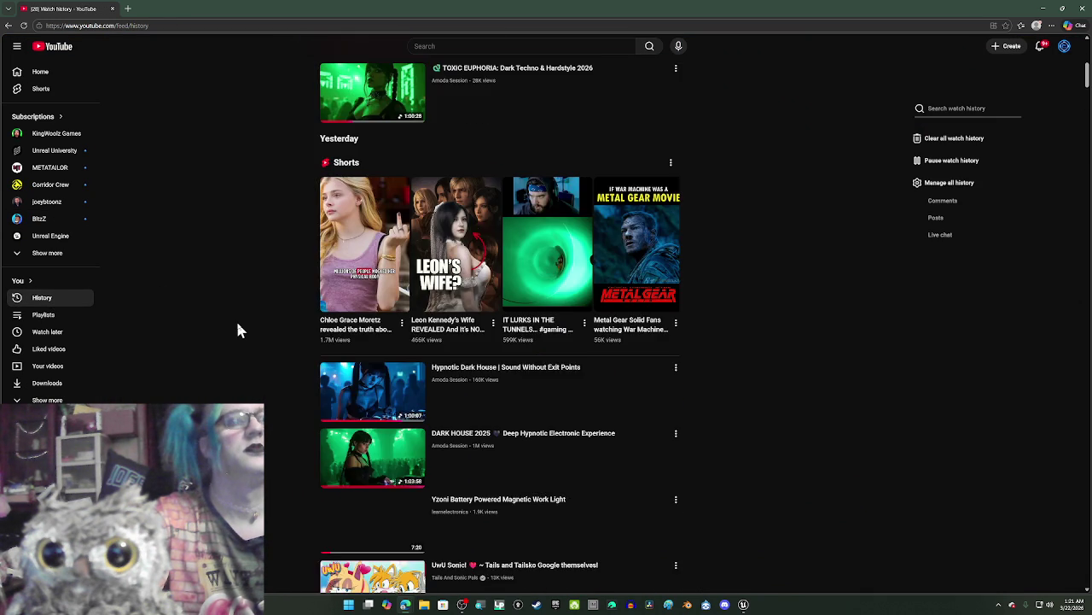
{"action": "scroll", "coordinate": [237, 330], "scroll_direction": "down", "scroll_amount": 2}
{"action": "scroll", "coordinate": [238, 330], "scroll_direction": "down", "scroll_amount": 5}
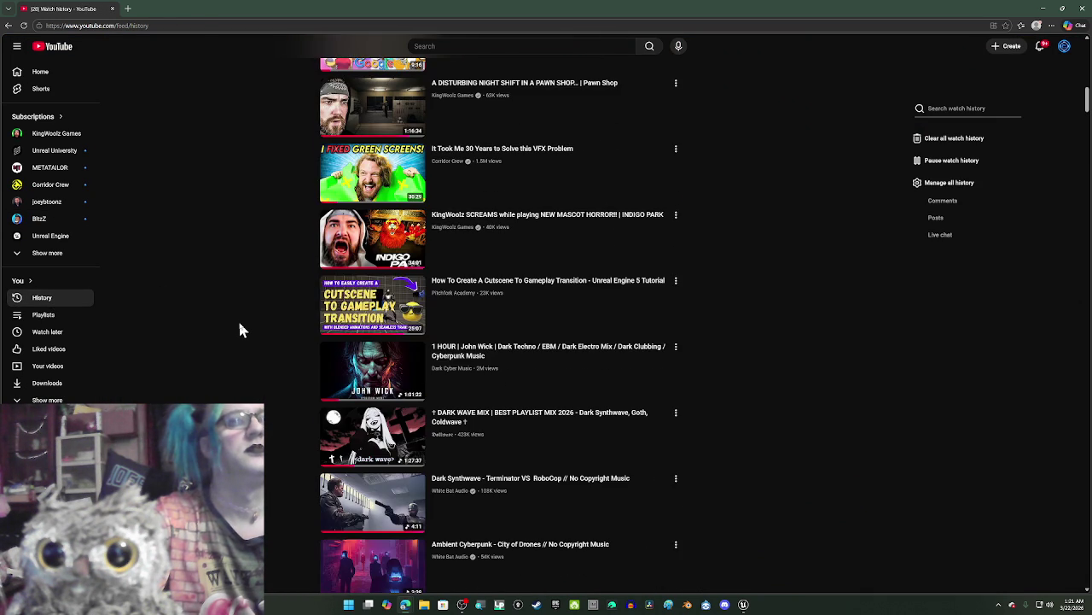
{"action": "left_click", "coordinate": [366, 277]}
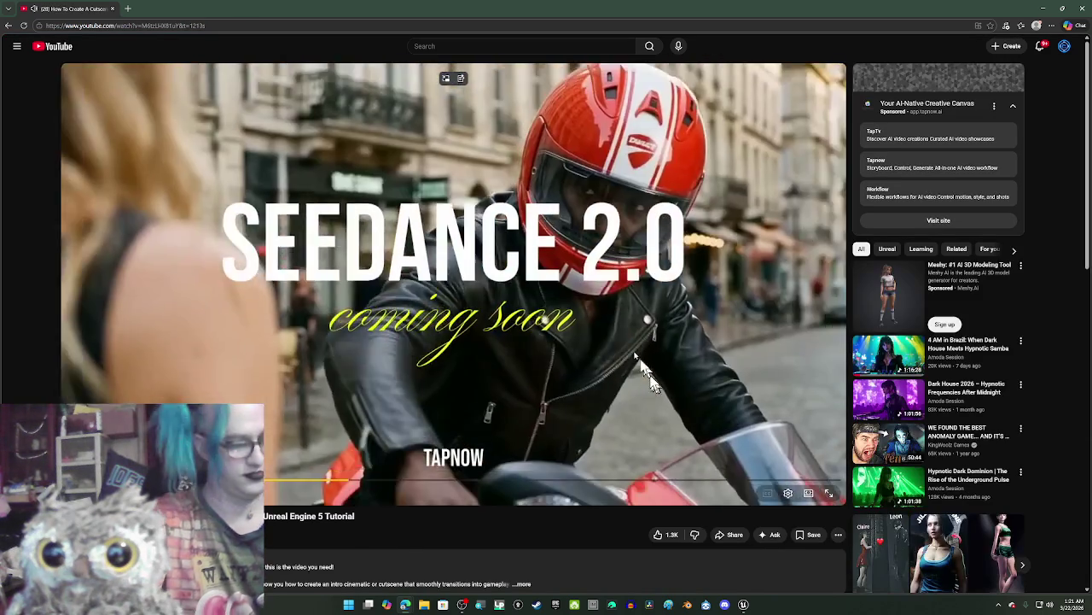
Step: Mute and skip the ad, then skip the tutorial ahead ten seconds and raise its volume
{"action": "key", "text": "m"}
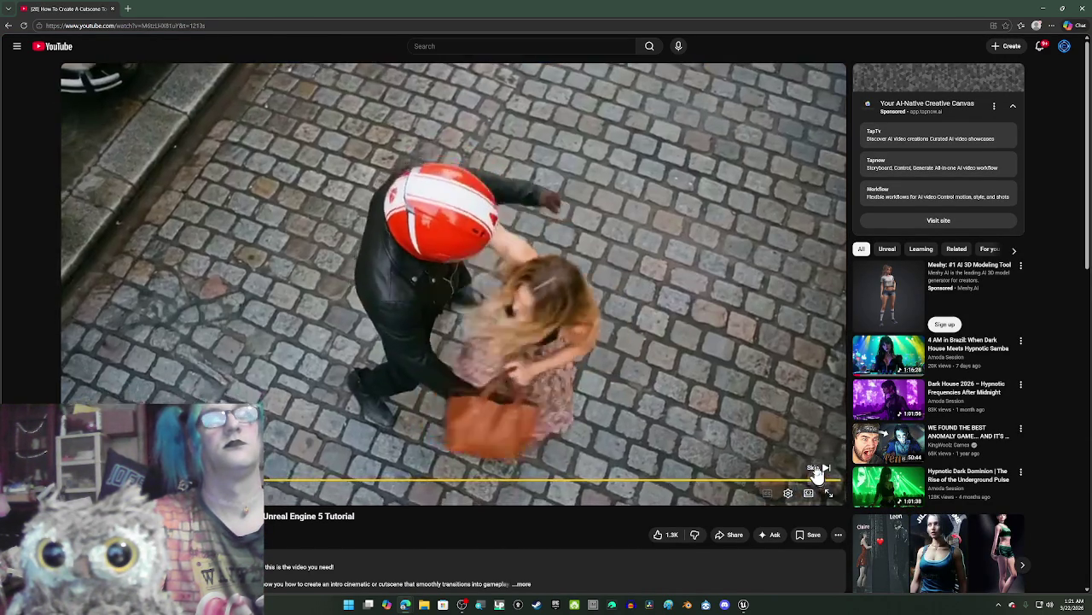
{"action": "left_click", "coordinate": [815, 471]}
{"action": "key", "text": "k"}
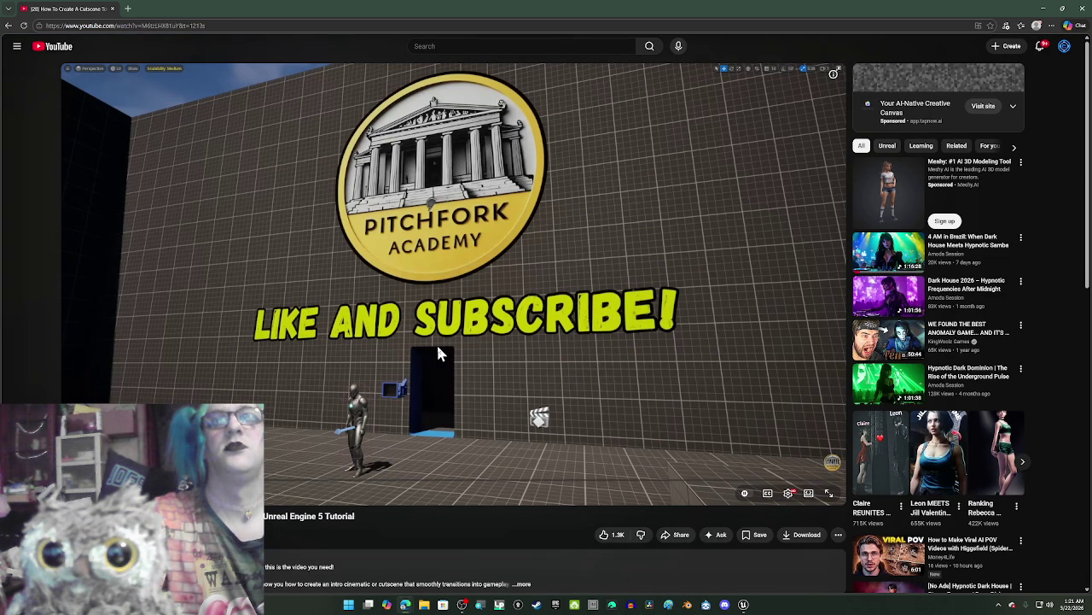
{"action": "left_click", "coordinate": [437, 348]}
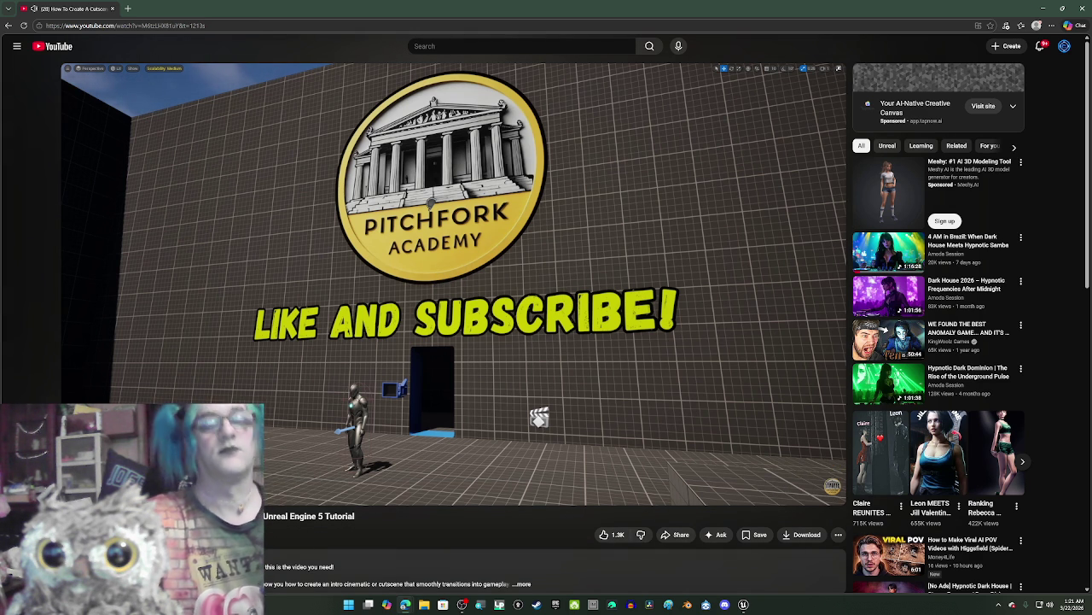
{"action": "key", "text": "l"}
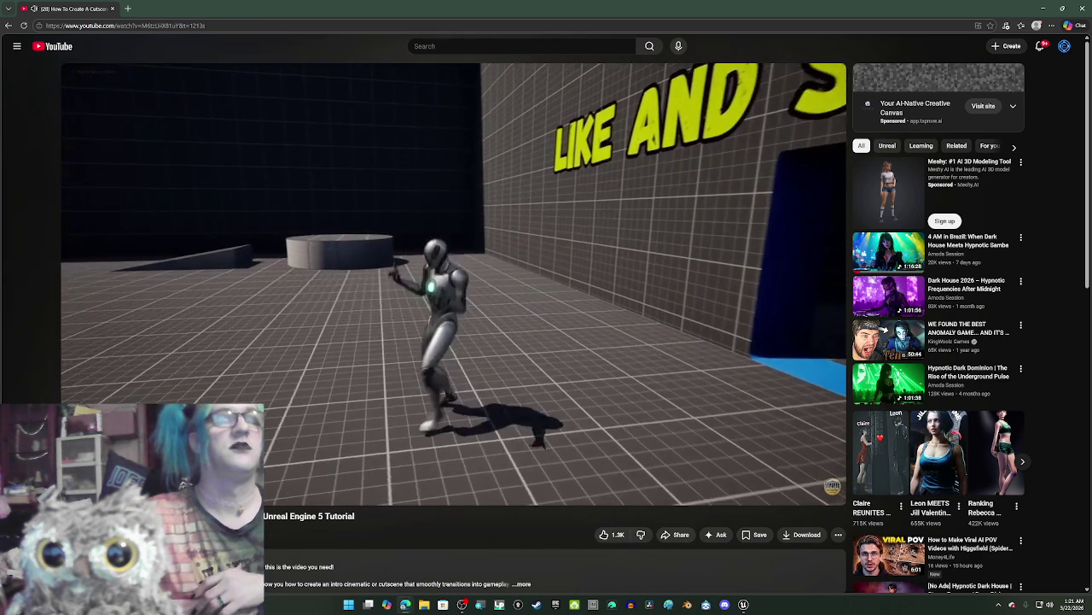
{"action": "key", "text": "Up"}
{"action": "key", "text": "Up"}
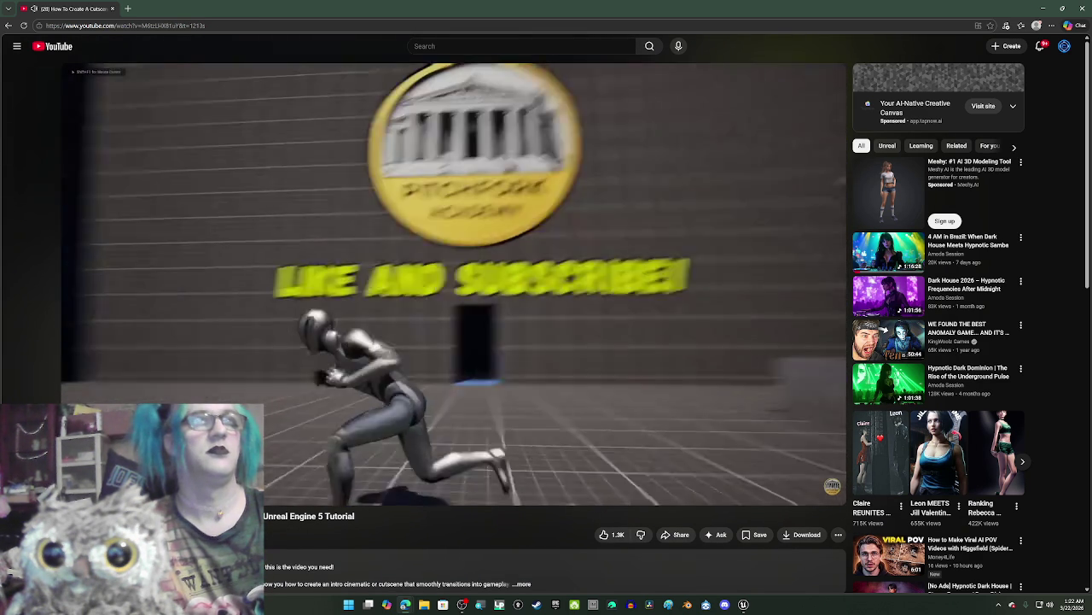
Step: Pause and resume the tutorial, then snap the Unreal editor to the left screen half
{"action": "left_click", "coordinate": [437, 348]}
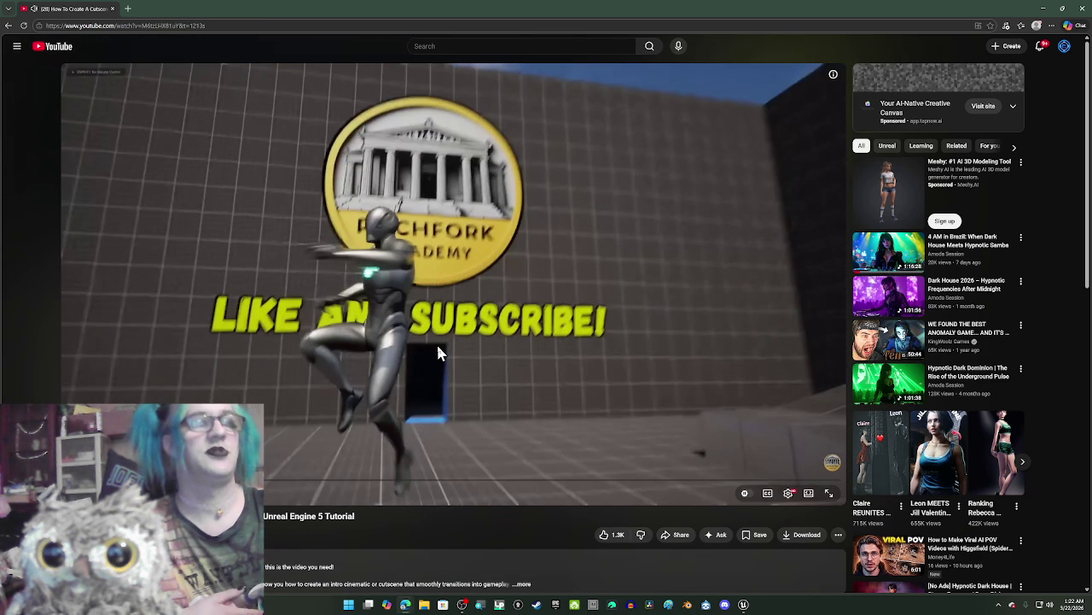
{"action": "left_click", "coordinate": [437, 348]}
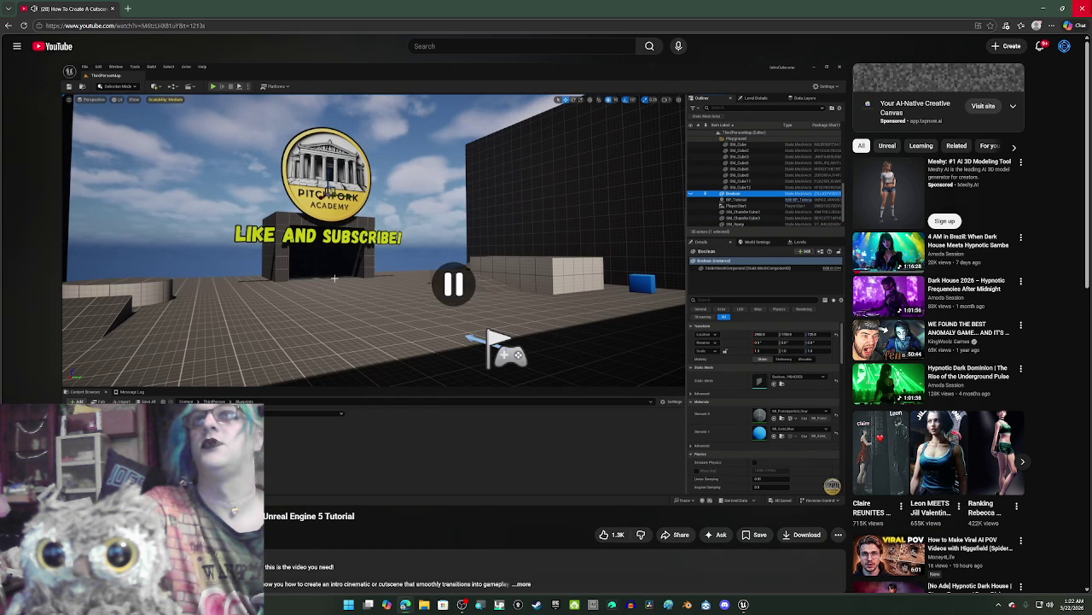
{"action": "key", "text": "alt+Tab"}
{"action": "mouse_move", "coordinate": [853, 150]}
{"action": "left_mouse_down"}
{"action": "mouse_move", "coordinate": [817, 146]}
{"action": "mouse_move", "coordinate": [500, 28]}
{"action": "mouse_move", "coordinate": [287, 110]}
{"action": "mouse_move", "coordinate": [5, 161]}
{"action": "left_mouse_up"}
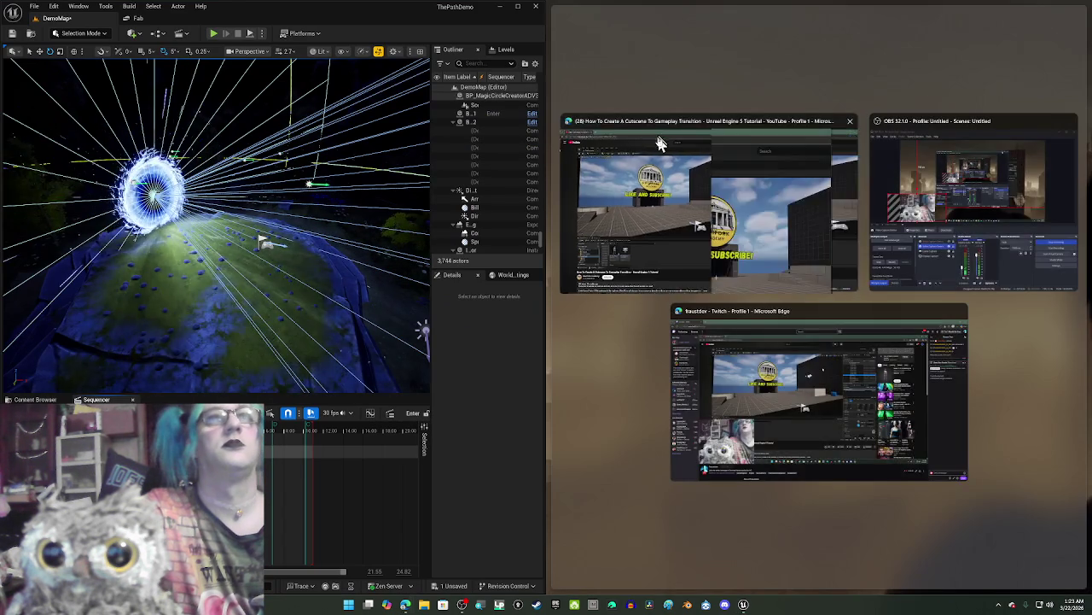
Step: Snap the tutorial browser to the right half and play it in the larger theater player
{"action": "left_click", "coordinate": [687, 159]}
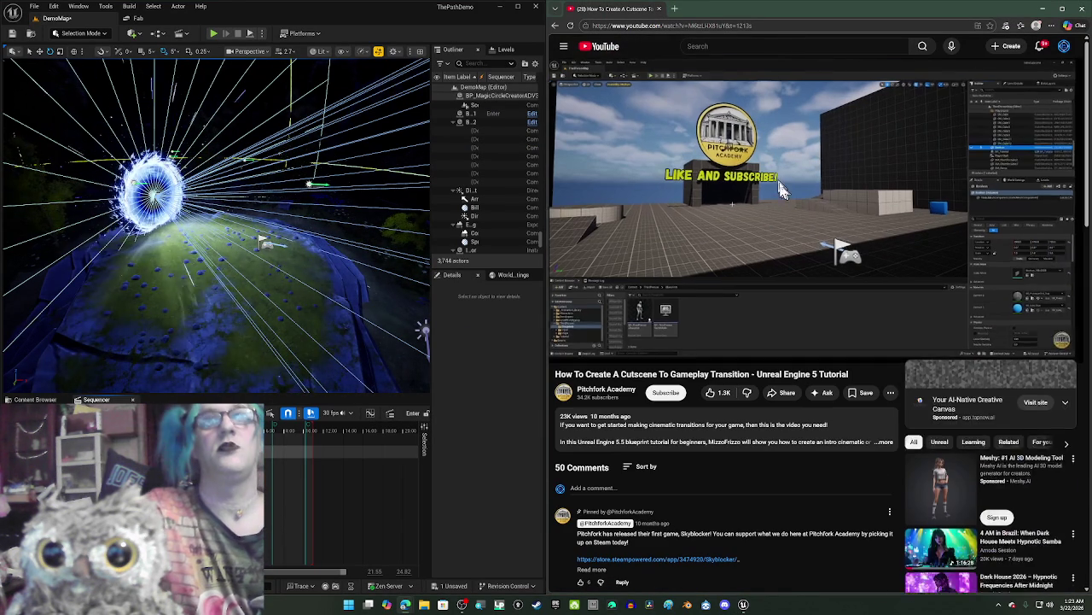
{"action": "left_click", "coordinate": [860, 245]}
{"action": "left_click", "coordinate": [787, 183]}
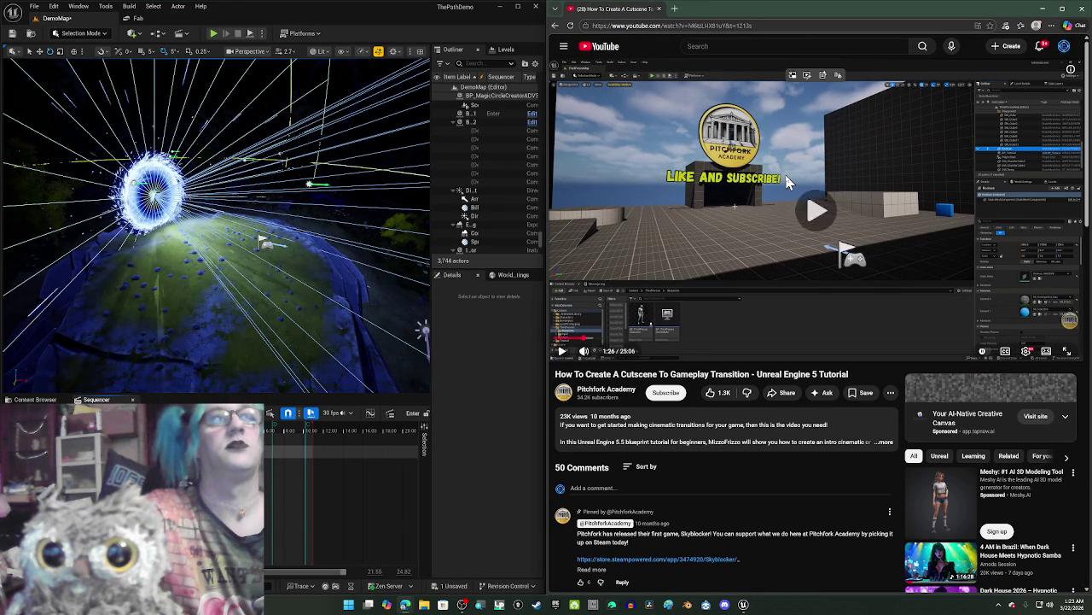
{"action": "mouse_move", "coordinate": [318, 303]}
{"action": "left_mouse_down"}
{"action": "mouse_move", "coordinate": [247, 298]}
{"action": "mouse_move", "coordinate": [267, 305]}
{"action": "left_mouse_up"}
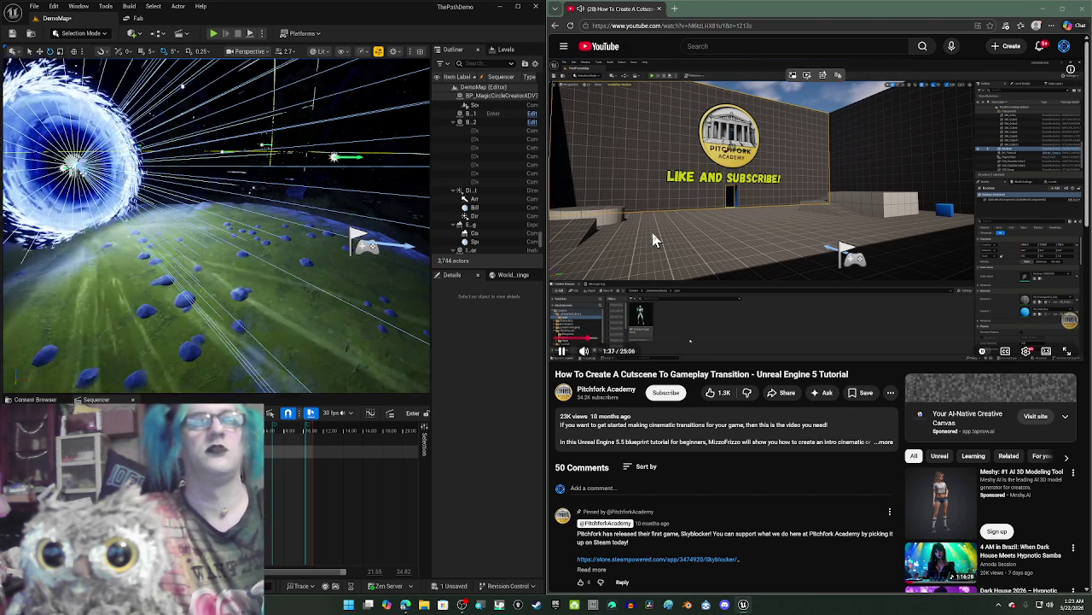
{"action": "left_click", "coordinate": [654, 237]}
Step: Show the Content Browser's parent content folder and DemoMap's World Settings
{"action": "left_click", "coordinate": [34, 399]}
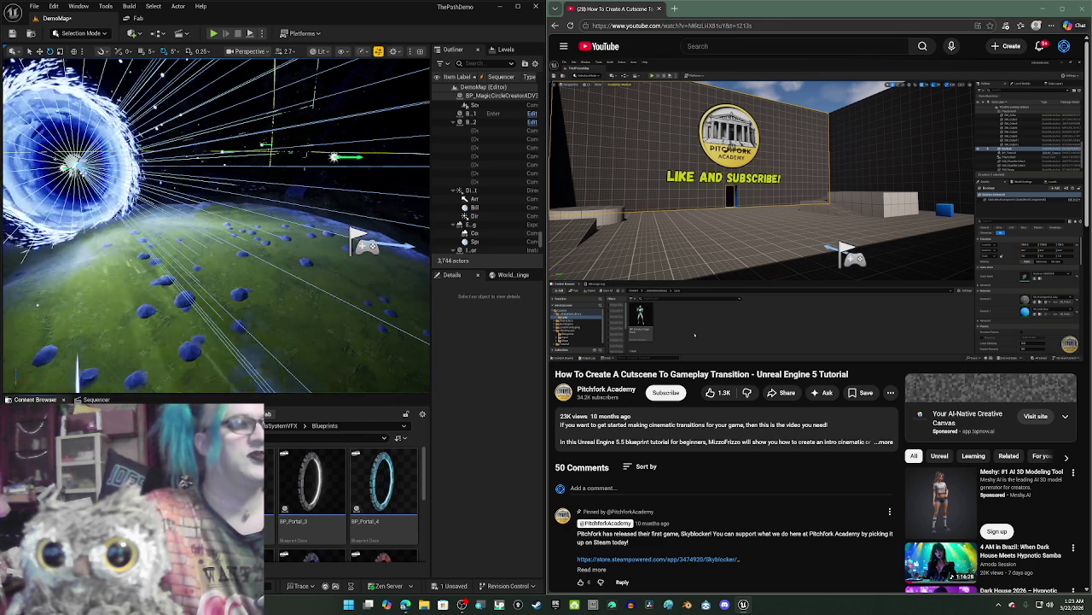
{"action": "left_click", "coordinate": [290, 425]}
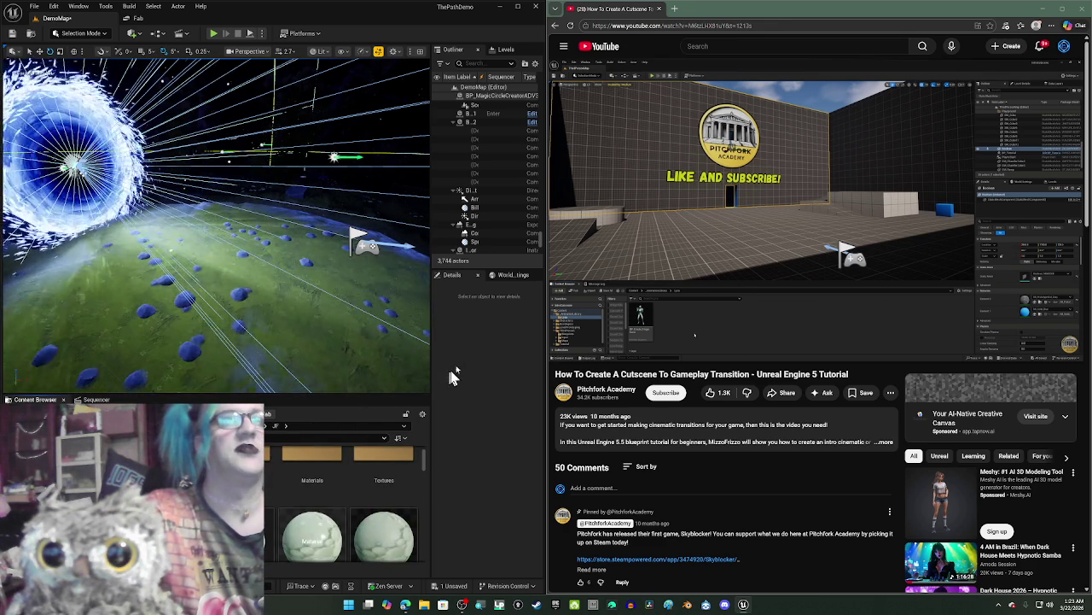
{"action": "left_click", "coordinate": [513, 274]}
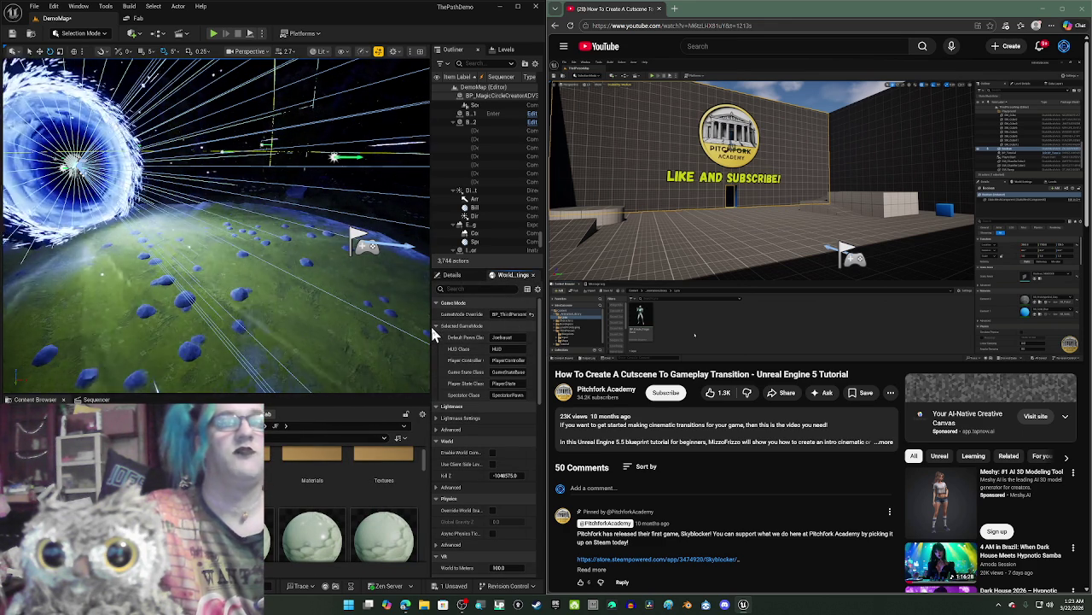
Step: Widen the side panels, fly toward the portal, and drop the Joefraust blueprint beside it
{"action": "left_click_drag", "start_coordinate": [428, 327], "coordinate": [379, 328]}
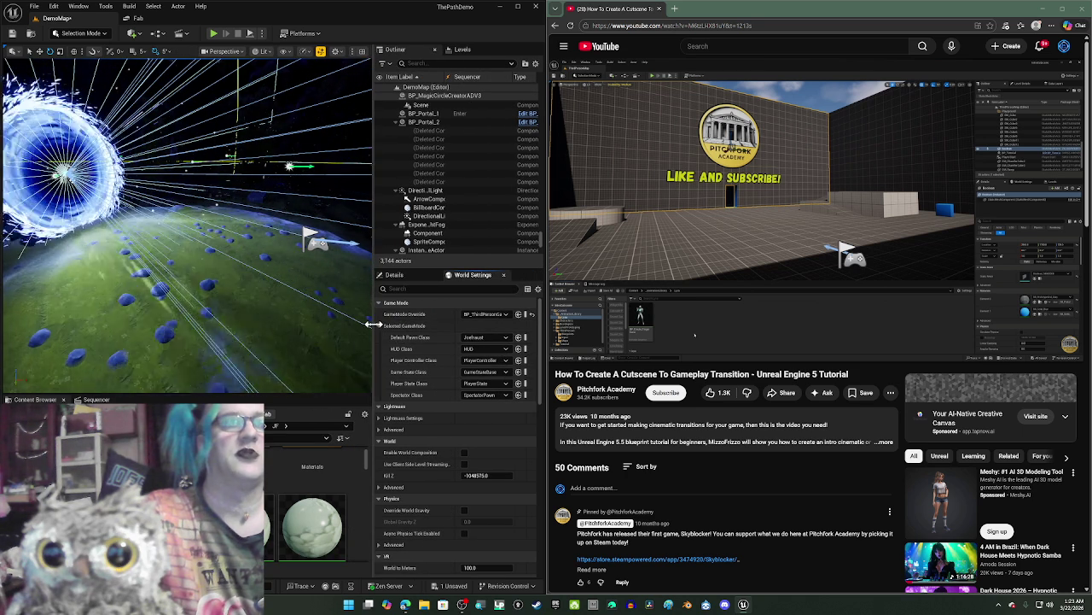
{"action": "left_click_drag", "start_coordinate": [378, 332], "coordinate": [348, 335]}
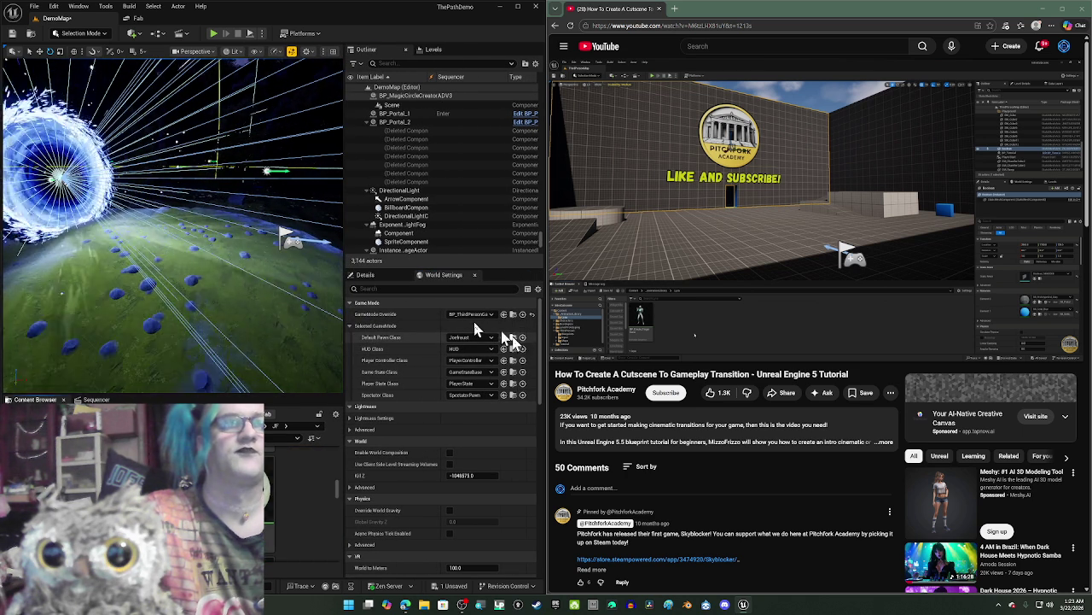
{"action": "mouse_move", "coordinate": [346, 291]}
{"action": "left_mouse_down"}
{"action": "mouse_move", "coordinate": [468, 307]}
{"action": "mouse_move", "coordinate": [342, 298]}
{"action": "mouse_move", "coordinate": [163, 247]}
{"action": "mouse_move", "coordinate": [128, 213]}
{"action": "left_mouse_up"}
{"action": "left_click_drag", "start_coordinate": [164, 164], "coordinate": [167, 271]}
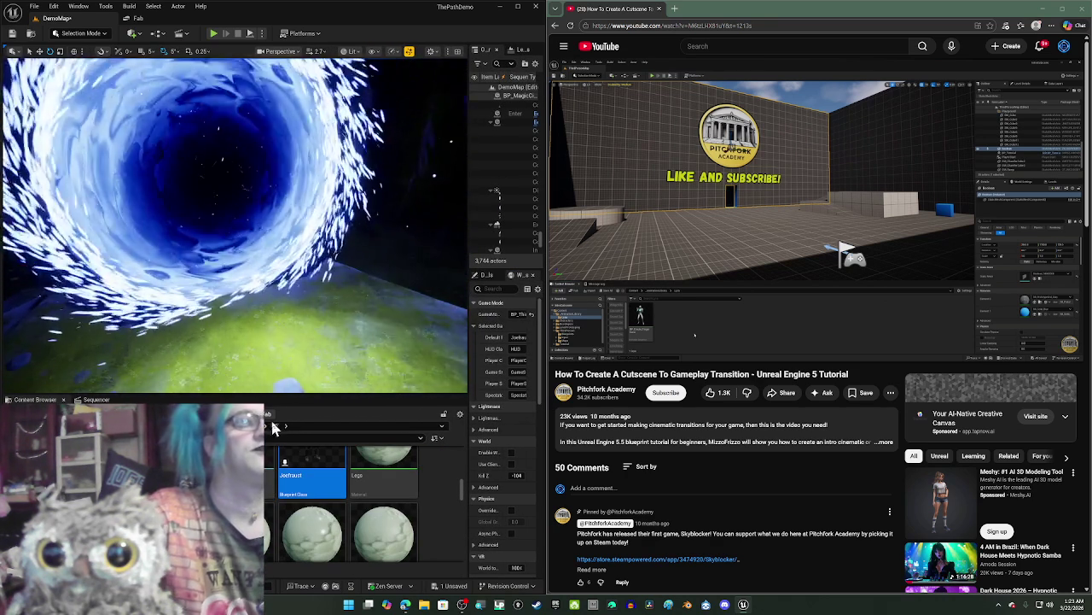
{"action": "left_click_drag", "start_coordinate": [308, 478], "coordinate": [282, 334]}
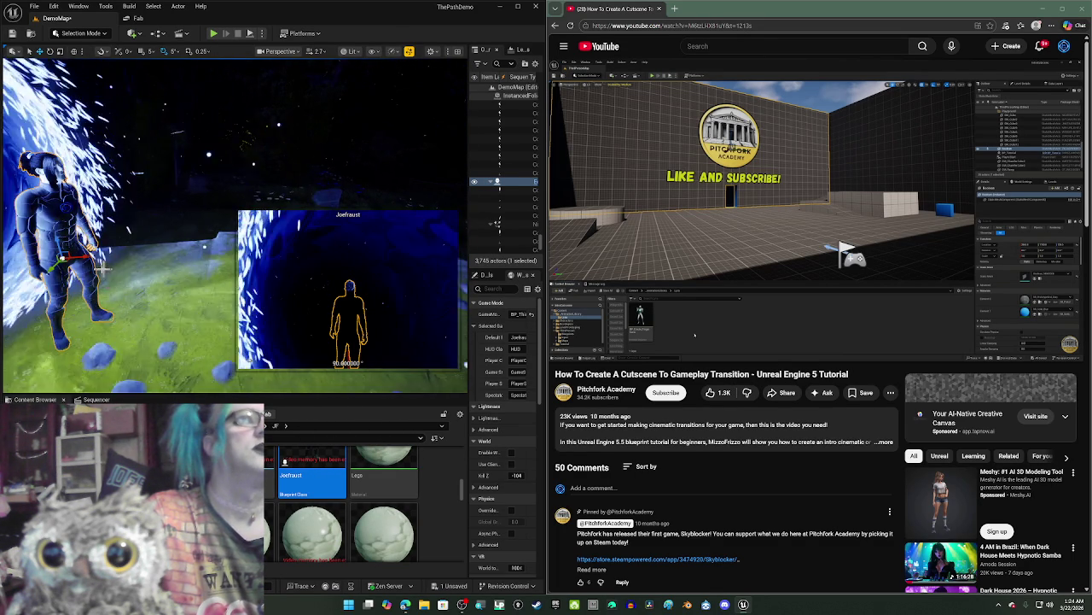
{"action": "left_click", "coordinate": [651, 243]}
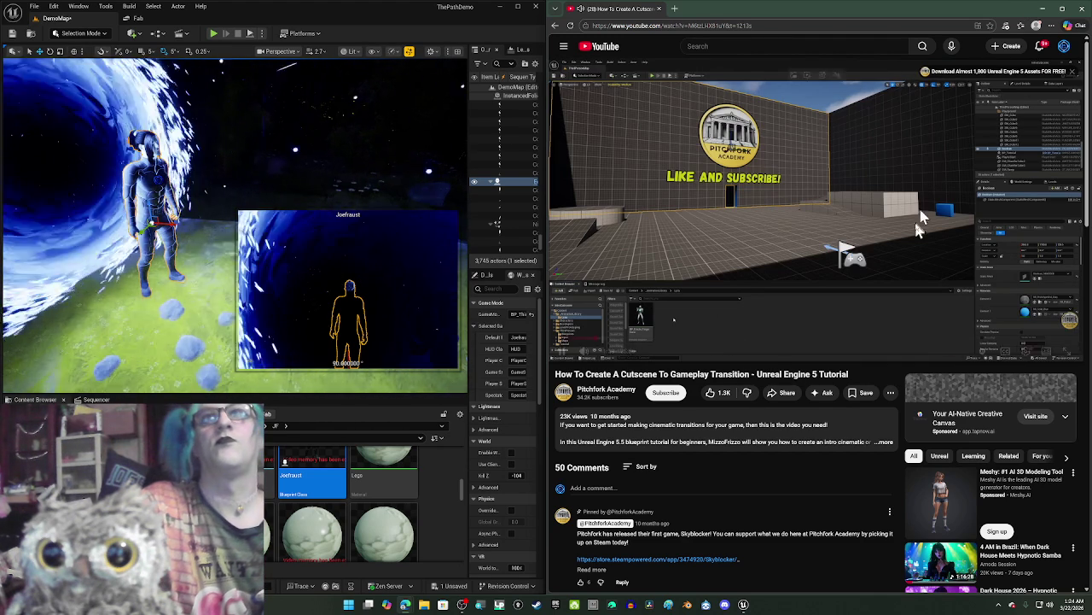
Step: Pause the tutorial at 2:00, expand its description, then rewind five seconds and stop at 1:59
{"action": "left_click", "coordinate": [1006, 81]}
{"action": "scroll", "coordinate": [1006, 77], "scroll_direction": "down", "scroll_amount": 3}
{"action": "left_click", "coordinate": [879, 205]}
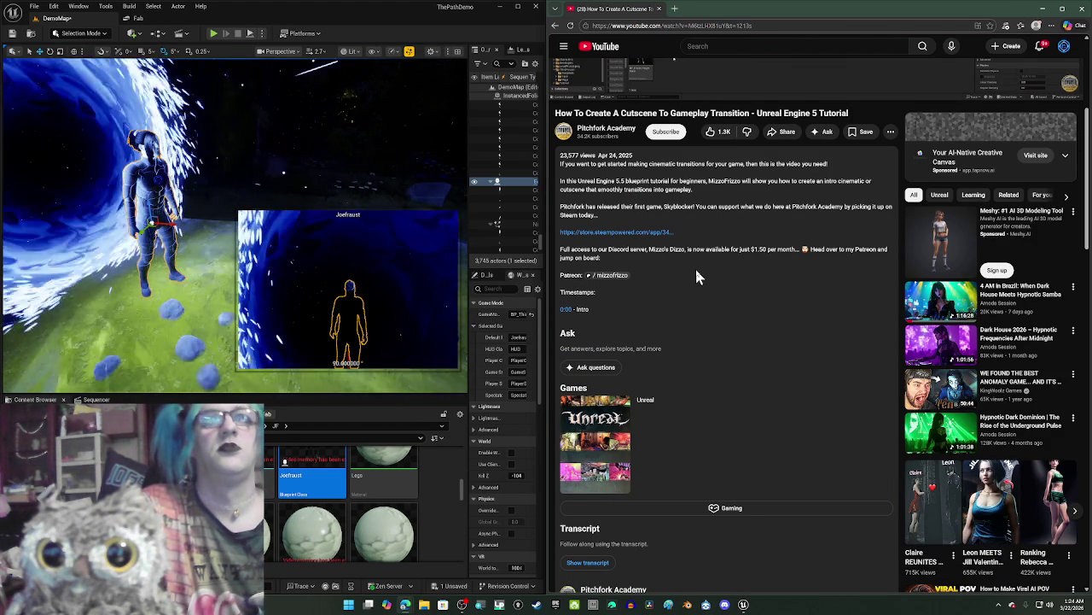
{"action": "scroll", "coordinate": [809, 381], "scroll_direction": "up", "scroll_amount": 3}
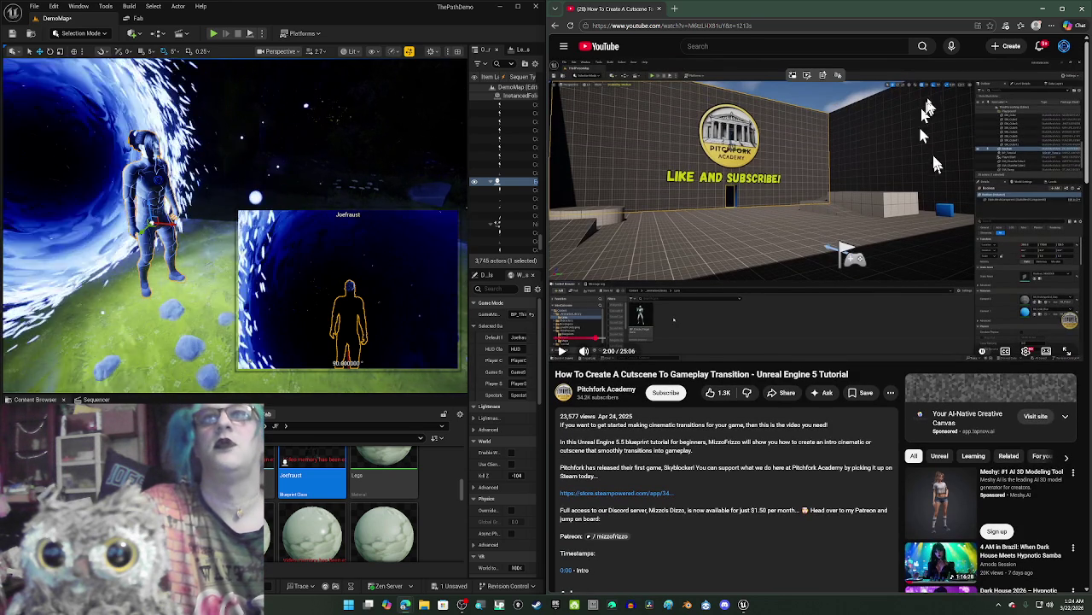
{"action": "left_click", "coordinate": [785, 196]}
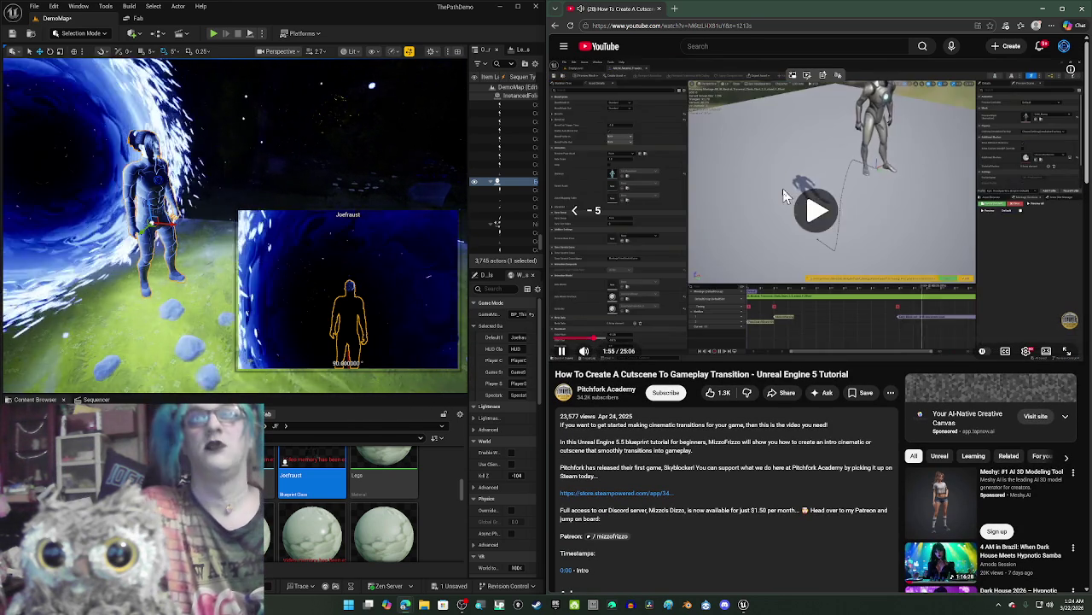
{"action": "key", "text": "Left"}
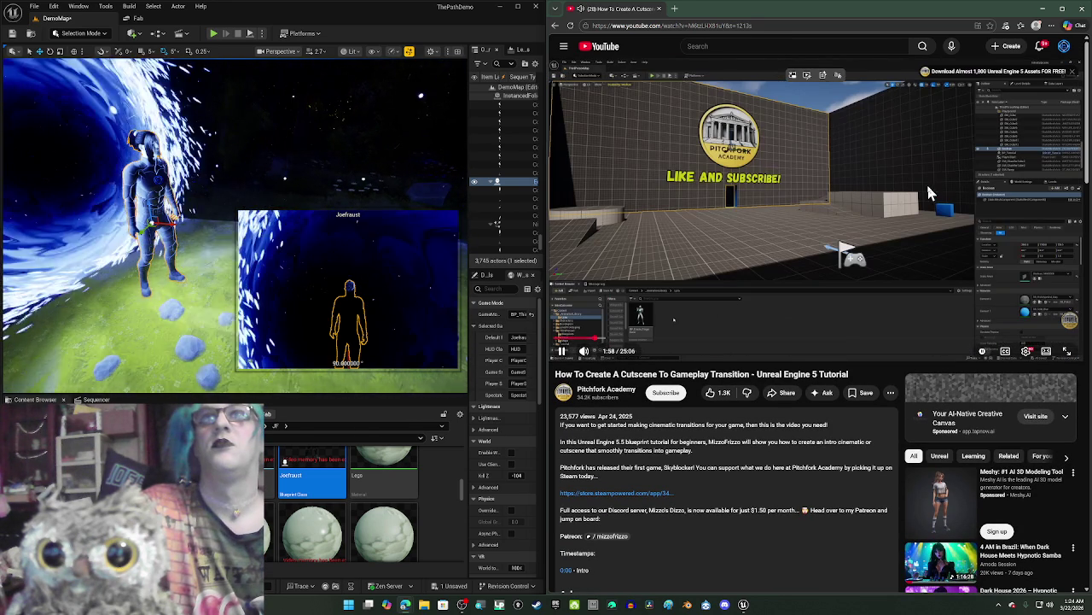
{"action": "left_click", "coordinate": [926, 182]}
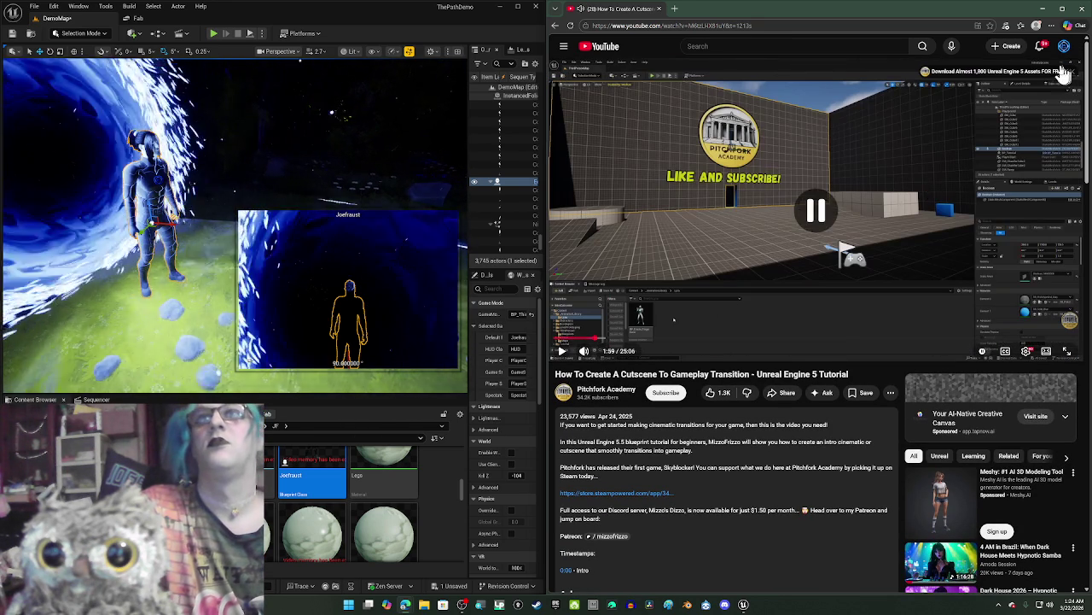
Step: Scroll through the tutorial's description, then rewind the video five seconds and pause it
{"action": "scroll", "coordinate": [1011, 74], "scroll_direction": "down", "scroll_amount": 4}
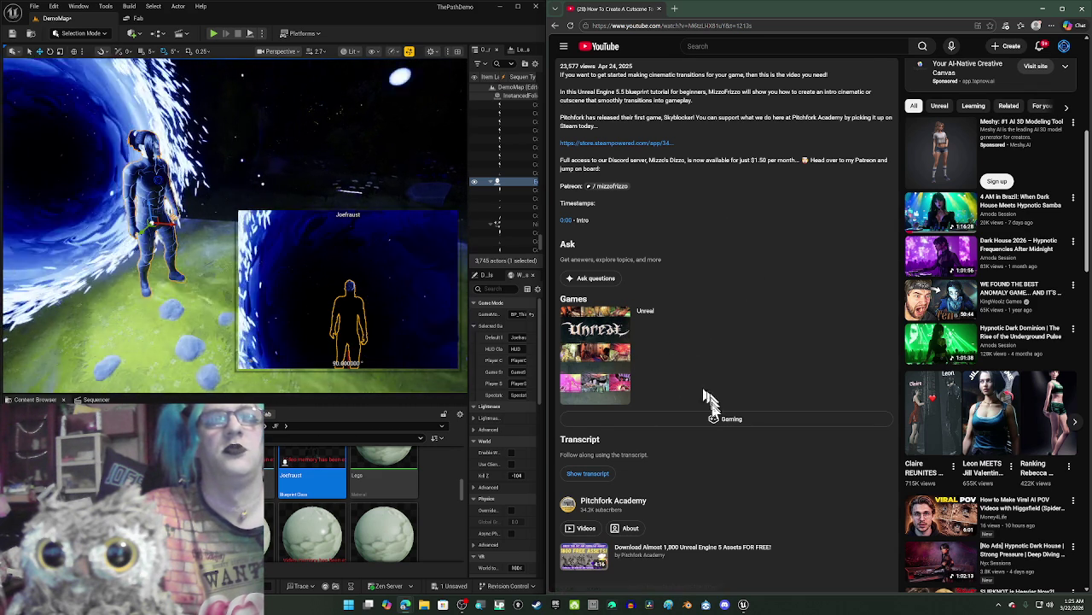
{"action": "scroll", "coordinate": [708, 403], "scroll_direction": "down", "scroll_amount": 3}
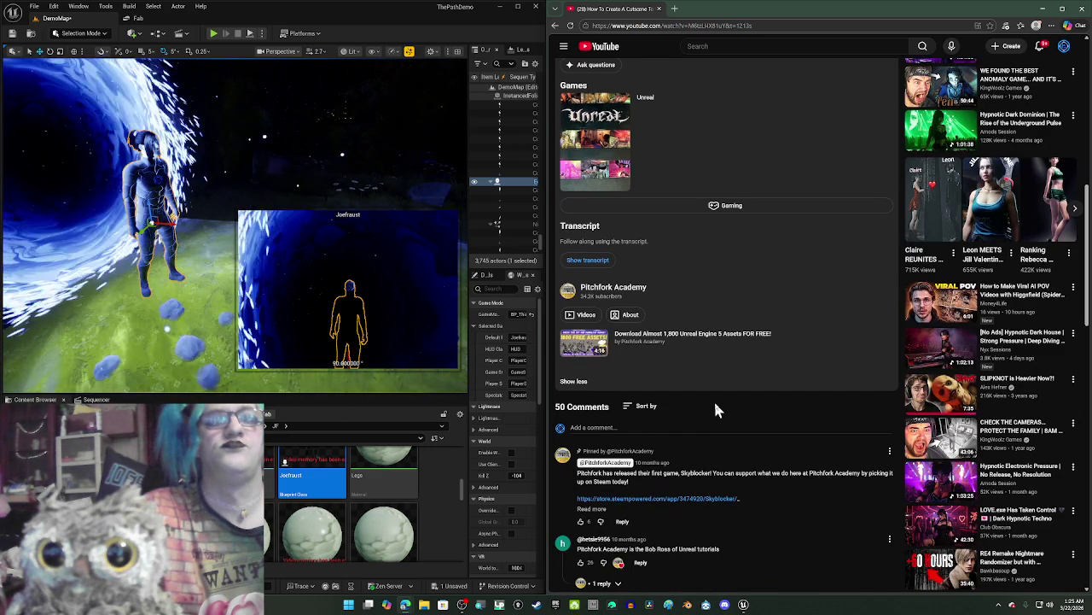
{"action": "scroll", "coordinate": [715, 407], "scroll_direction": "down", "scroll_amount": 3}
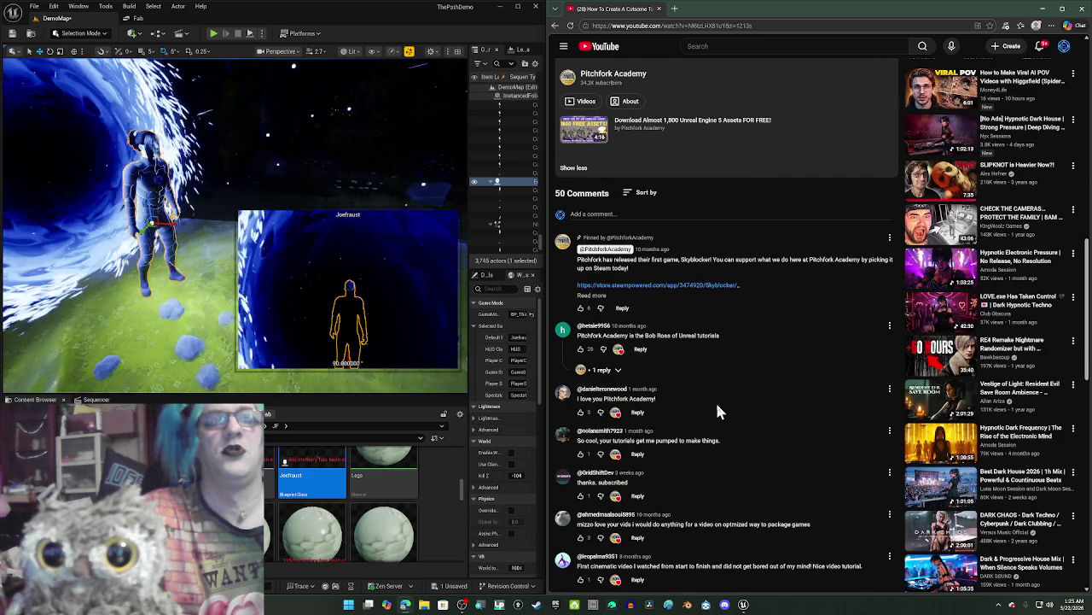
{"action": "scroll", "coordinate": [789, 399], "scroll_direction": "up", "scroll_amount": 5}
{"action": "scroll", "coordinate": [789, 404], "scroll_direction": "up", "scroll_amount": 5}
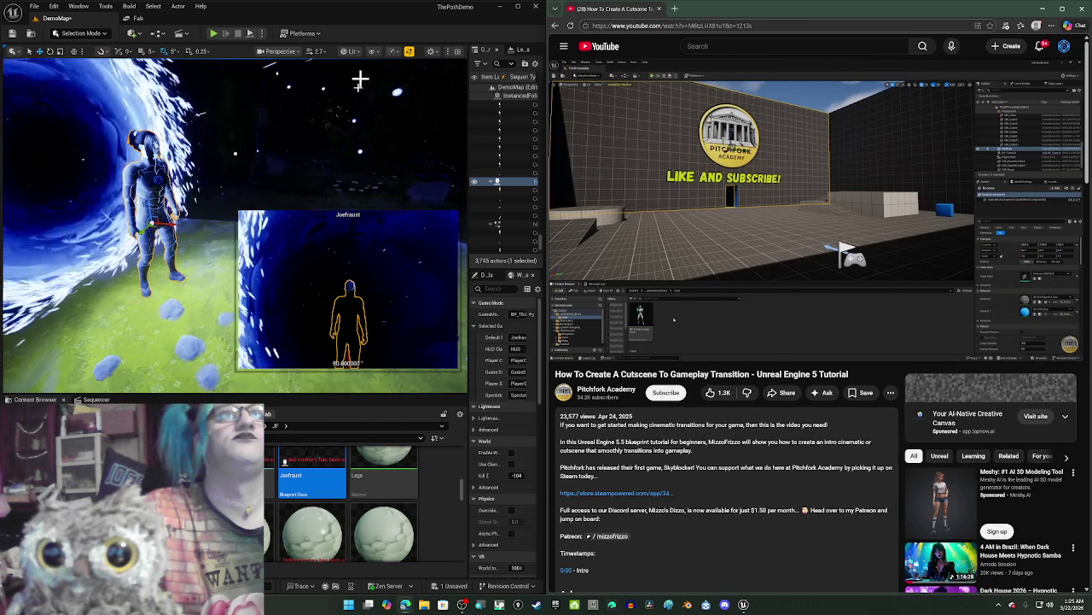
{"action": "mouse_move", "coordinate": [792, 199]}
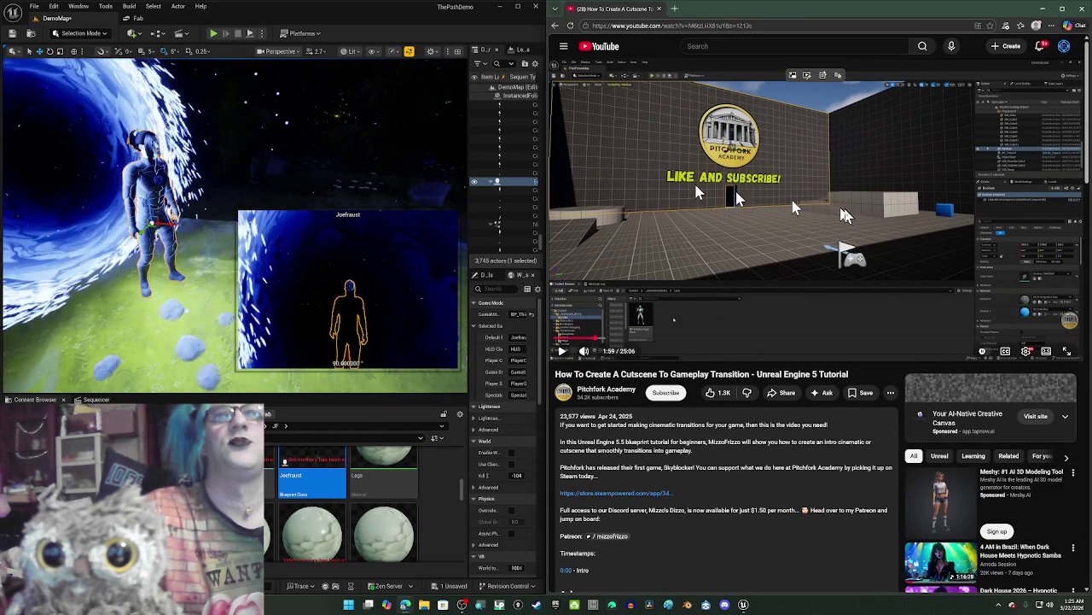
{"action": "left_click", "coordinate": [808, 253]}
{"action": "key", "text": "Left"}
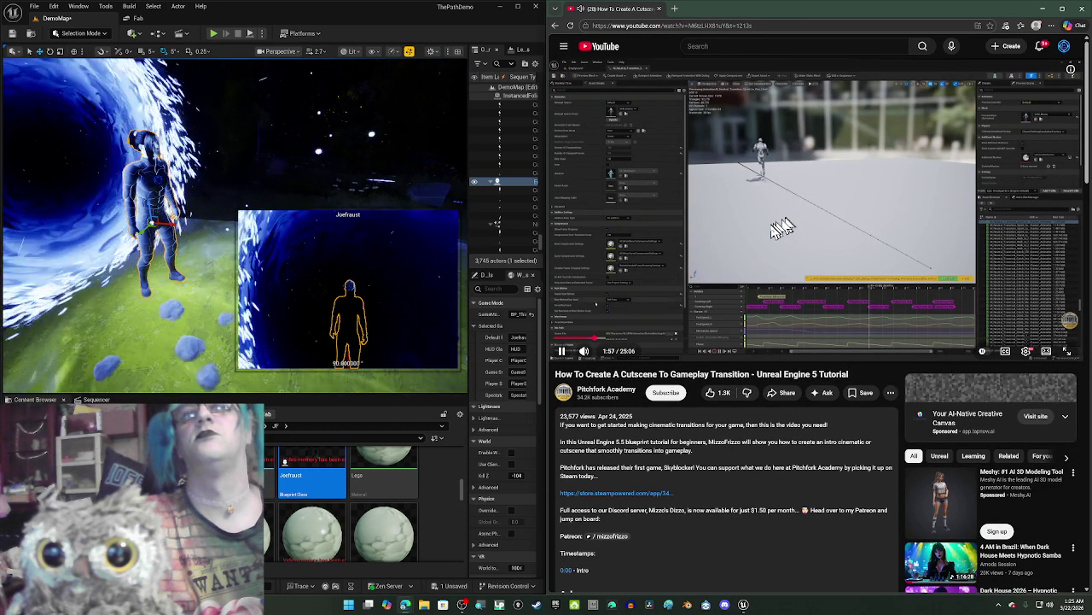
{"action": "left_click", "coordinate": [770, 228]}
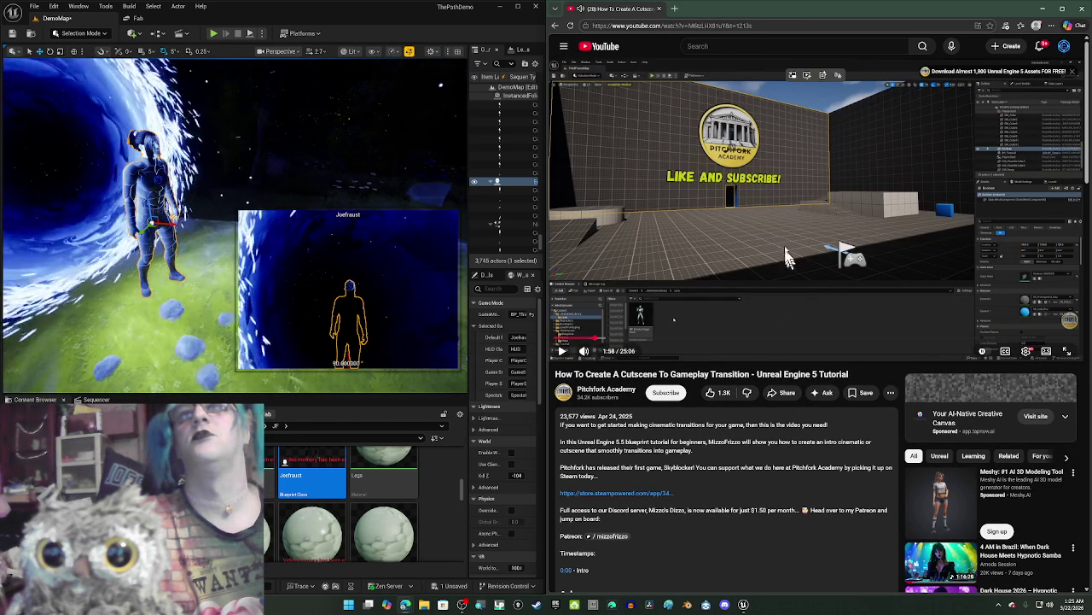
Step: Pause the tutorial at 1:59 and open the description's Steam store link in a new tab
{"action": "right_click", "coordinate": [949, 67]}
{"action": "right_click", "coordinate": [944, 73]}
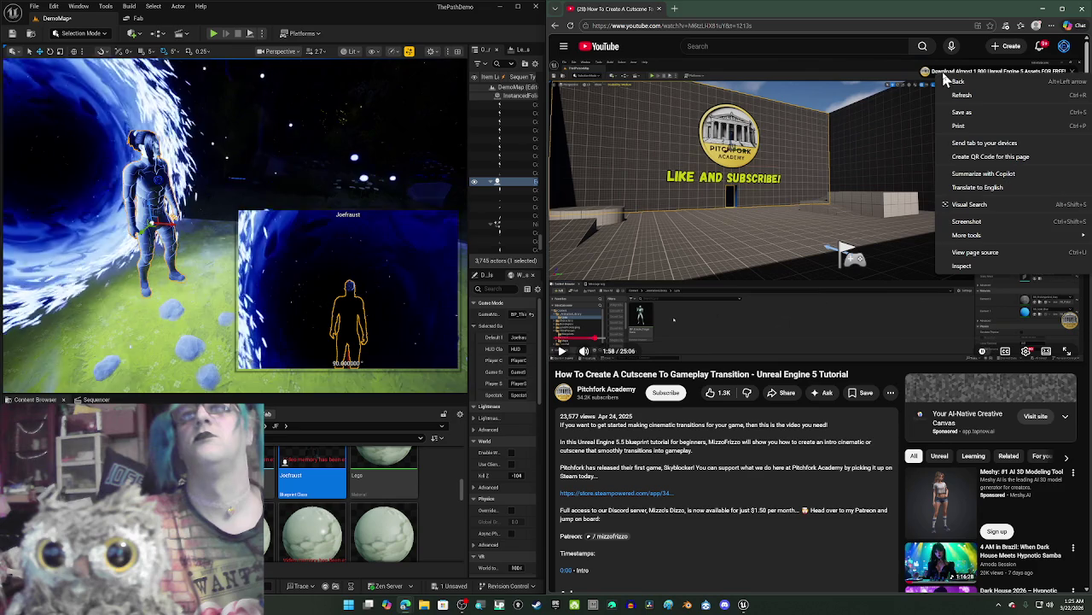
{"action": "left_click", "coordinate": [864, 128]}
{"action": "left_click", "coordinate": [881, 128]}
{"action": "left_click", "coordinate": [882, 128]}
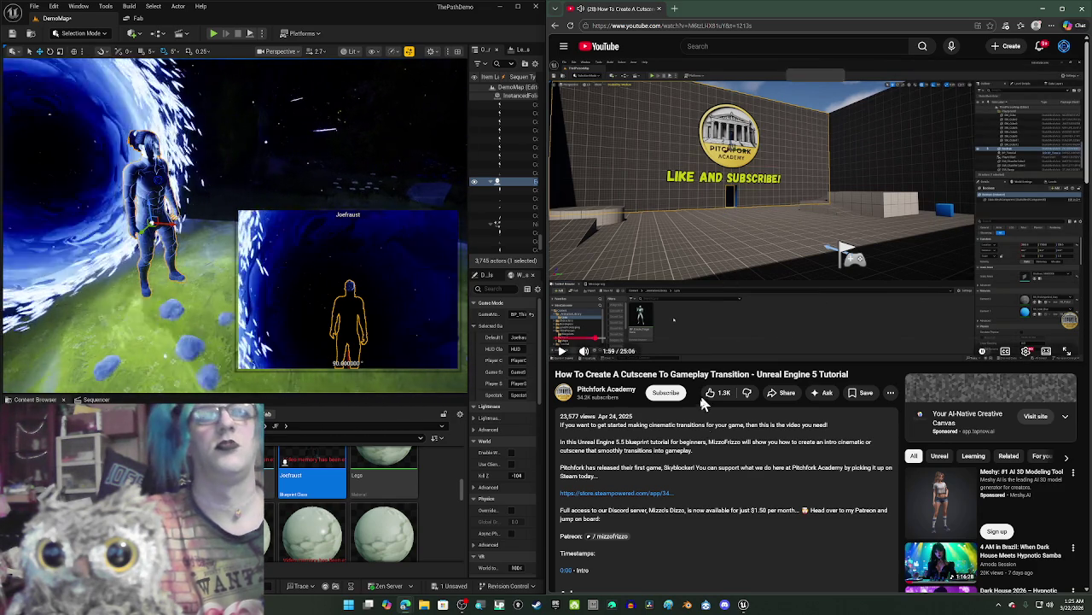
{"action": "right_click", "coordinate": [633, 495]}
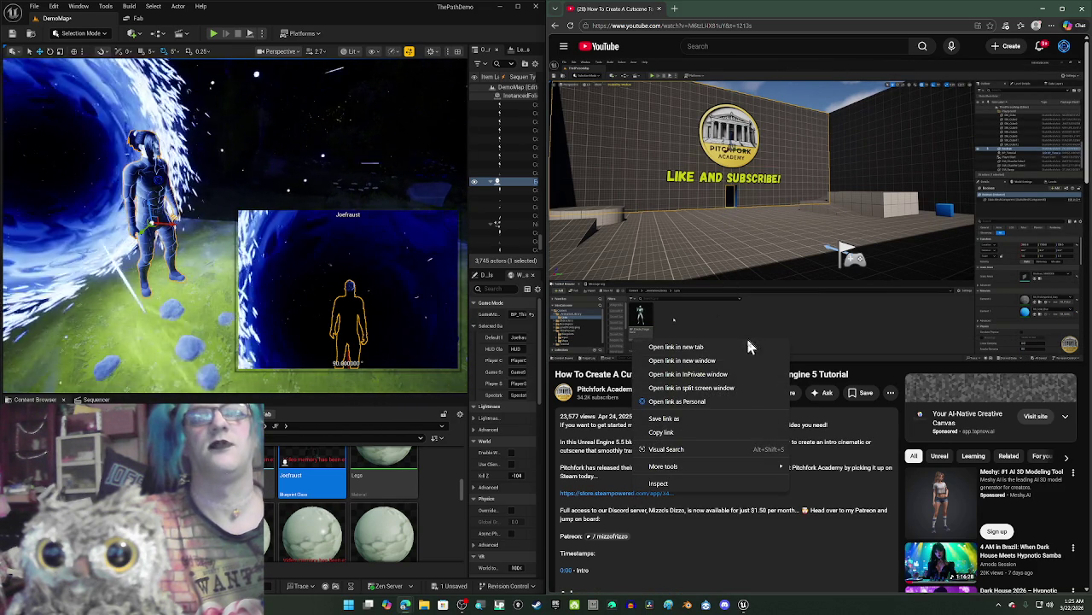
{"action": "left_click", "coordinate": [746, 347]}
{"action": "left_click", "coordinate": [692, 12]}
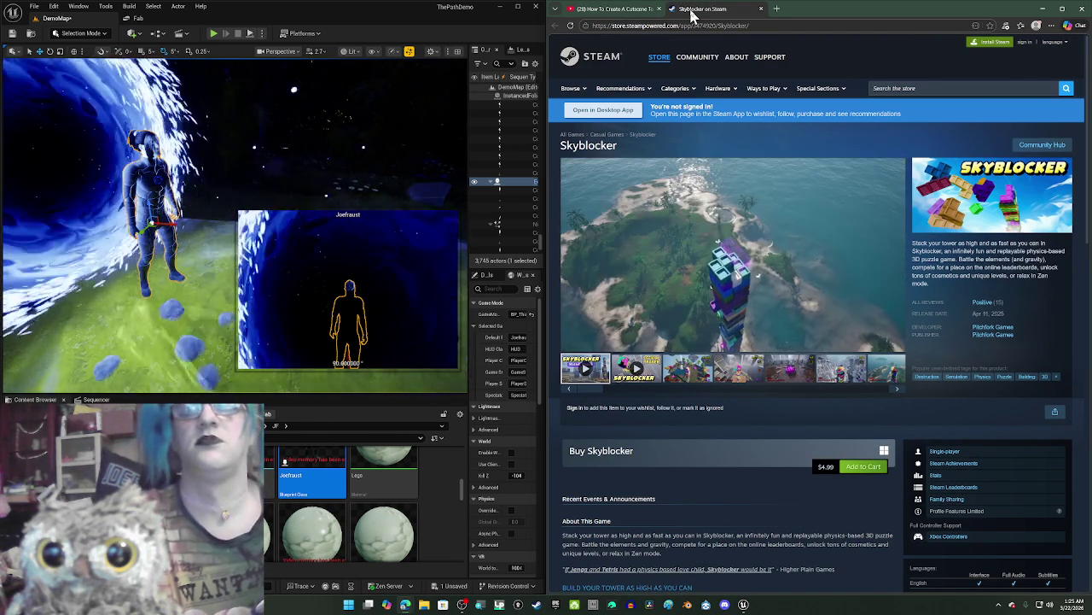
{"action": "scroll", "coordinate": [773, 299], "scroll_direction": "down", "scroll_amount": 3}
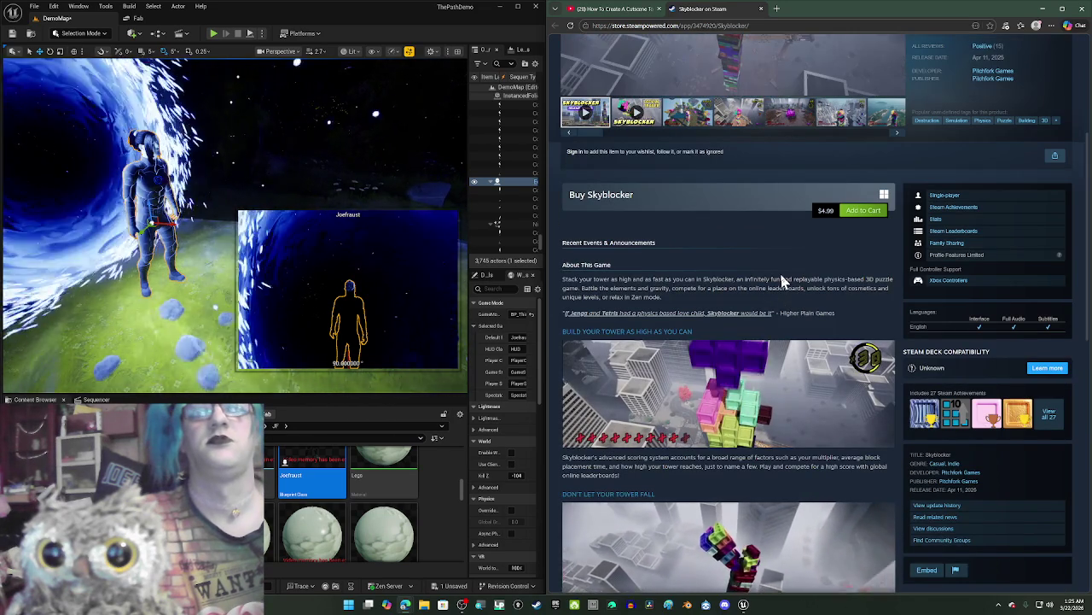
{"action": "scroll", "coordinate": [781, 280], "scroll_direction": "down", "scroll_amount": 2}
{"action": "scroll", "coordinate": [781, 280], "scroll_direction": "down", "scroll_amount": 2}
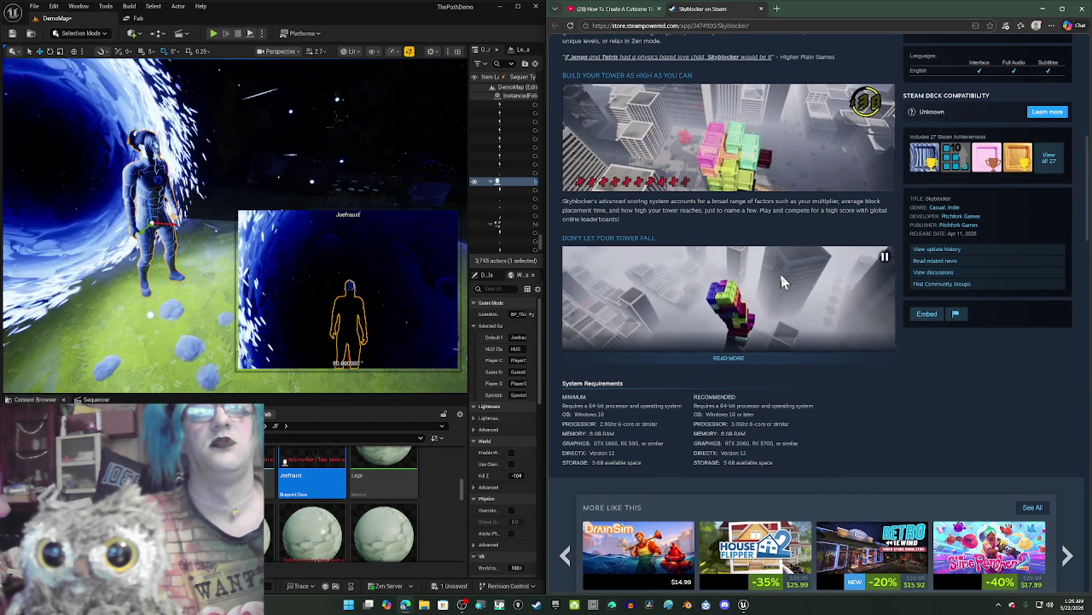
{"action": "scroll", "coordinate": [1015, 378], "scroll_direction": "down", "scroll_amount": 1}
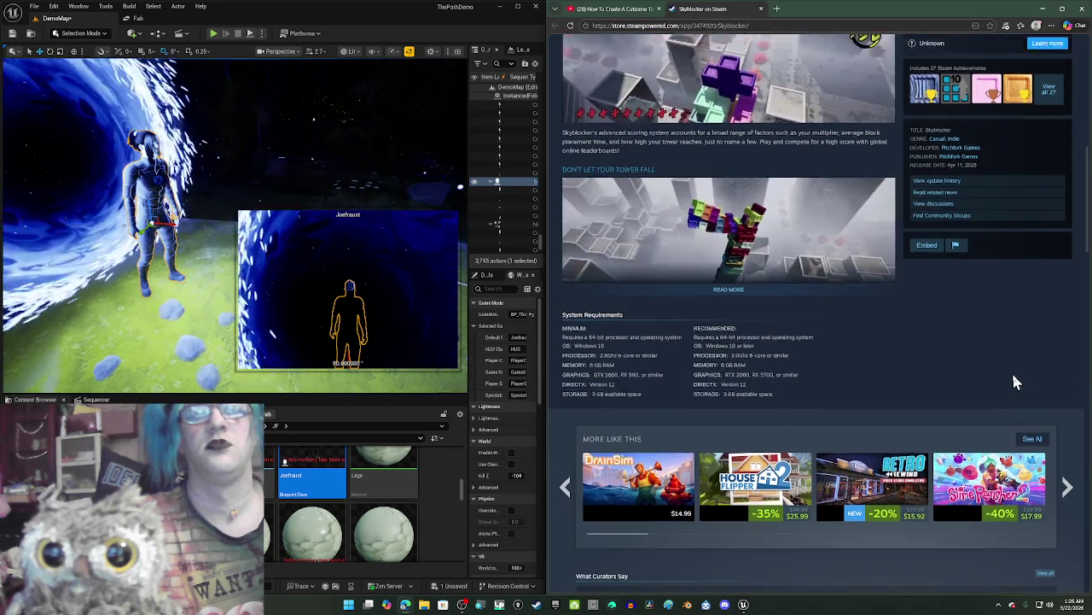
{"action": "scroll", "coordinate": [993, 352], "scroll_direction": "up", "scroll_amount": 10}
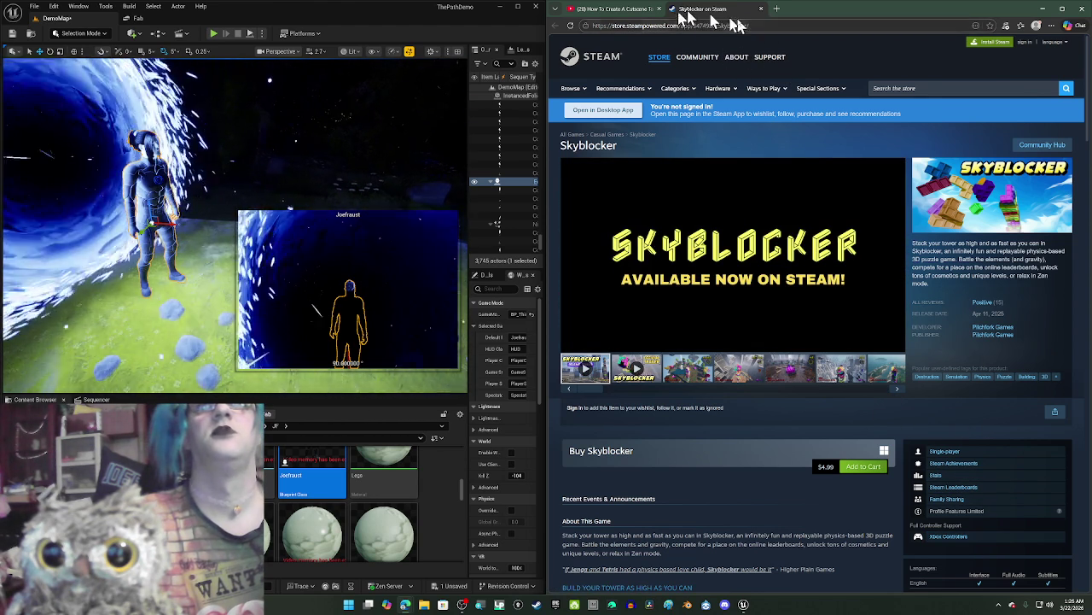
{"action": "left_click", "coordinate": [761, 10]}
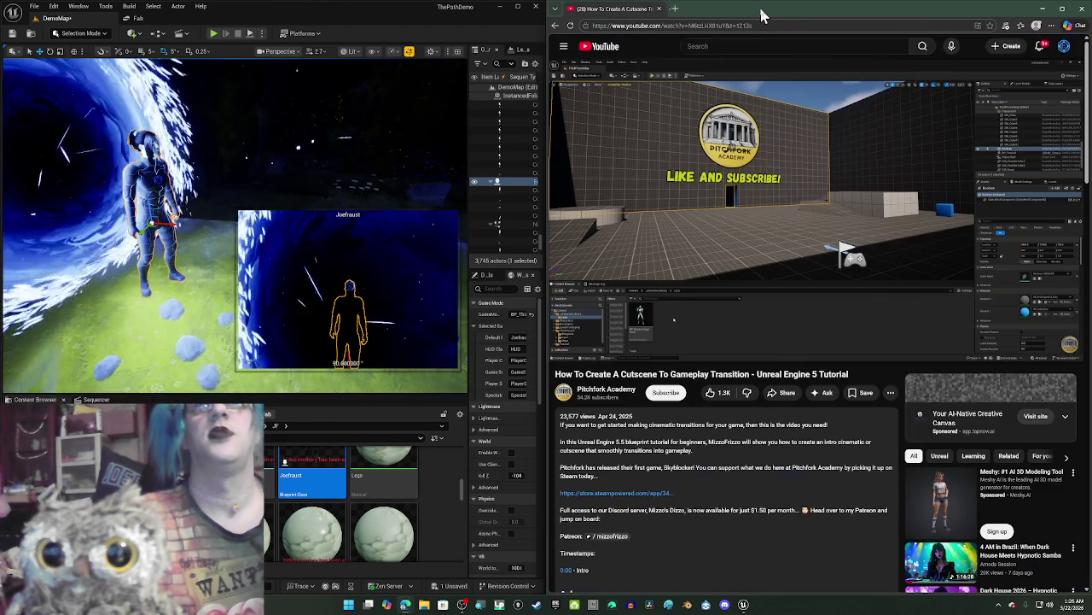
Step: Visit the Unreal games topic page, then return to the tutorial and skip its ad
{"action": "scroll", "coordinate": [730, 363], "scroll_direction": "down", "scroll_amount": 2}
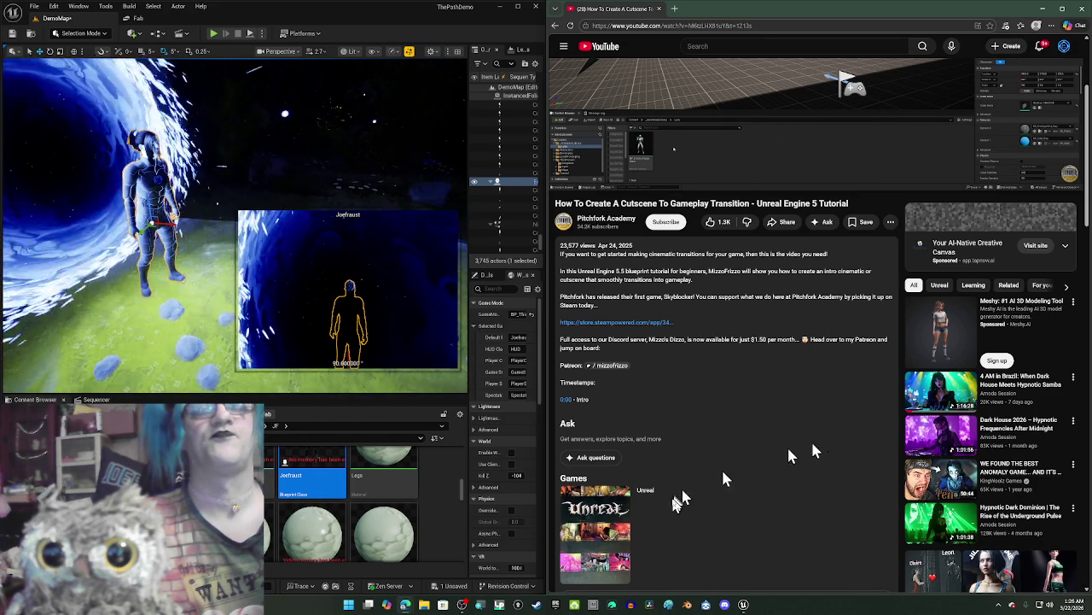
{"action": "left_click", "coordinate": [614, 542]}
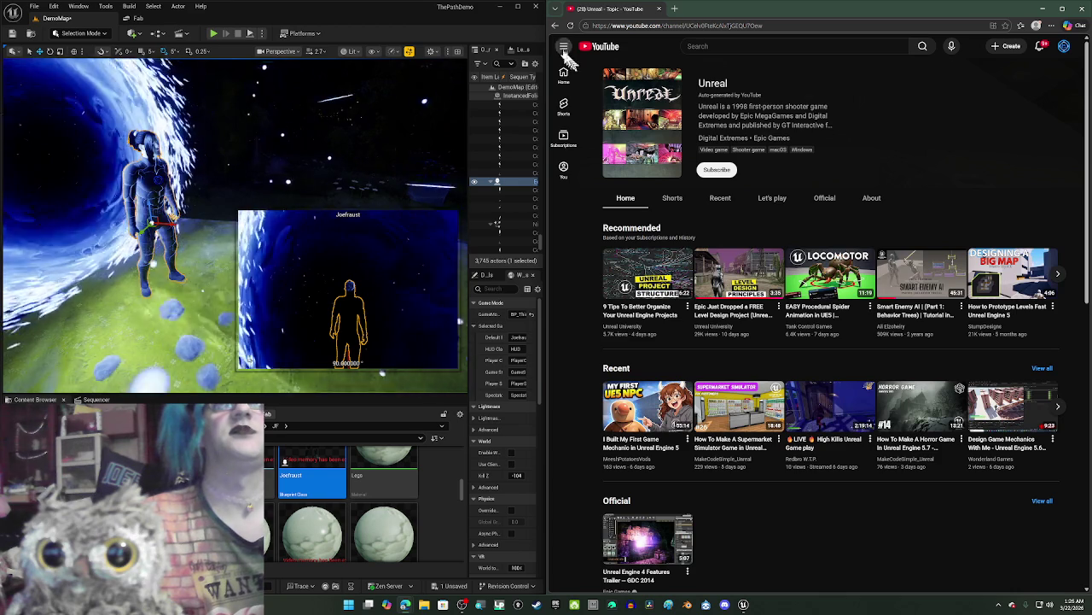
{"action": "left_click", "coordinate": [553, 28]}
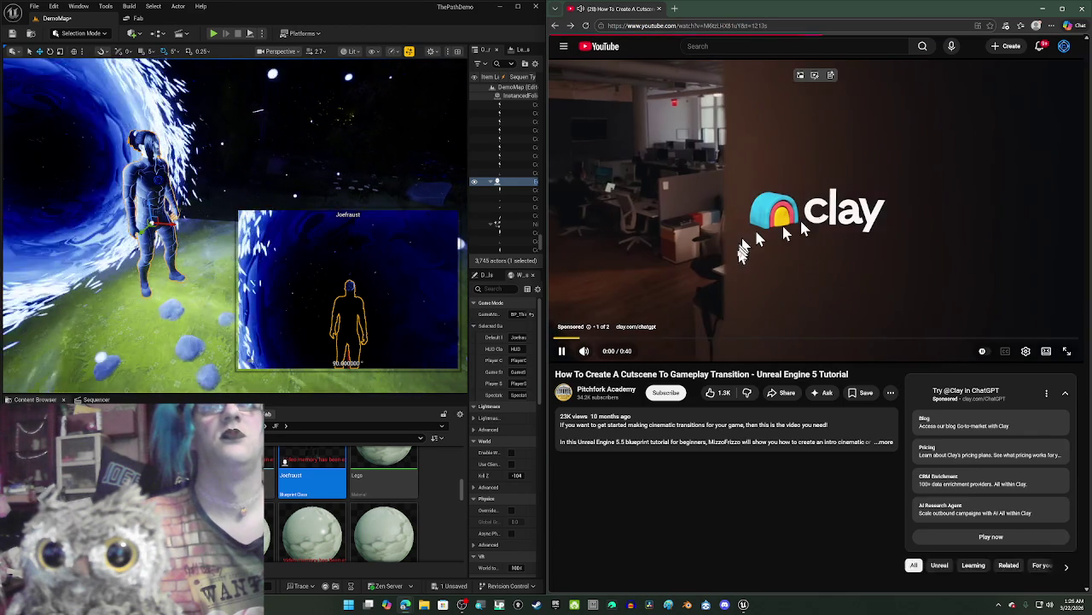
{"action": "left_click", "coordinate": [1058, 332]}
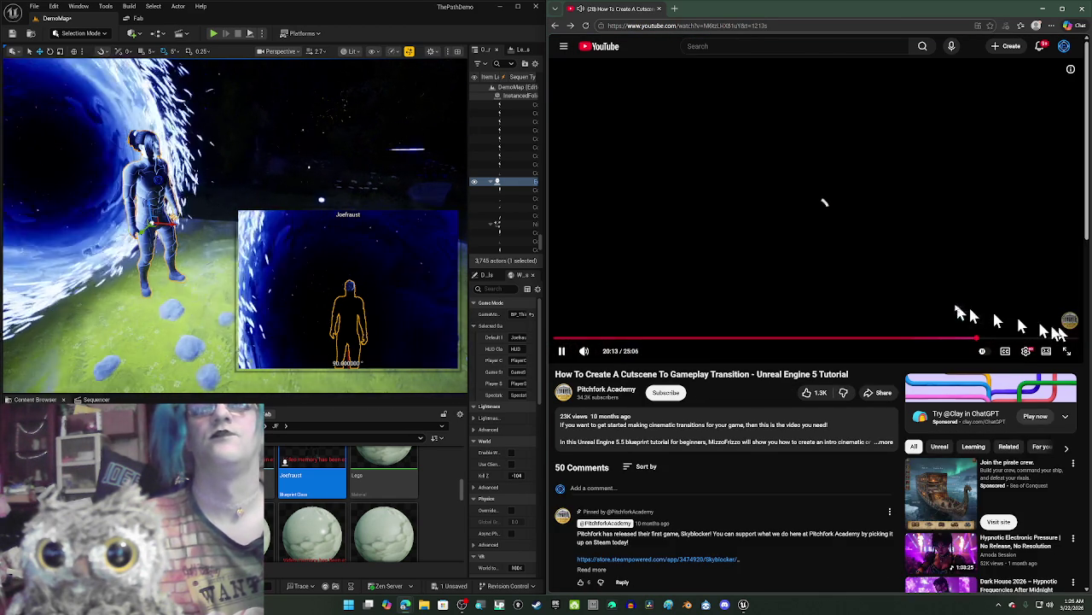
Step: Scrub the tutorial back to about 1:21 and step forward to pause it at 1:49
{"action": "left_click_drag", "start_coordinate": [603, 345], "coordinate": [640, 270]}
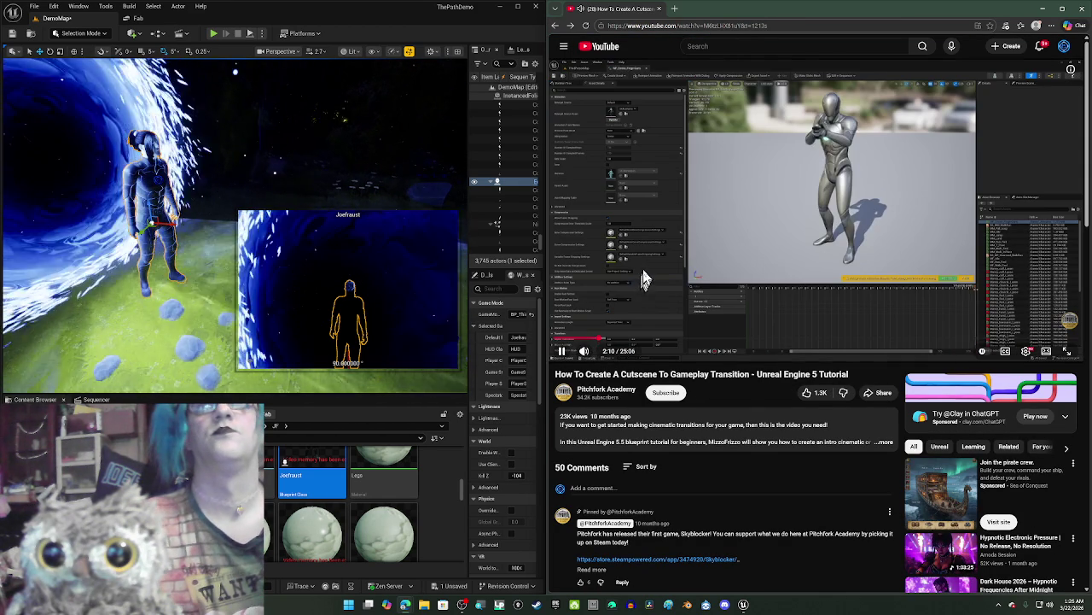
{"action": "left_click", "coordinate": [583, 341]}
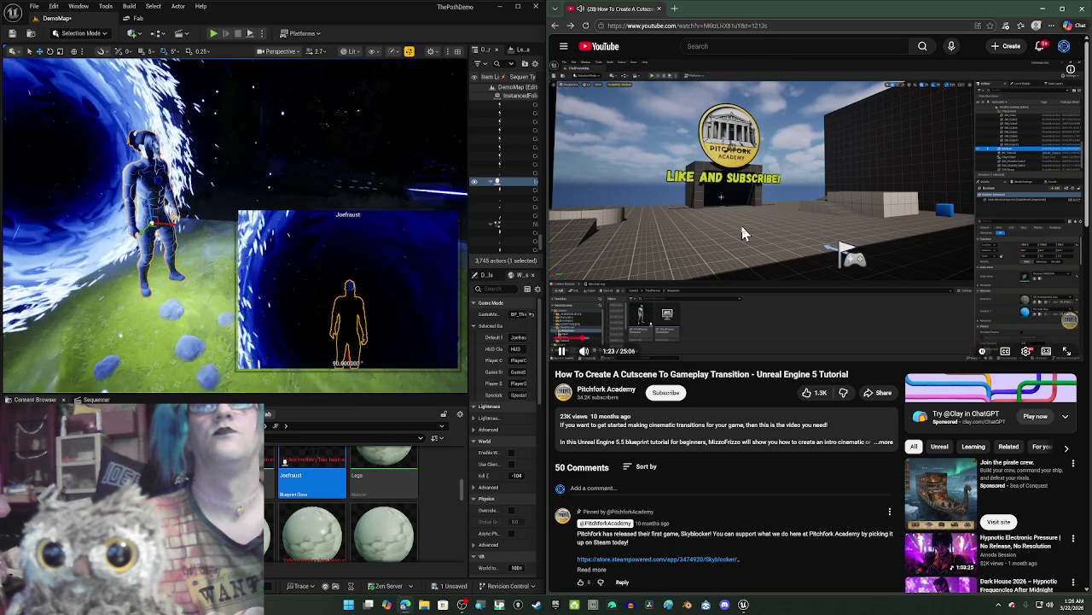
{"action": "key", "text": "Right"}
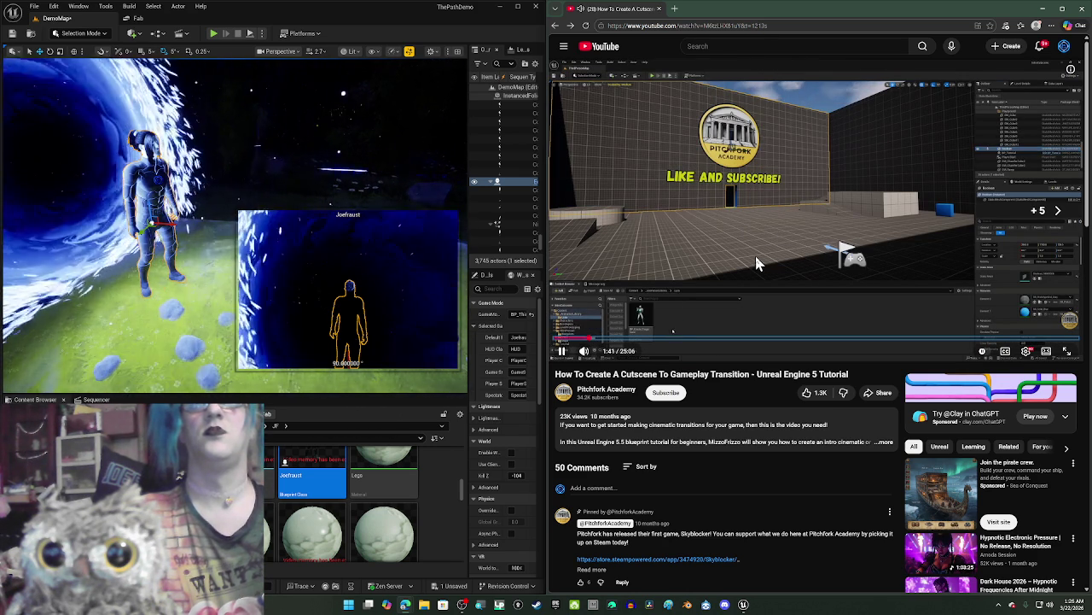
{"action": "key", "text": "Right"}
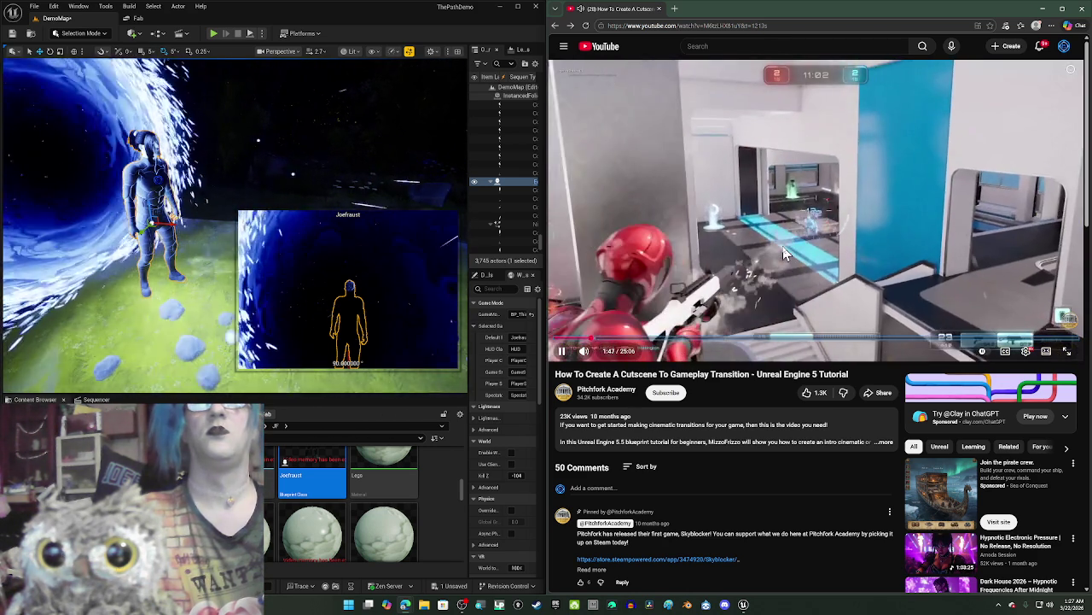
{"action": "key", "text": "Left"}
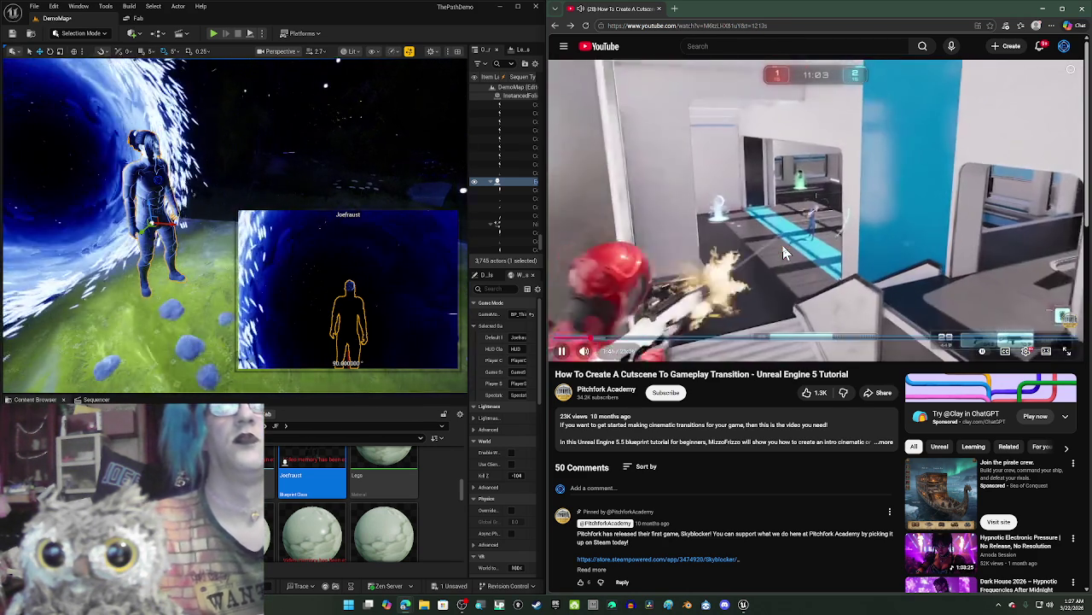
{"action": "left_click", "coordinate": [786, 252]}
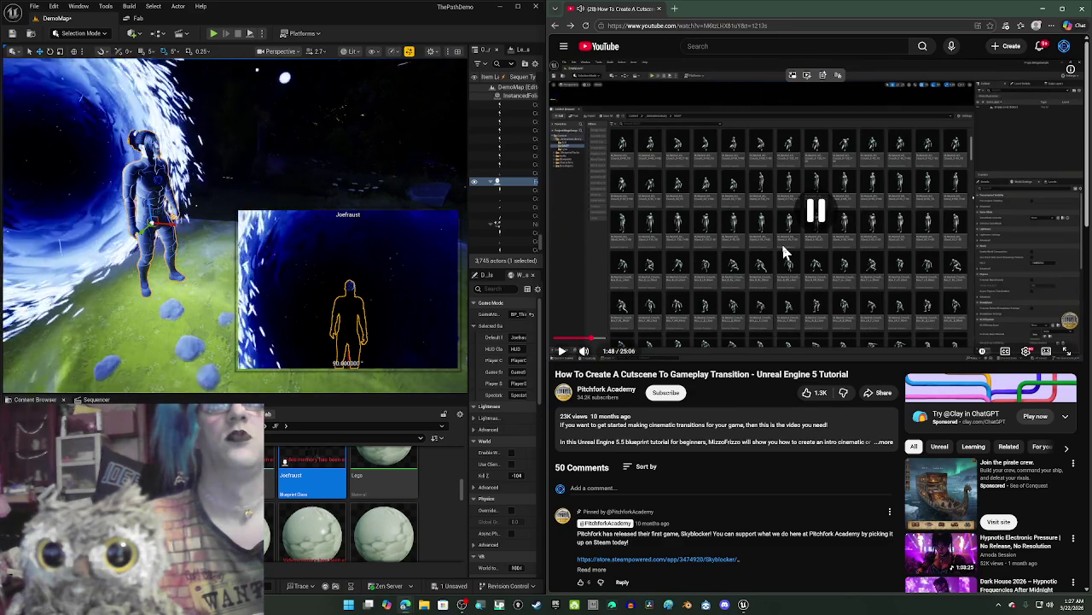
{"action": "left_click", "coordinate": [785, 250]}
{"action": "left_click", "coordinate": [785, 232]}
Step: Search Fab for 'mega sample' and open the Game Animation Sample product page
{"action": "left_click", "coordinate": [172, 19]}
{"action": "left_click", "coordinate": [106, 38]}
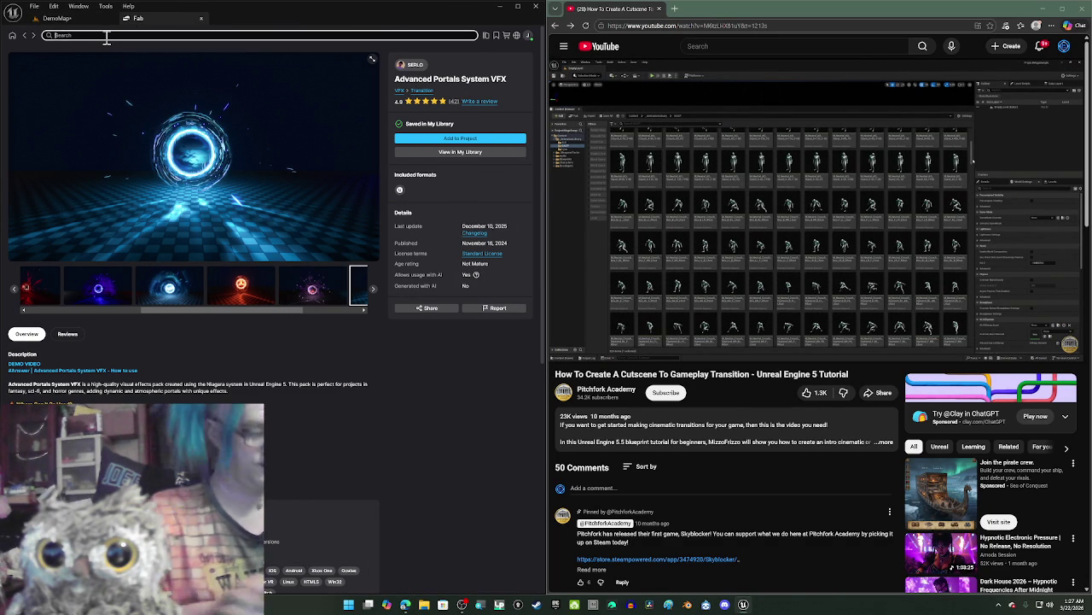
{"action": "type", "text": "megasample"}
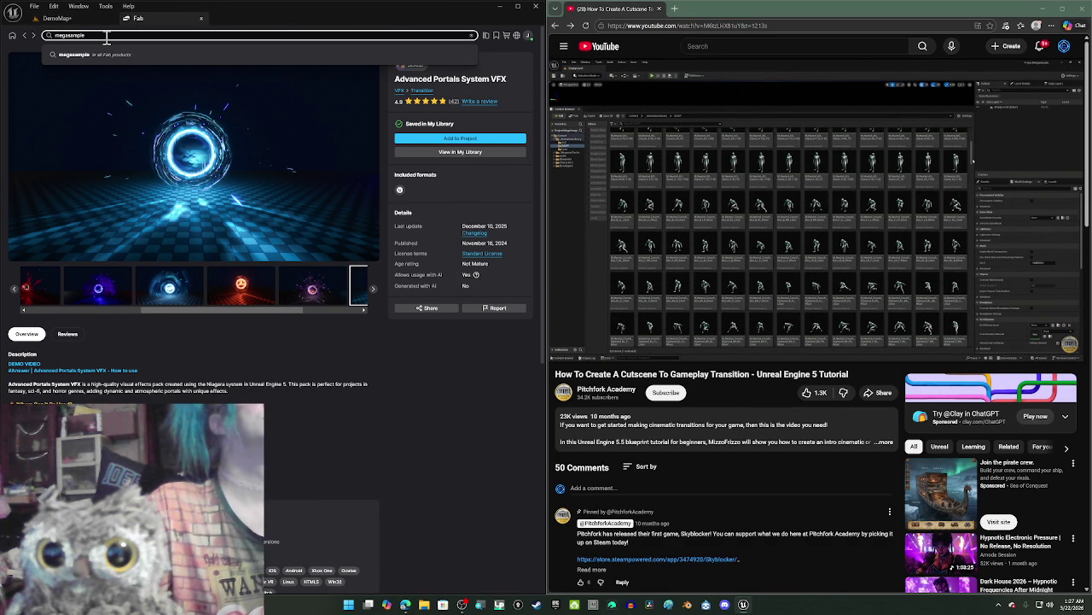
{"action": "left_click", "coordinate": [111, 55]}
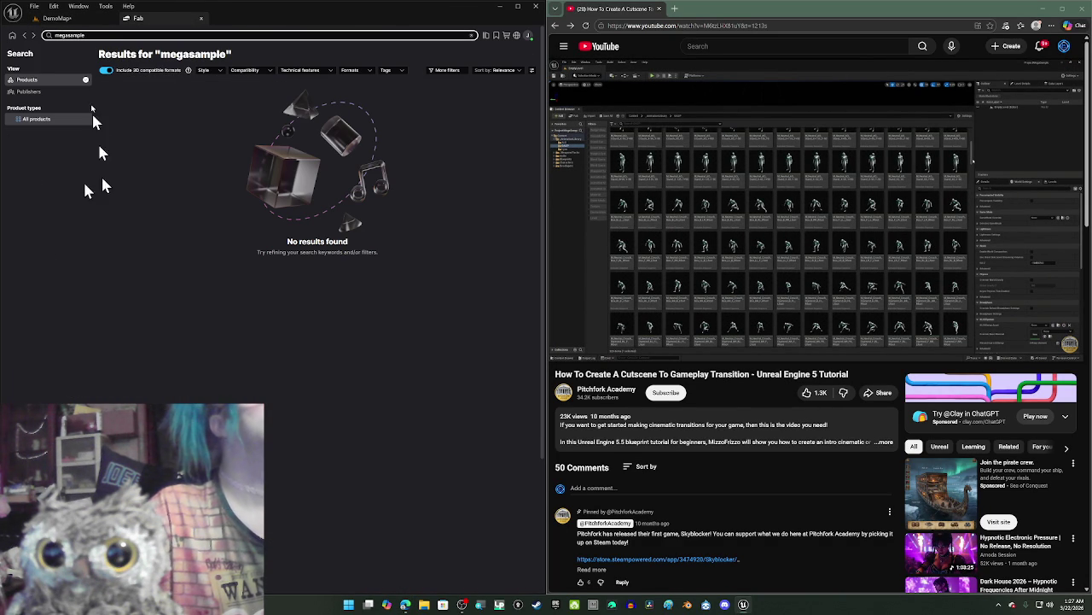
{"action": "left_click", "coordinate": [92, 35]}
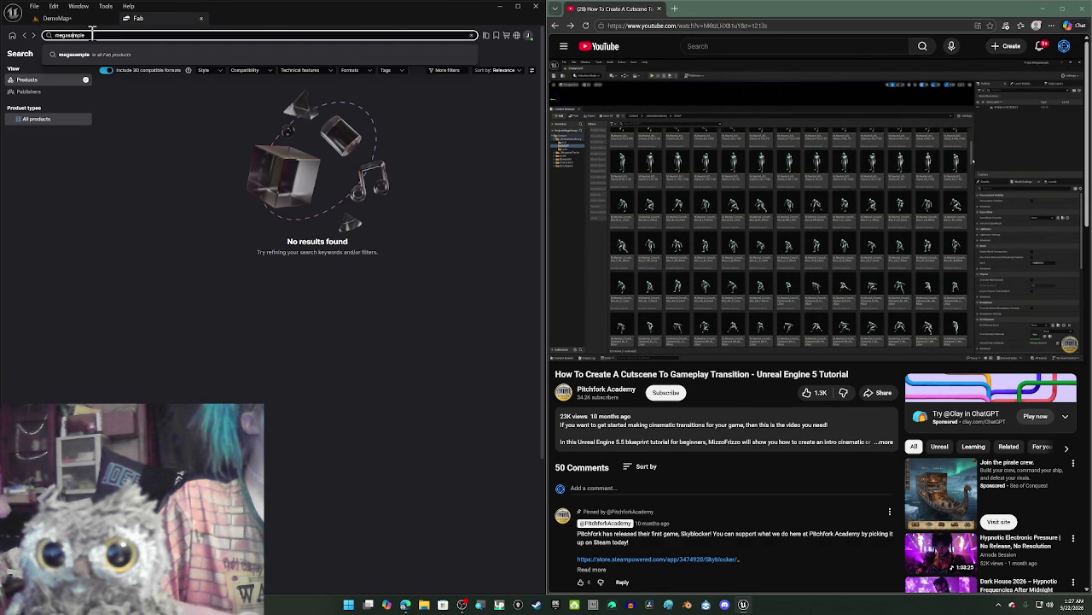
{"action": "key", "text": "Return"}
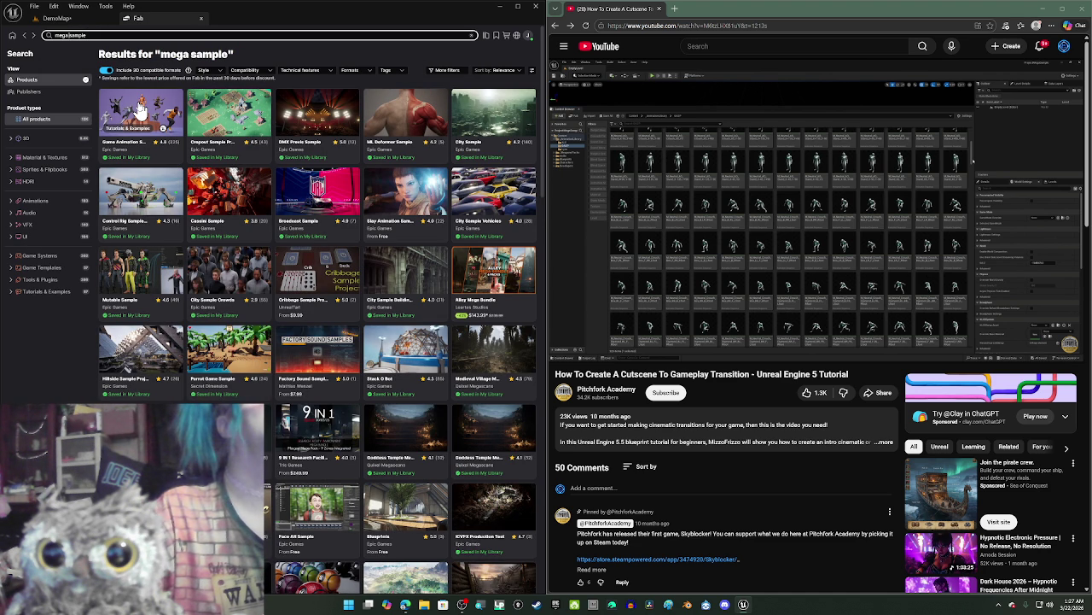
{"action": "left_click", "coordinate": [141, 112]}
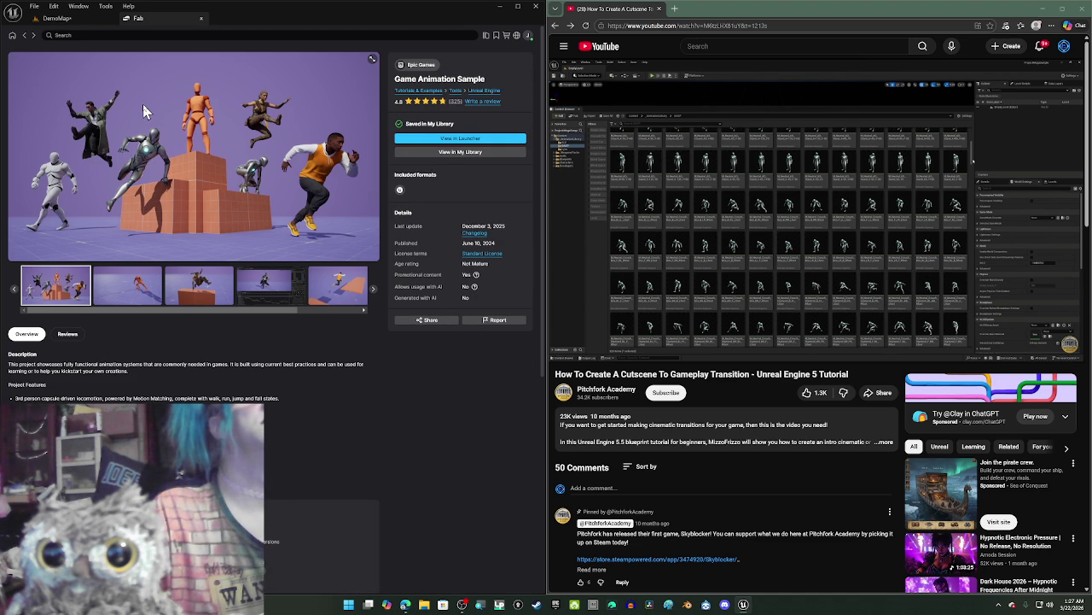
Step: Rewind the tutorial to pause at 1:38, then play on to the next shot
{"action": "mouse_move", "coordinate": [727, 305]}
{"action": "left_click", "coordinate": [725, 263]}
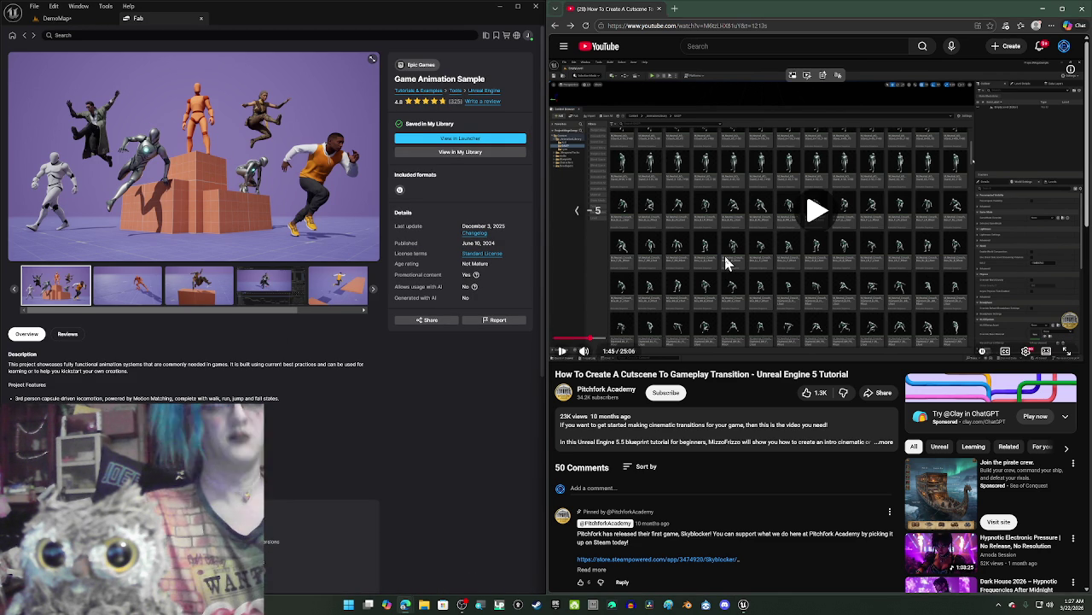
{"action": "key", "text": "Left"}
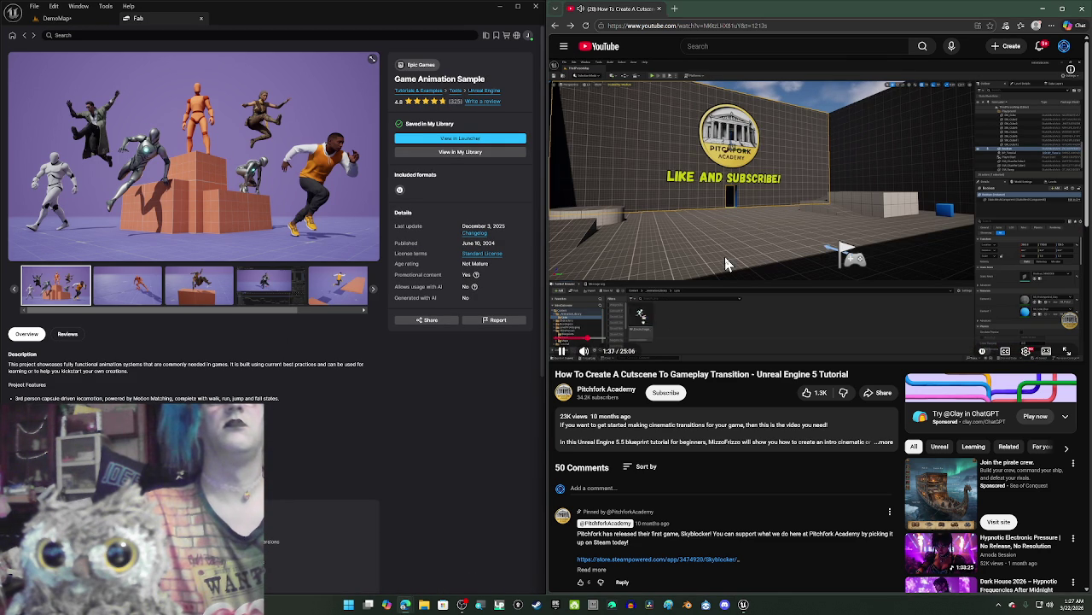
{"action": "left_click", "coordinate": [726, 263]}
{"action": "left_click", "coordinate": [723, 263]}
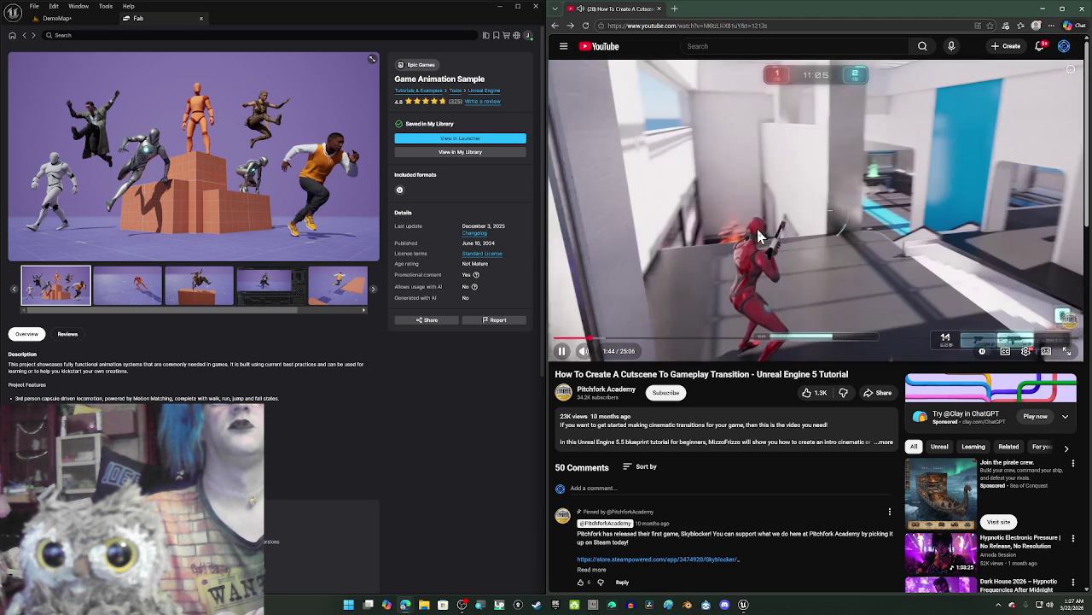
{"action": "key", "text": "space"}
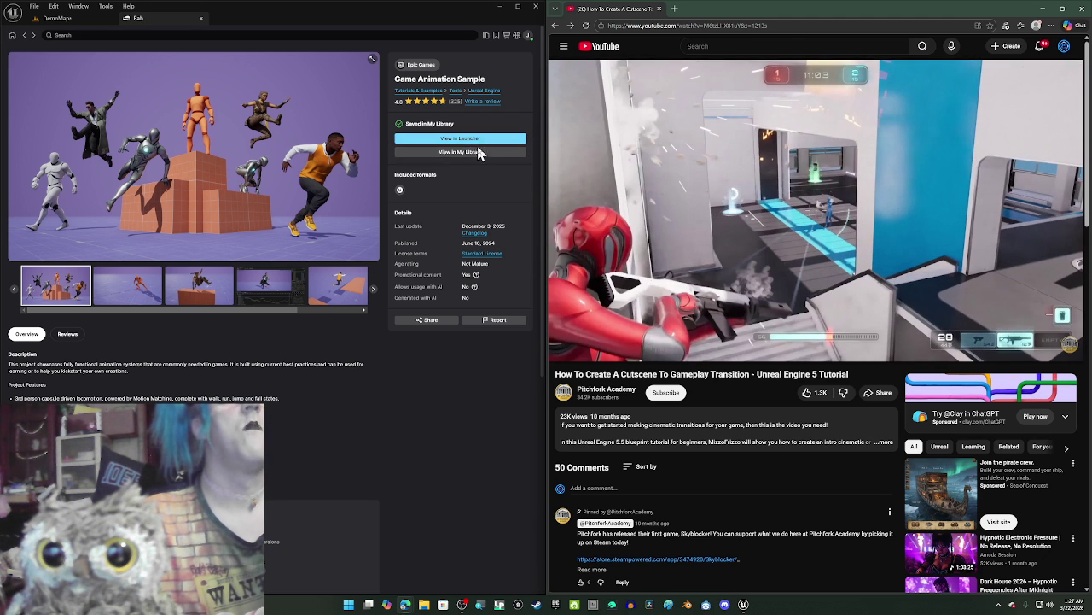
Step: Check the sample in My Library filtered to Animations, then launch it via View in Launcher
{"action": "left_click", "coordinate": [477, 153]}
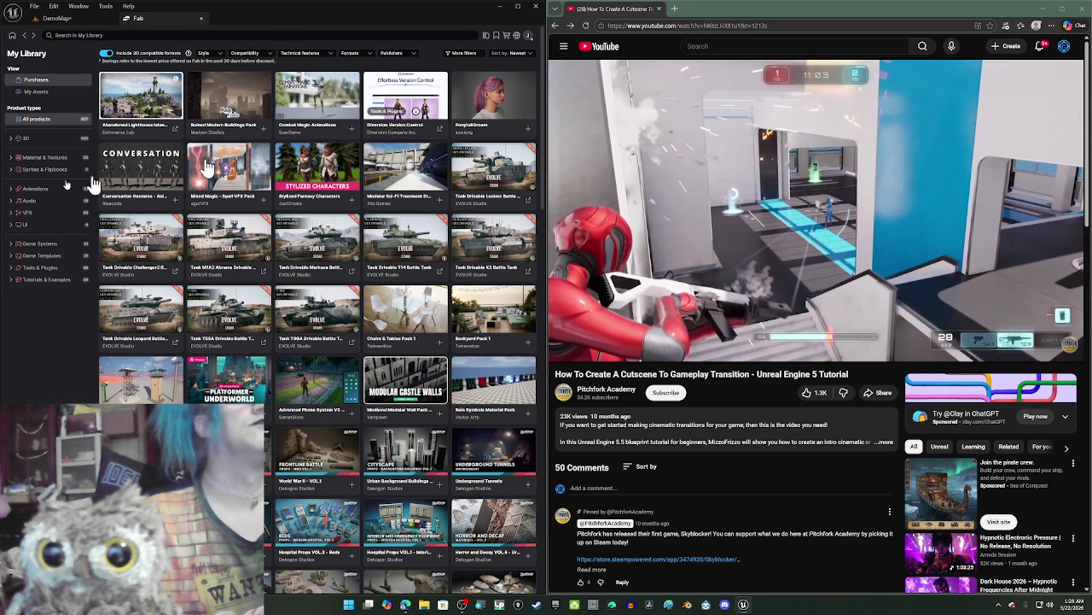
{"action": "left_click", "coordinate": [36, 189]}
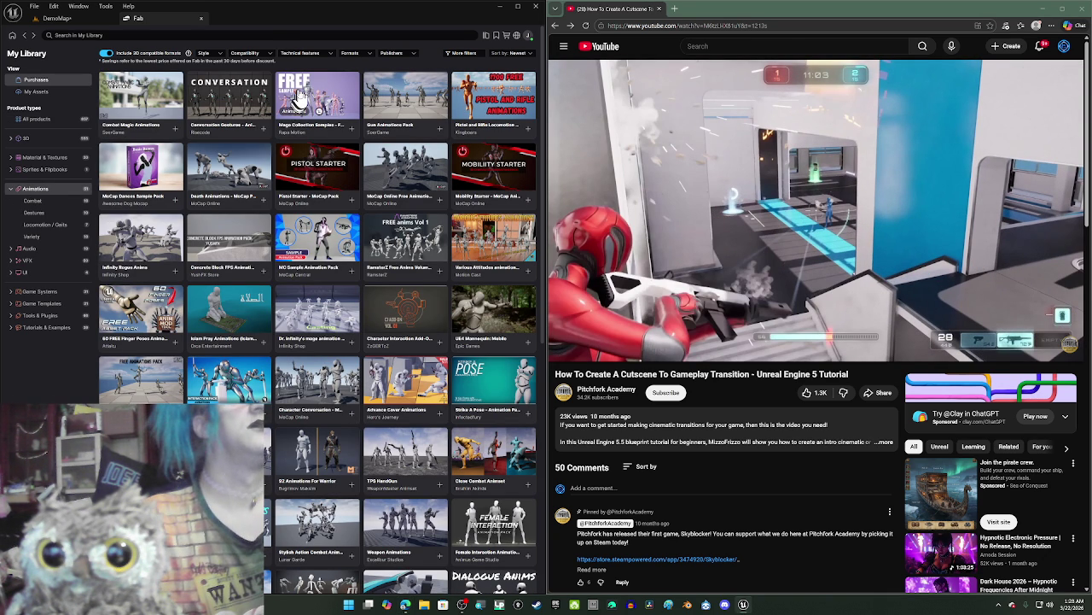
{"action": "left_click", "coordinate": [28, 37]}
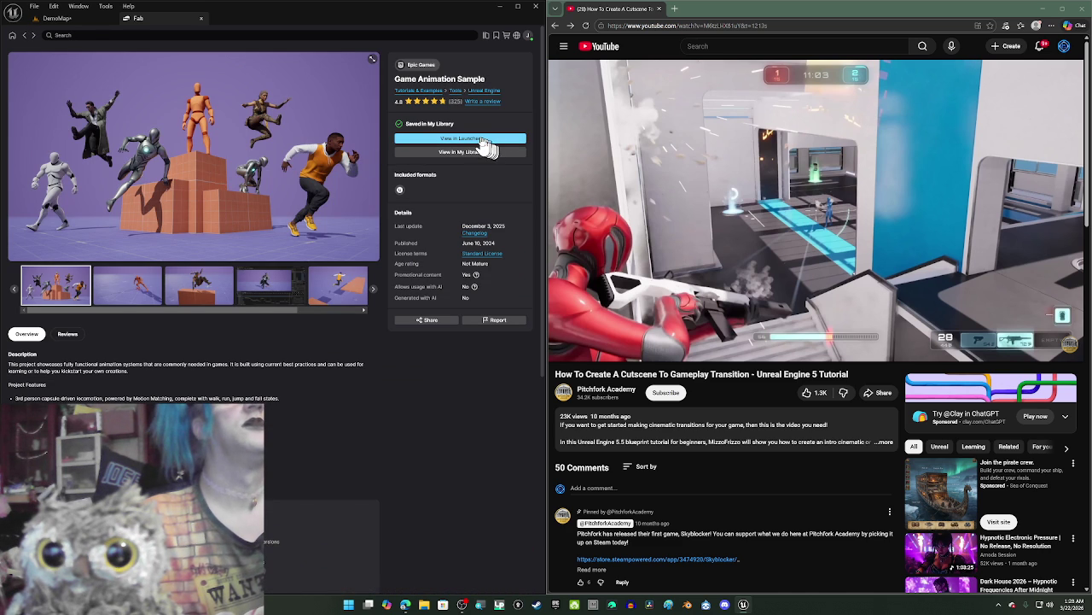
{"action": "left_click", "coordinate": [482, 142]}
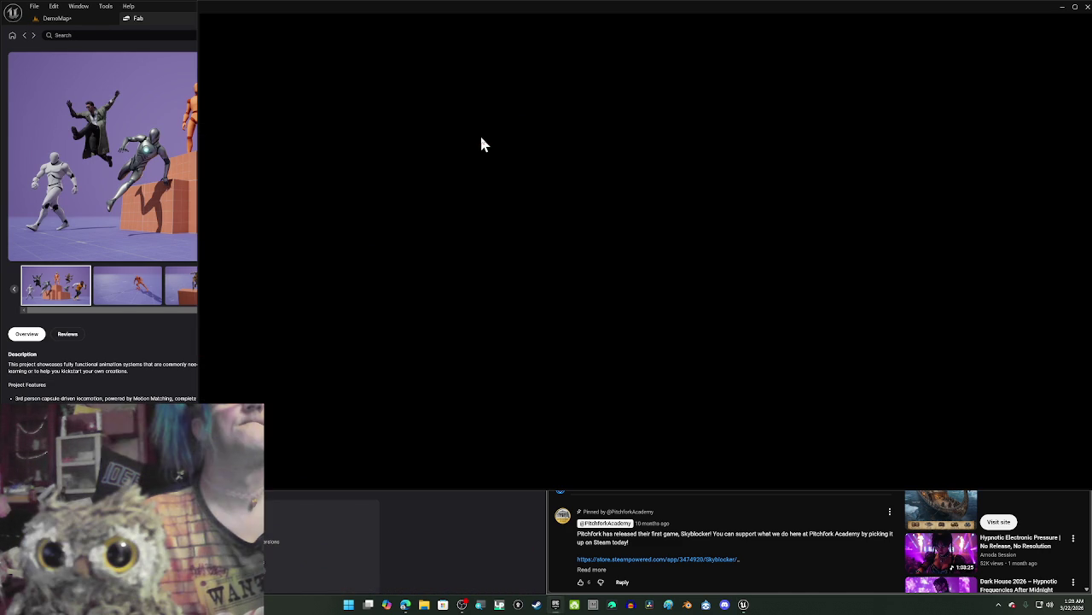